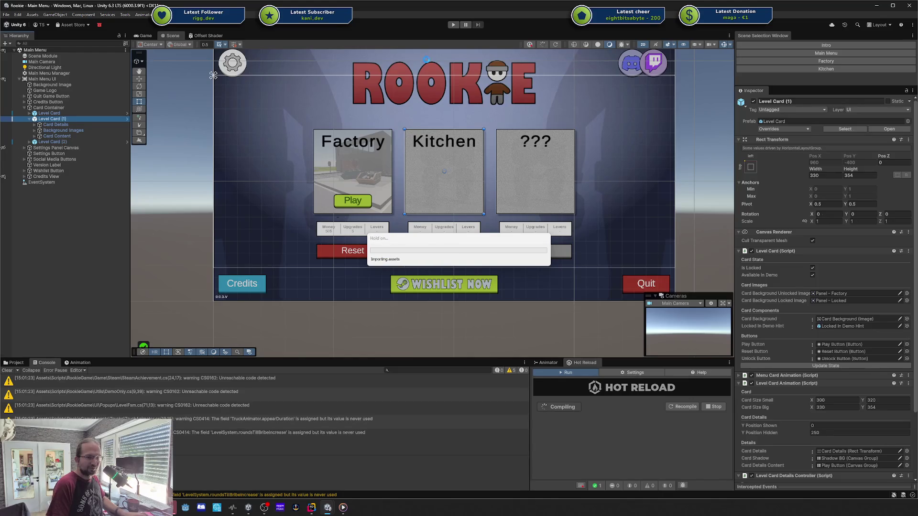
- Enter Play mode with Ctrl+P to run the Rookie main menu, then bring the stream browser over the editor
key(ctrl+p)
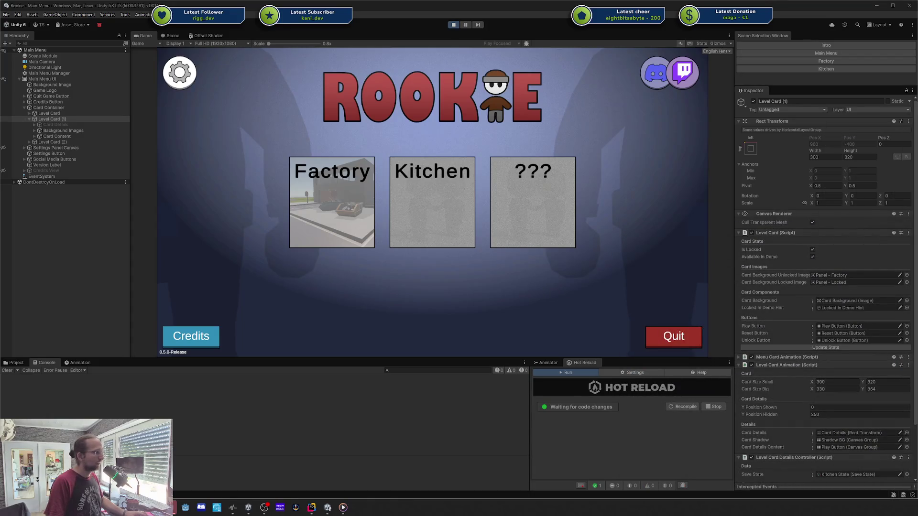
mouse_move(917, 59)
mouse_down()
mouse_move(542, 59)
mouse_move(214, 38)
mouse_move(245, 24)
mouse_up()
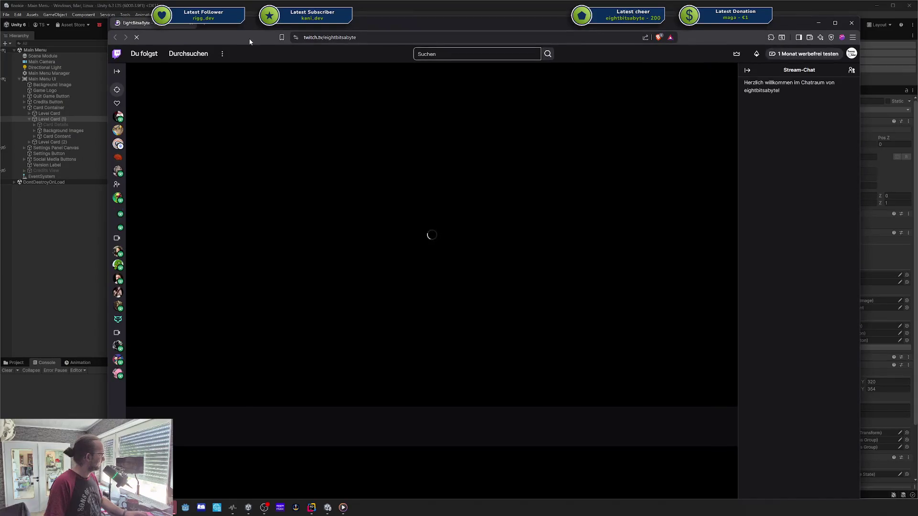
- Resize and reposition the Twitch browser window, focus its chat box, then move it aside to reveal the game
mouse_move(117, 200)
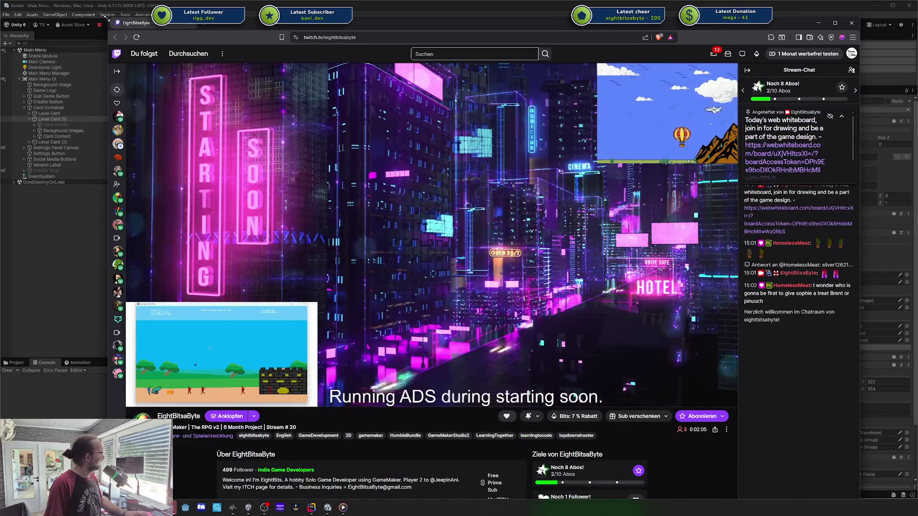
drag(109, 20, 183, 152)
mouse_move(403, 157)
mouse_down()
mouse_move(209, 51)
mouse_move(236, 46)
mouse_up()
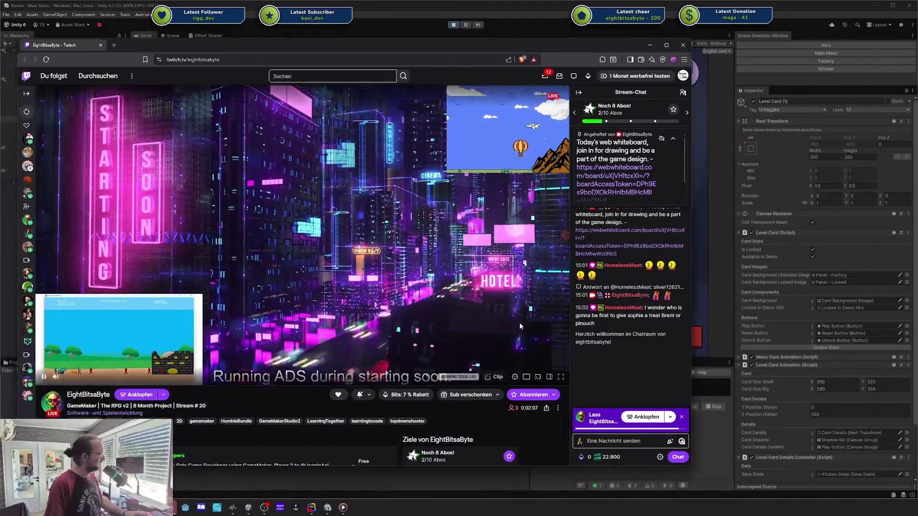
click(619, 440)
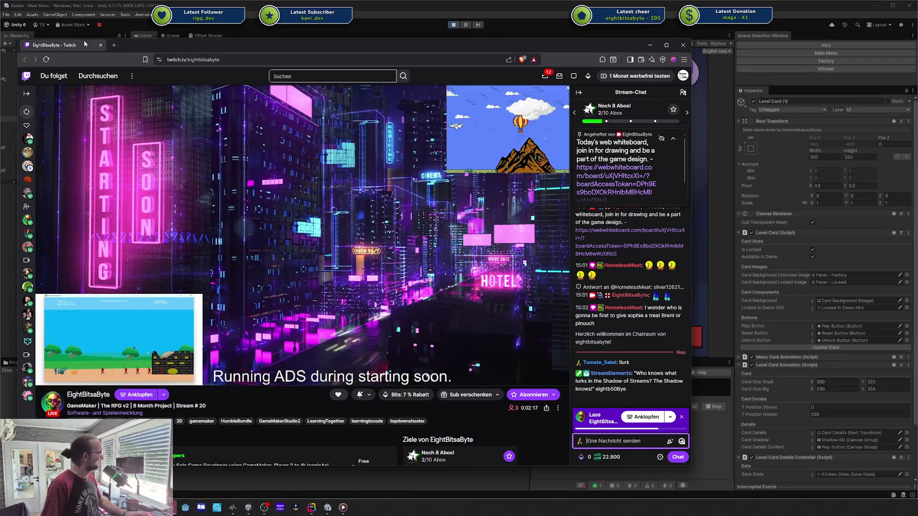
mouse_move(57, 46)
mouse_down()
mouse_move(740, 183)
mouse_move(917, 191)
mouse_up()
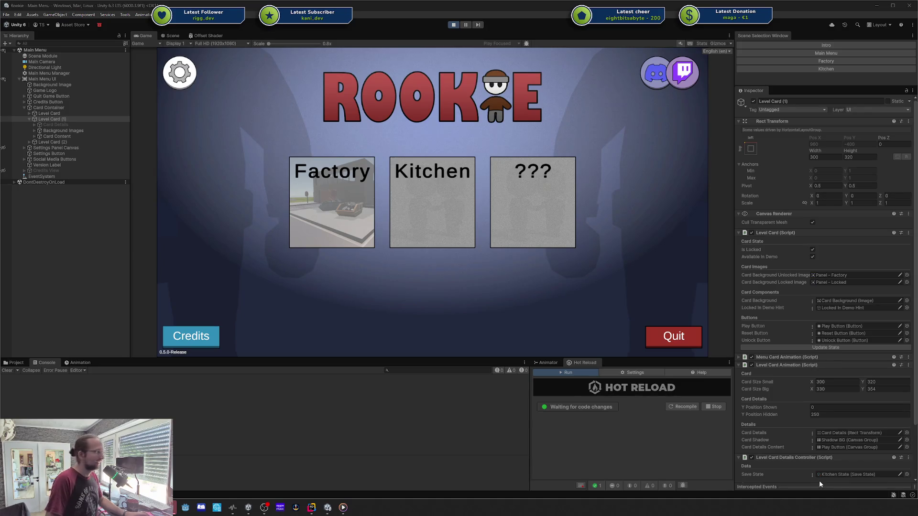
- Select Level Card (1) and toggle the Kitchen card's Is Locked off and back on, applying each with Update State
click(67, 239)
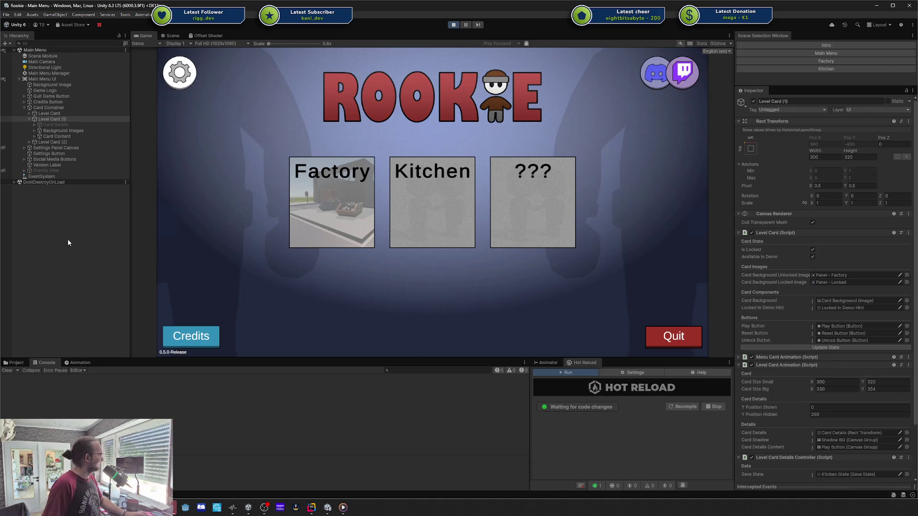
click(79, 119)
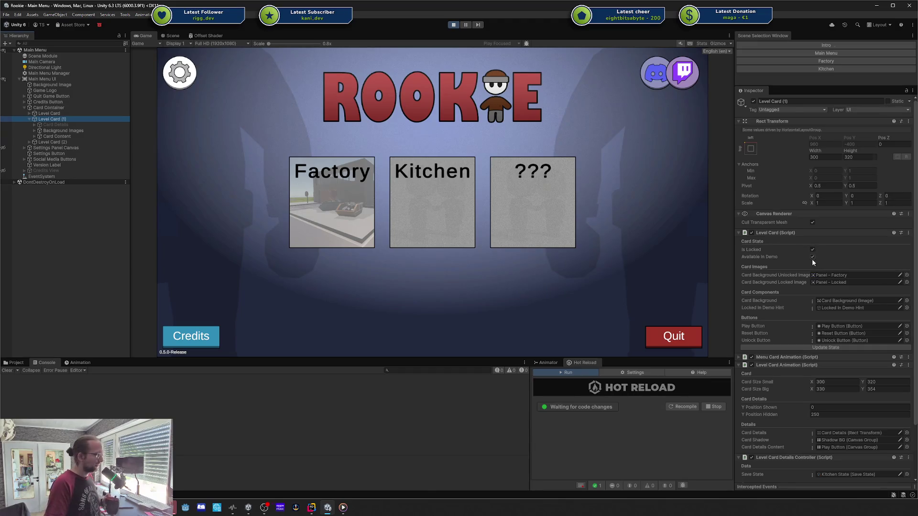
click(813, 249)
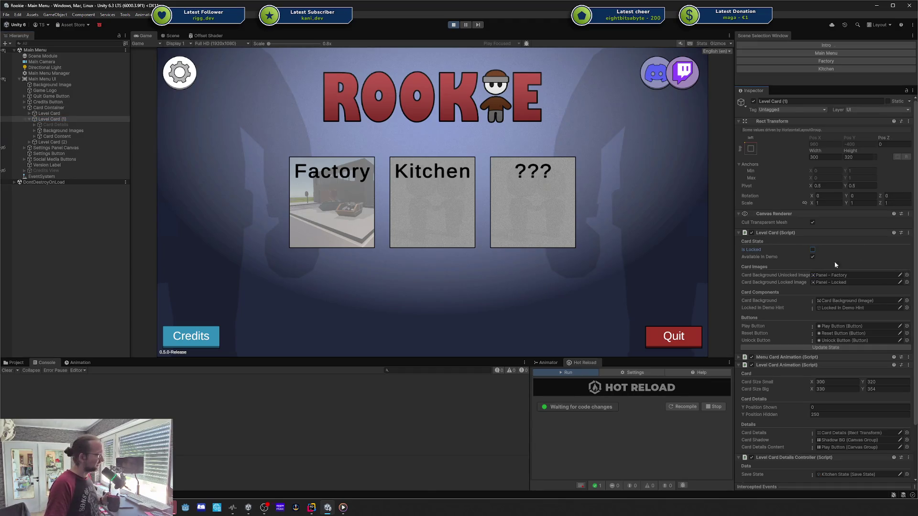
click(801, 348)
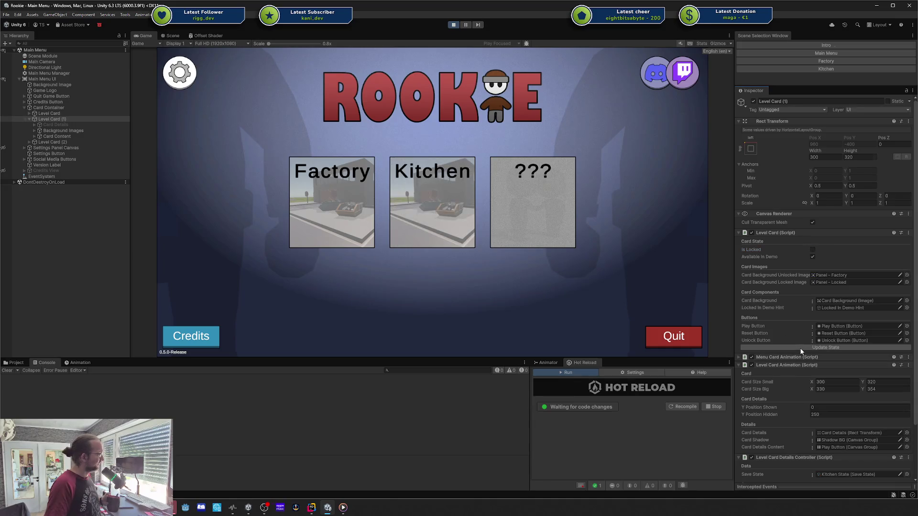
mouse_move(444, 211)
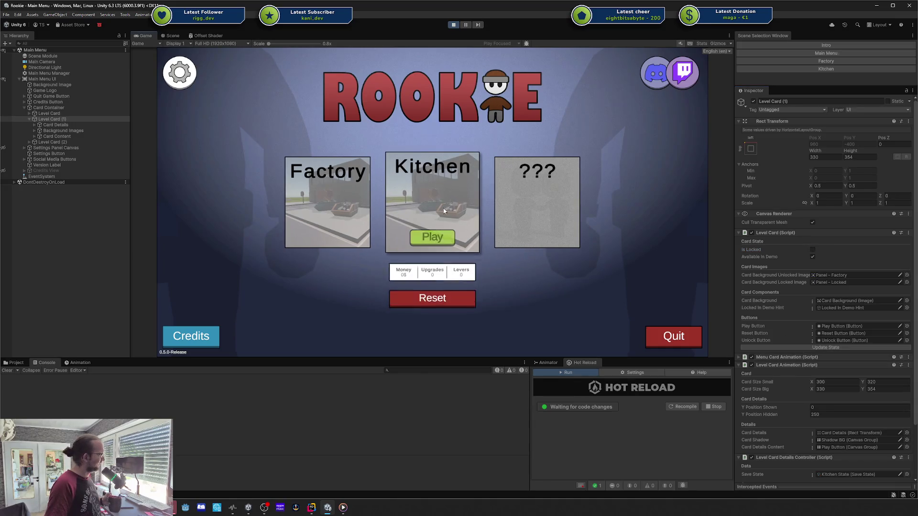
click(813, 249)
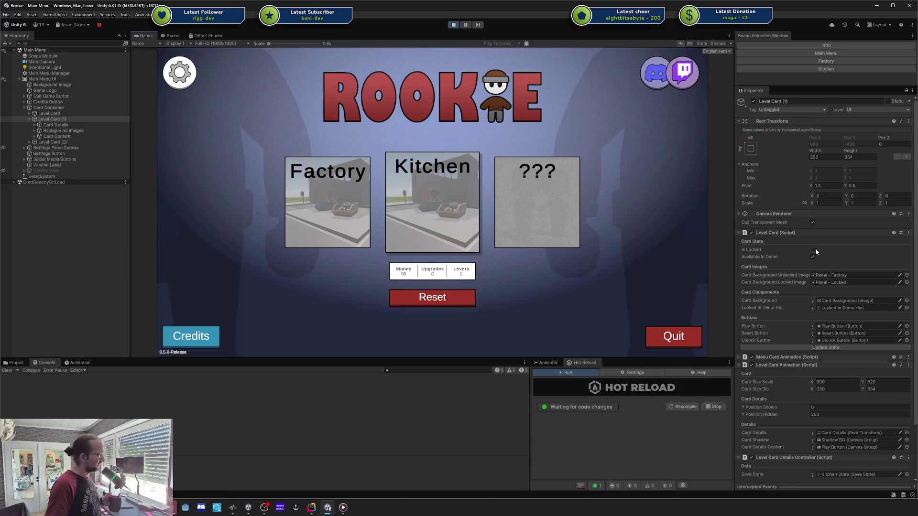
click(810, 347)
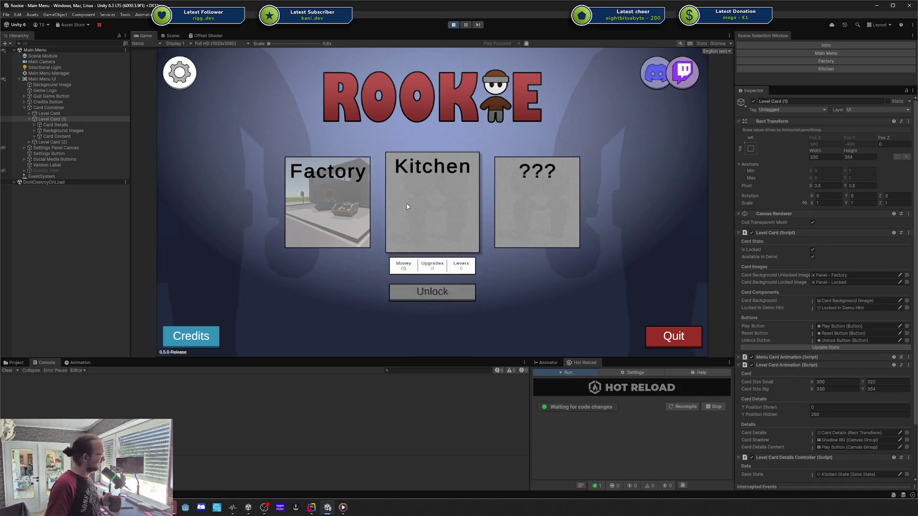
- Unlock the Kitchen card, update its state, and launch its level with the card's Play button
mouse_move(437, 233)
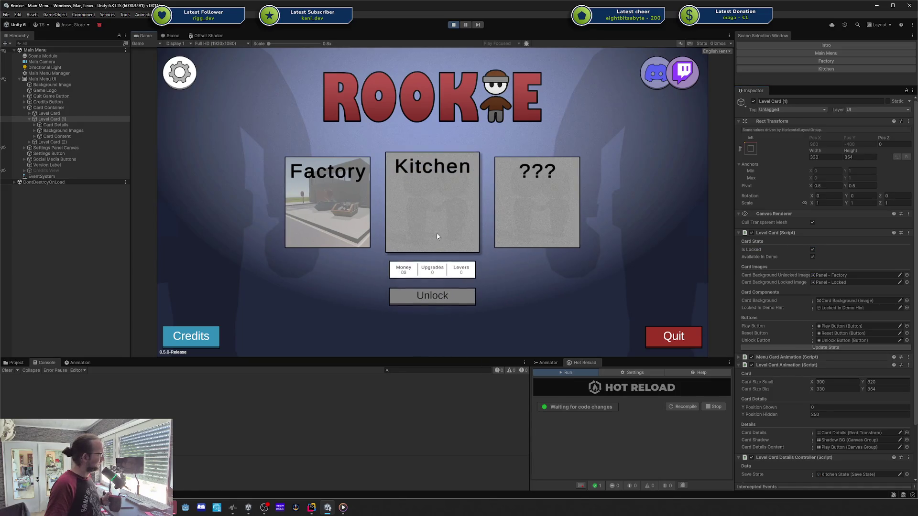
click(440, 292)
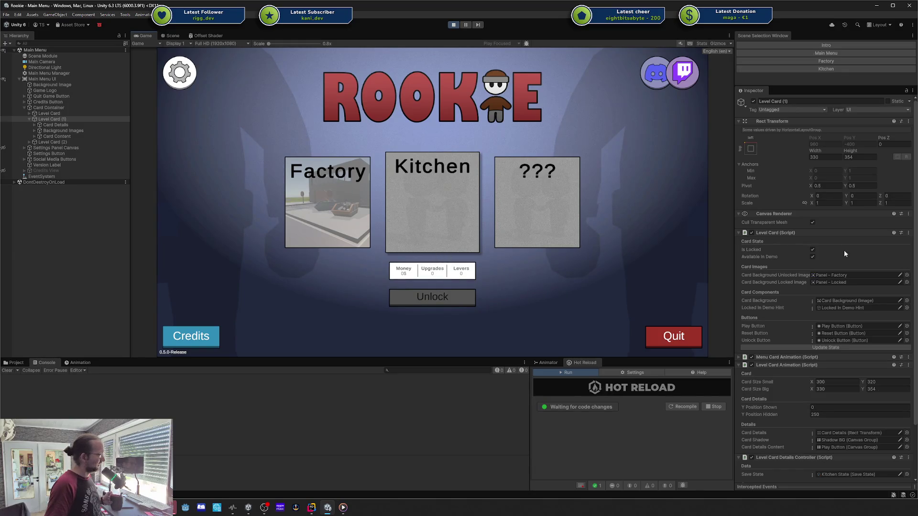
click(838, 346)
click(431, 237)
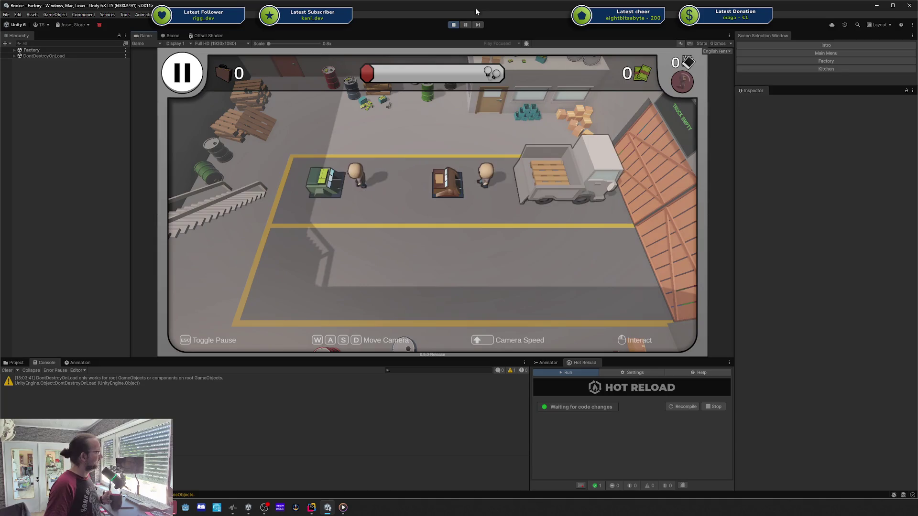
- Exit Play mode and open the Level Card prefab in Prefab Mode from the Hierarchy
click(454, 24)
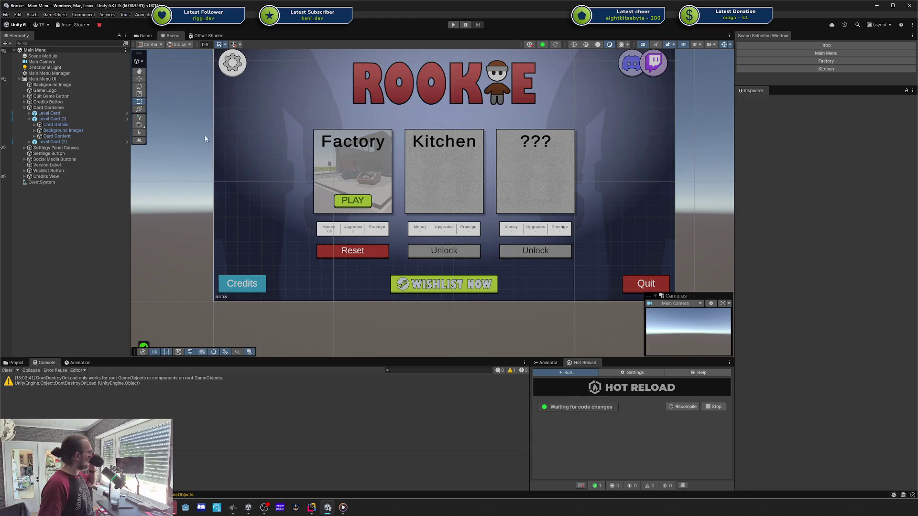
click(128, 113)
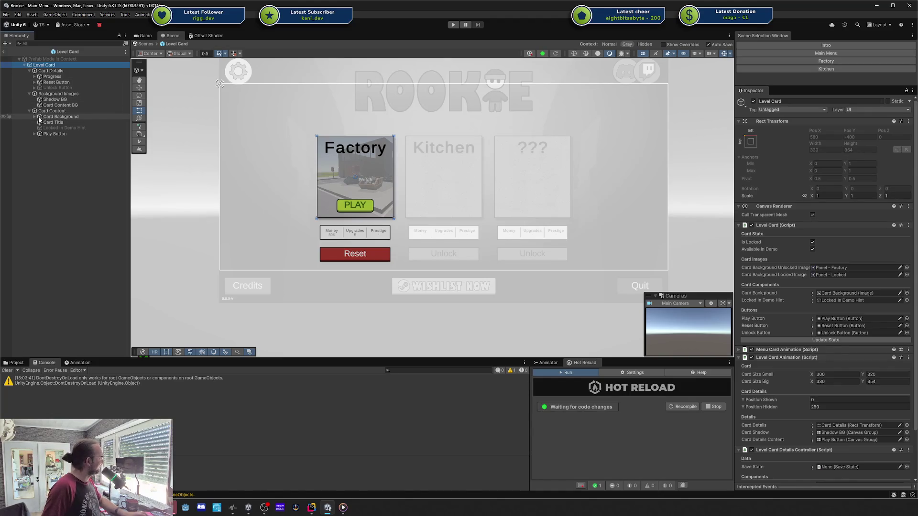
- Select the prefab's Play Button and inspect its On Click event that loads the Factory scene
click(45, 134)
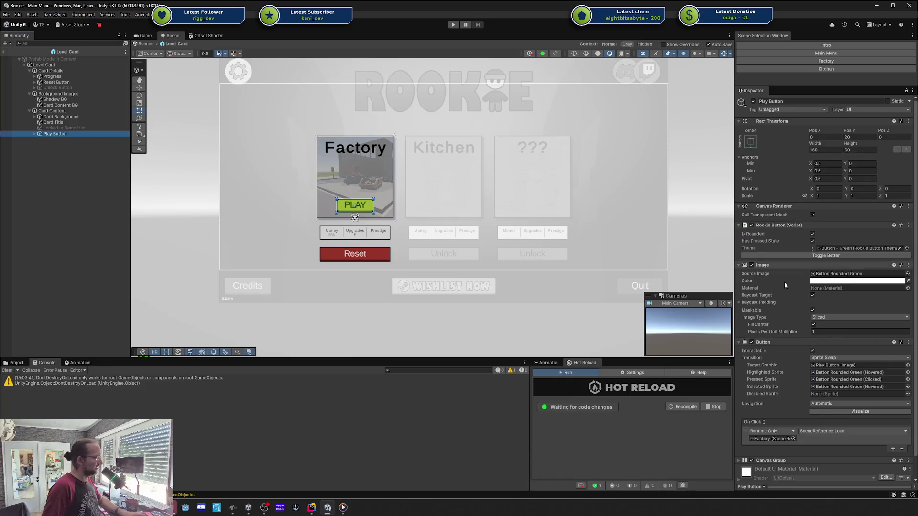
scroll(862, 387, down, 2)
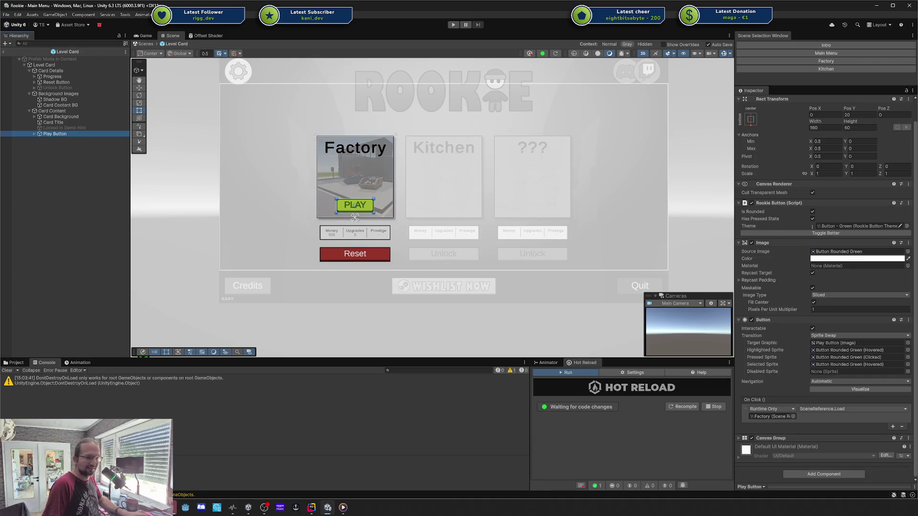
key(alt+Tab)
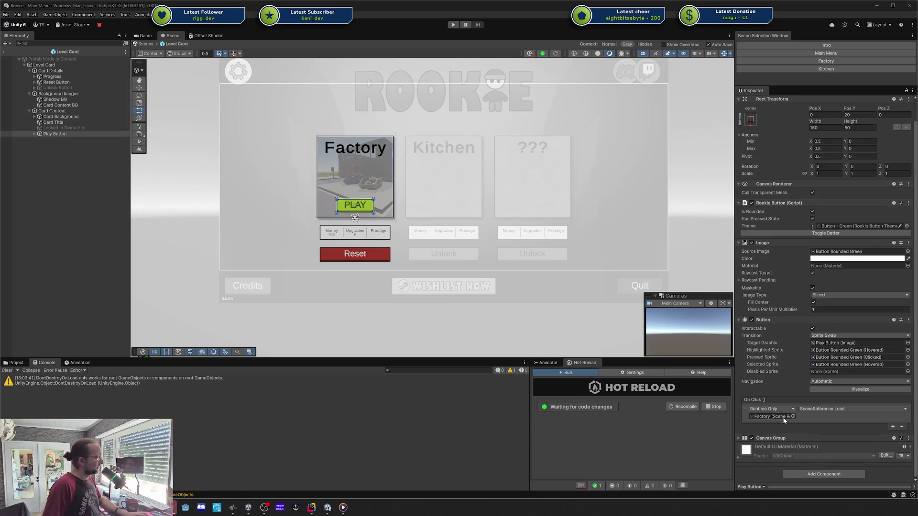
- Back in Main Menu, select Level Card (1) and choose Edit Script on its Level Card Details Controller
click(4, 52)
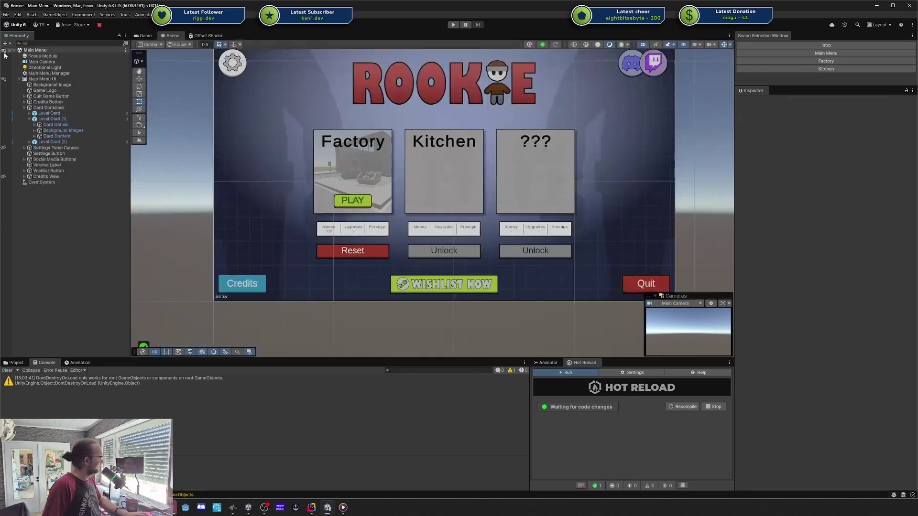
click(77, 119)
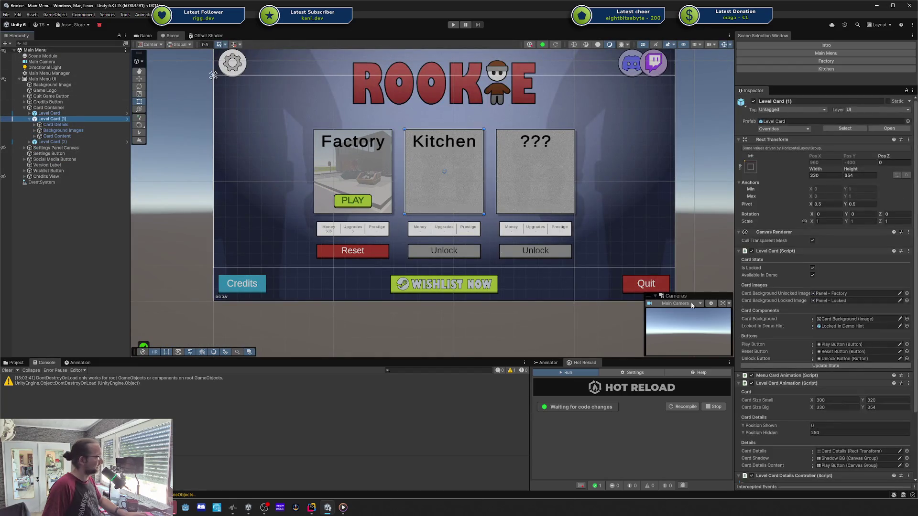
scroll(782, 211, down, 3)
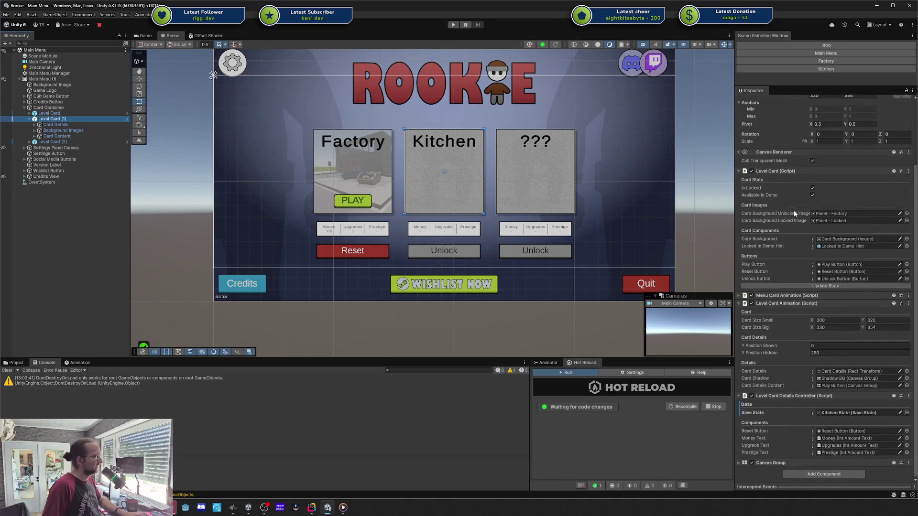
right_click(786, 396)
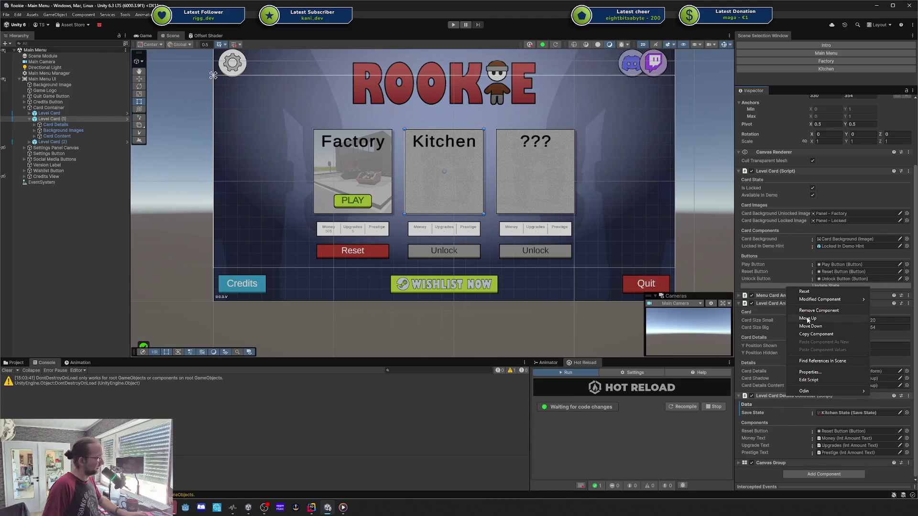
click(808, 380)
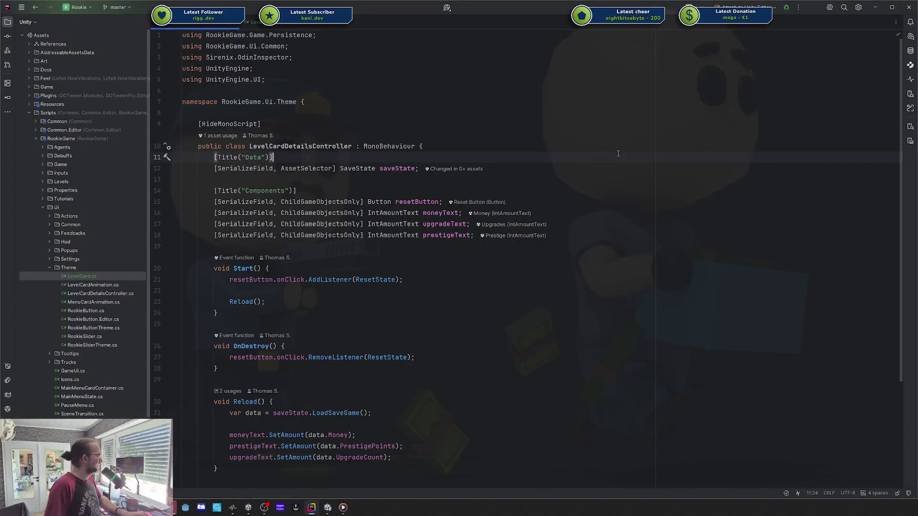
- Add a serialized SceneReference field named level, placed above the saveState field
key(Down)
key(ctrl+d)
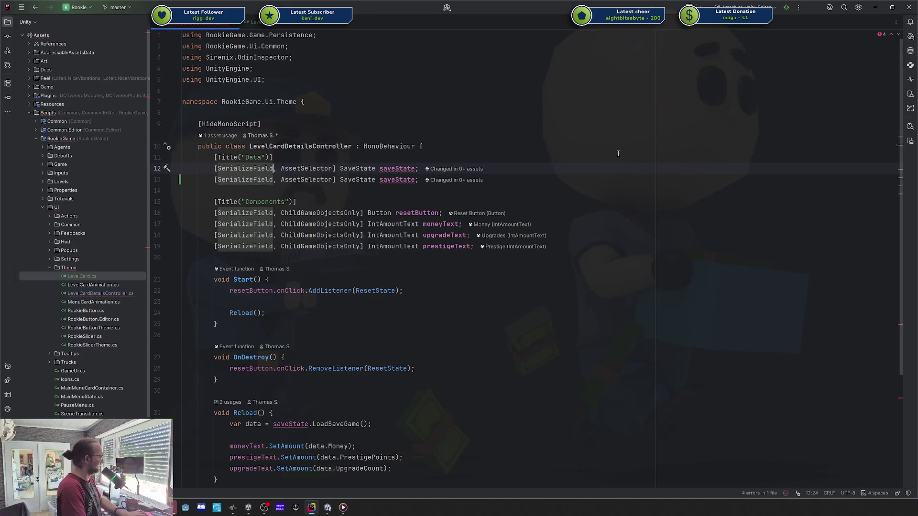
key(ctrl+Left)
key(ctrl+Left)
key(Down)
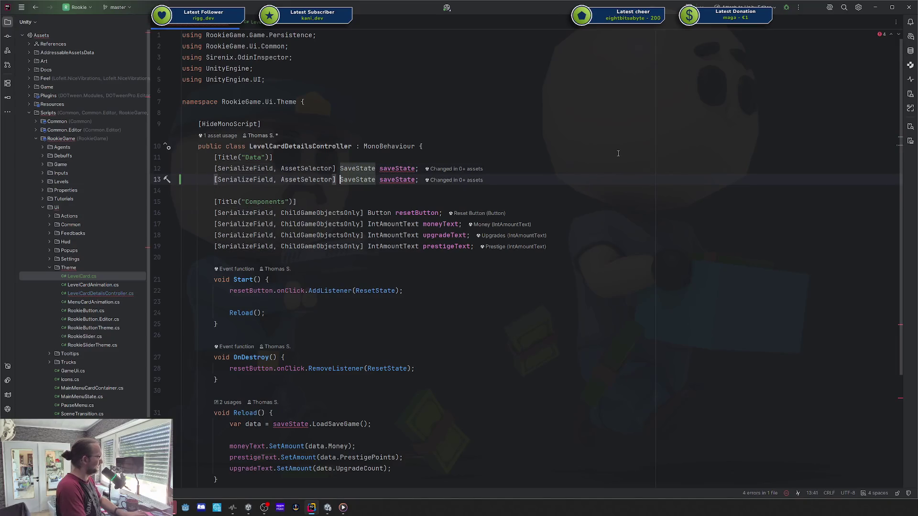
key(ctrl+Delete)
text(Scene)
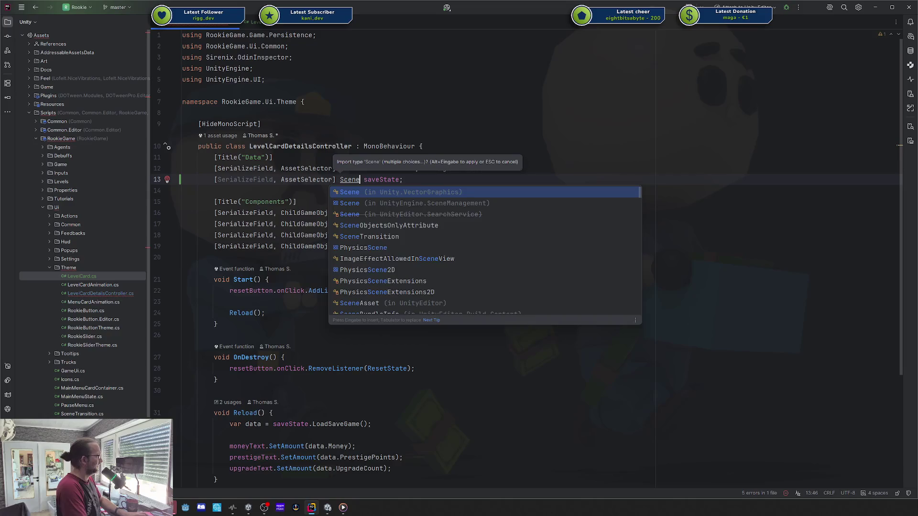
key(BackSpace)
key(BackSpace)
key(BackSpace)
text(SCener)
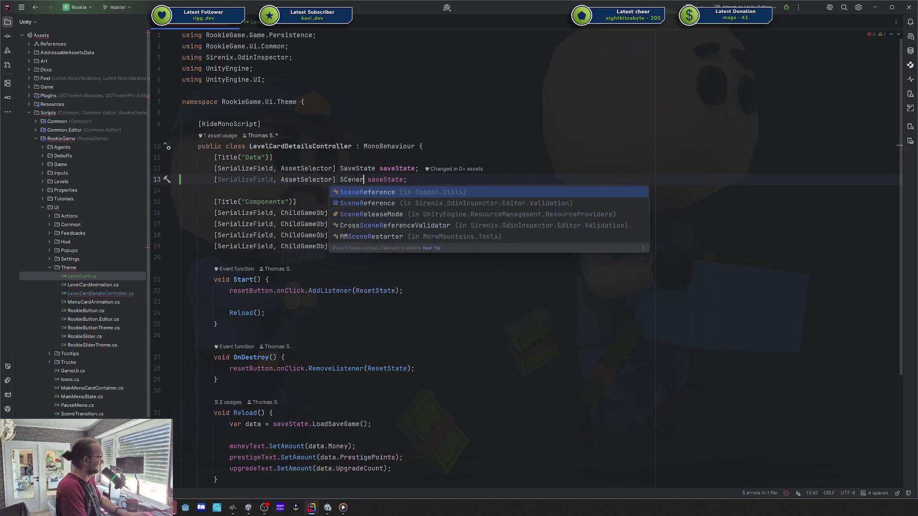
key(Return)
key(ctrl+Delete)
text(scene)
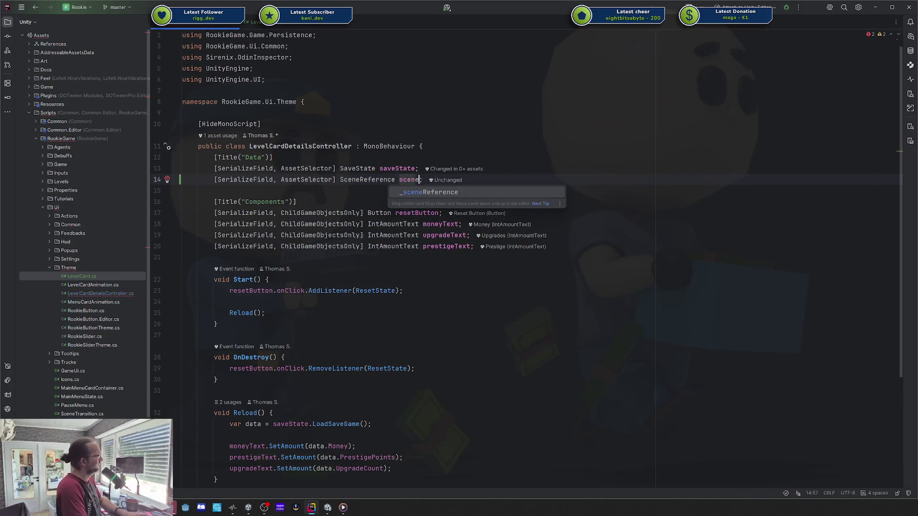
key(ctrl+BackSpace)
text(targetScen)
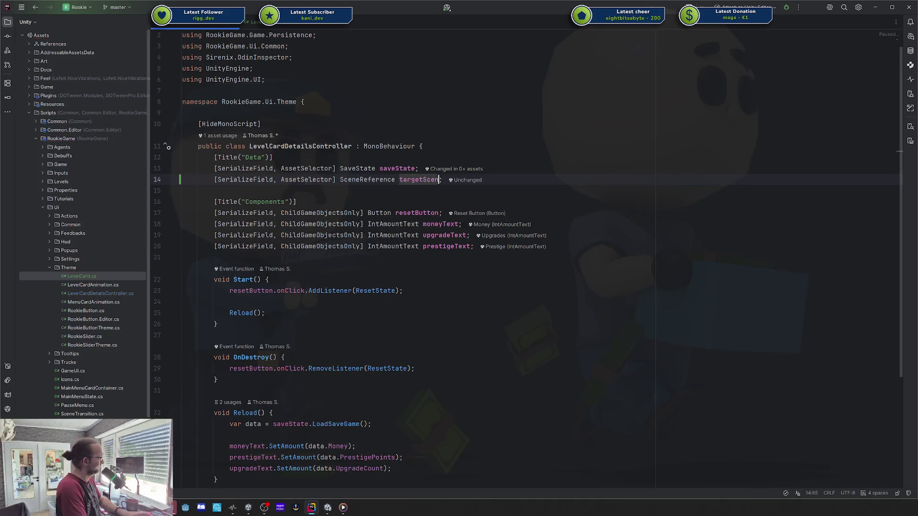
key(ctrl+BackSpace)
text(l)
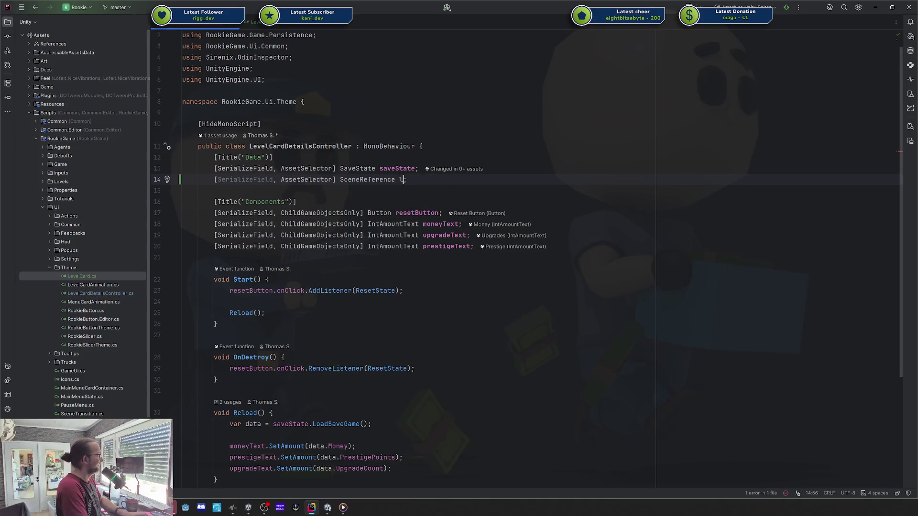
text(evel)
key(ctrl+shift+Up)
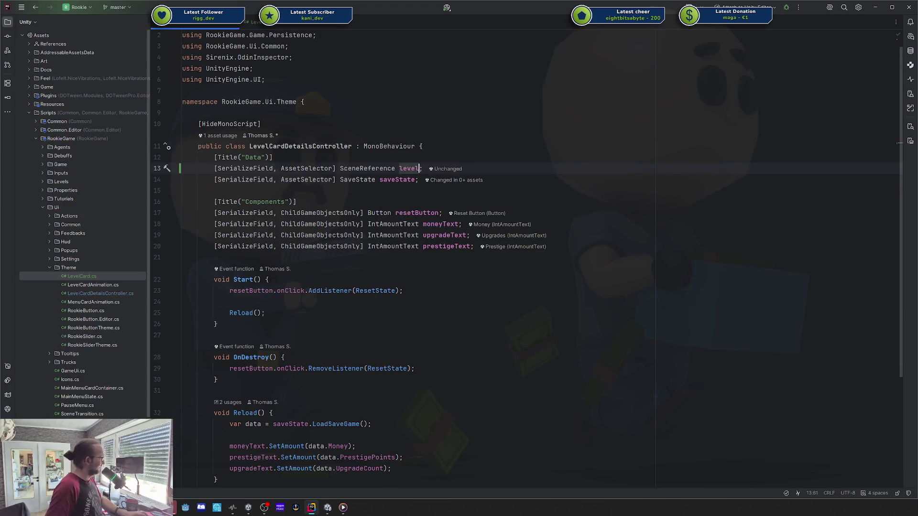
- Add a public LoadLevel() method after OnDestroy that calls level.Load()
scroll(462, 190, down, 5)
click(219, 226)
key(Return)
key(Return)
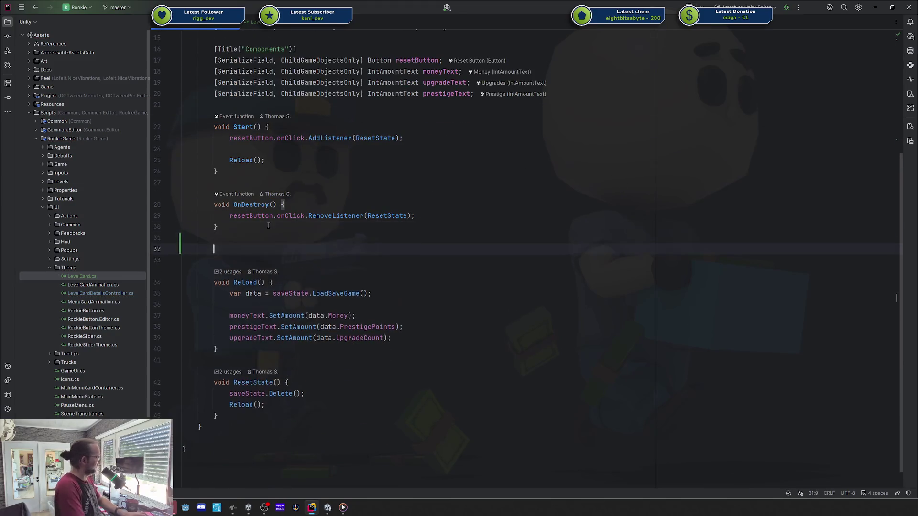
text(pubic void)
key(ctrl+BackSpace)
key(ctrl+BackSpace)
text(public void)
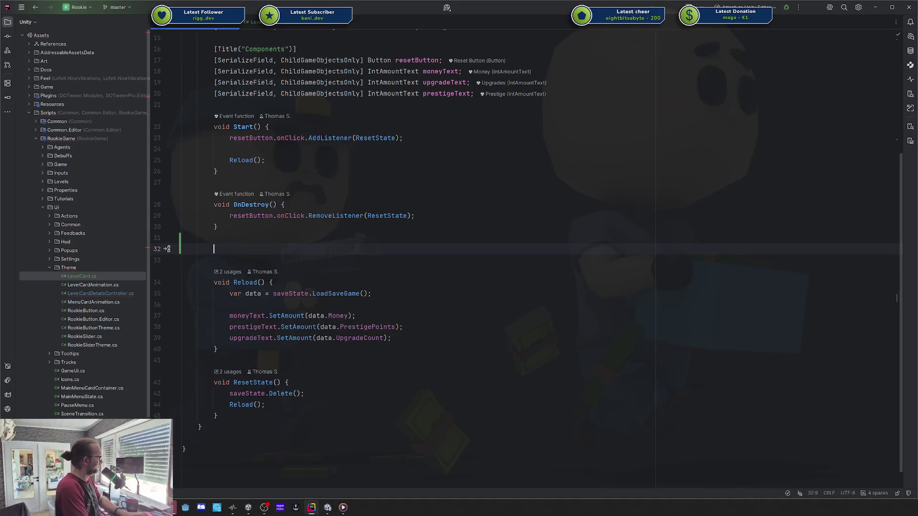
text( LoadLevel() {)
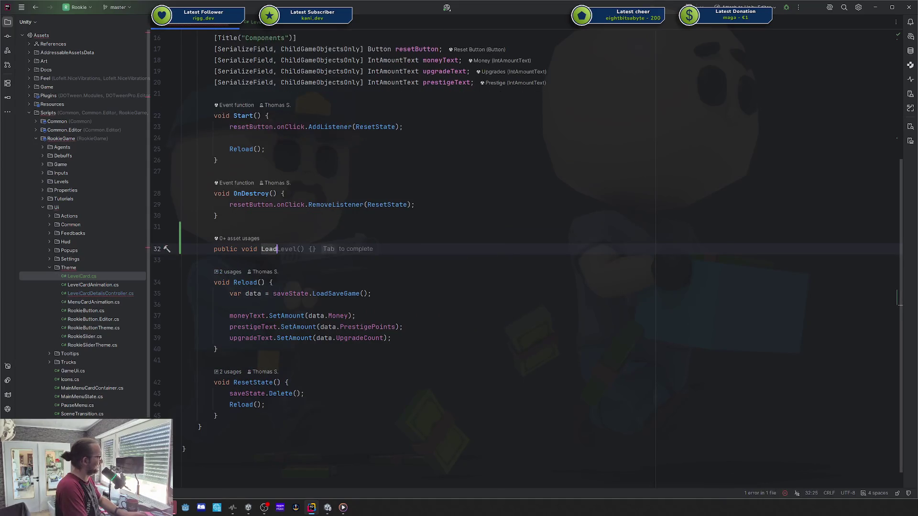
key(Return)
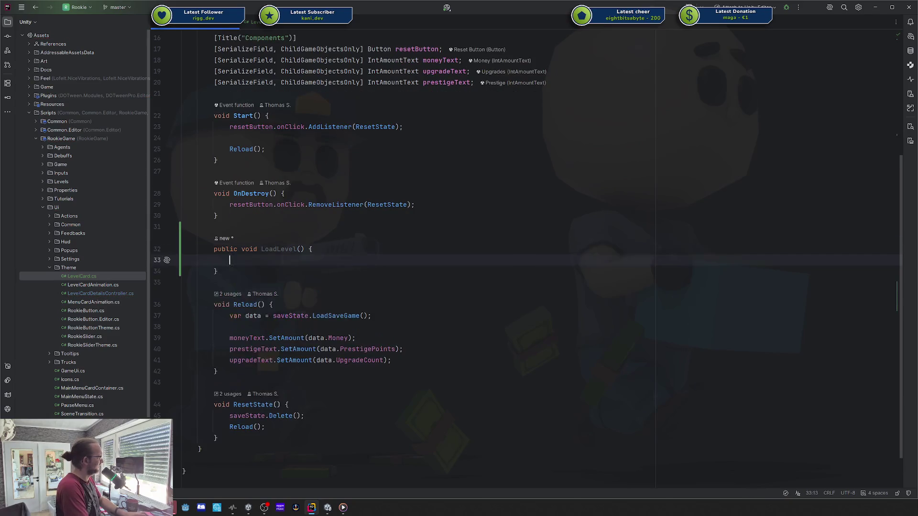
text(scene)
key(ctrl+BackSpace)
text(level.)
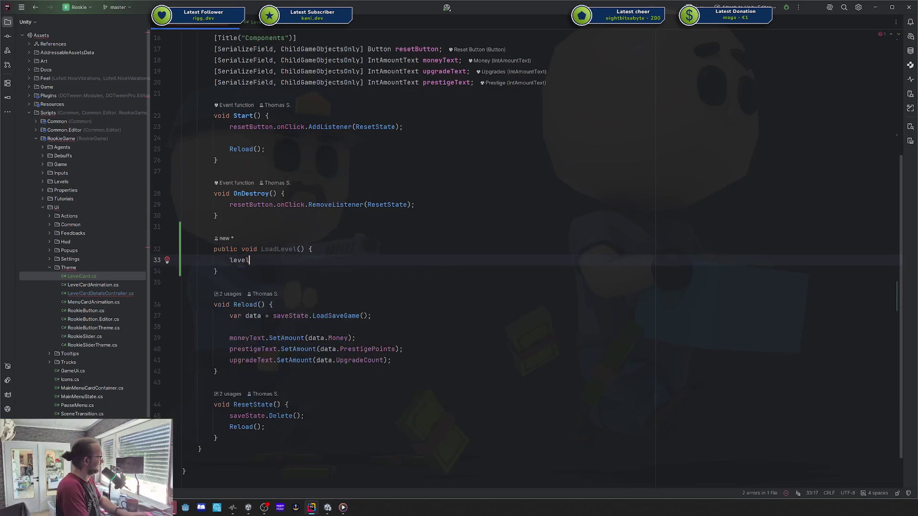
key(Tab)
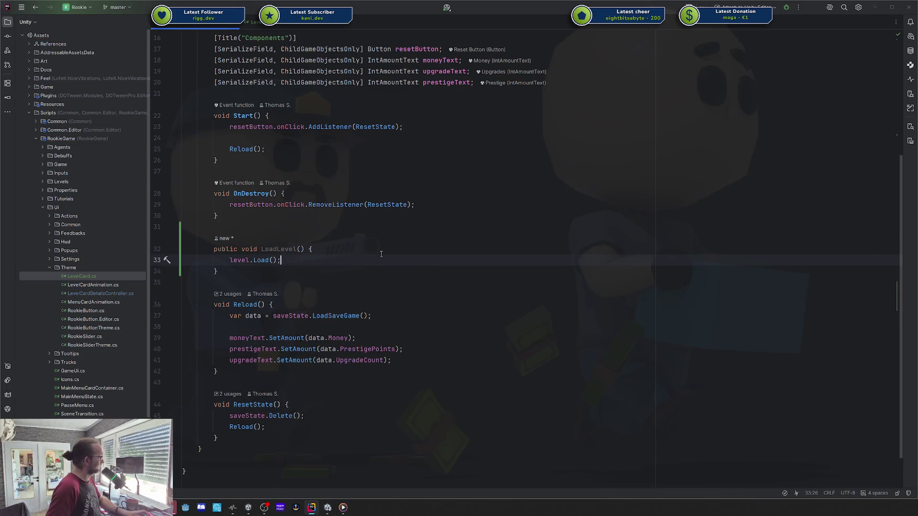
- Recompile scripts in Unity, then duplicate the resetButton field into a new playButton field
key(alt+Tab)
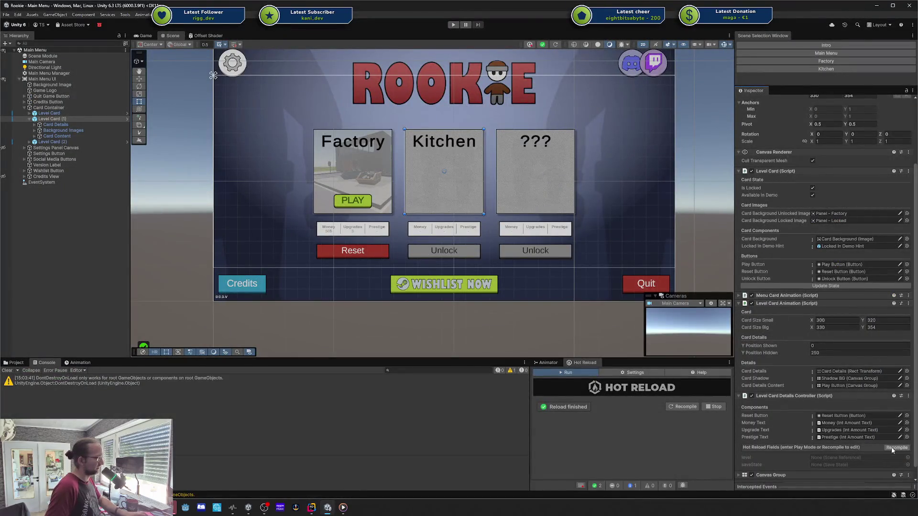
click(896, 448)
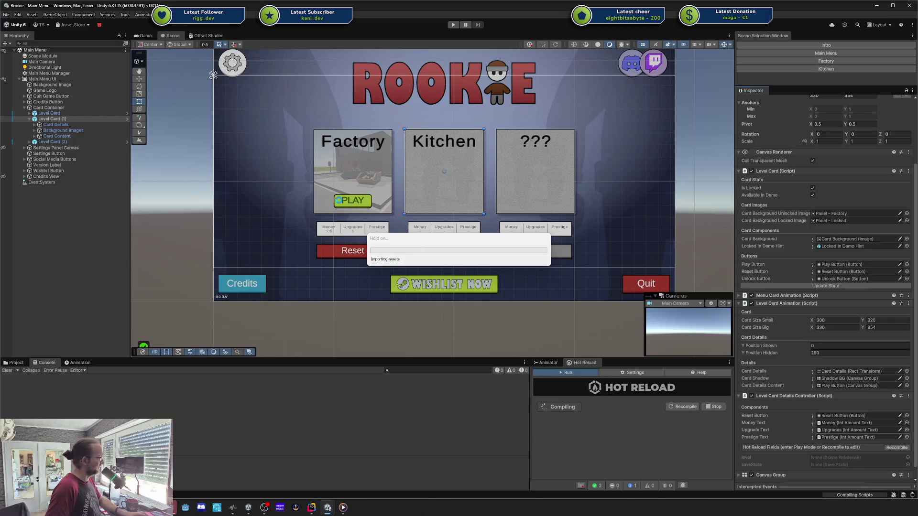
key(alt+Tab)
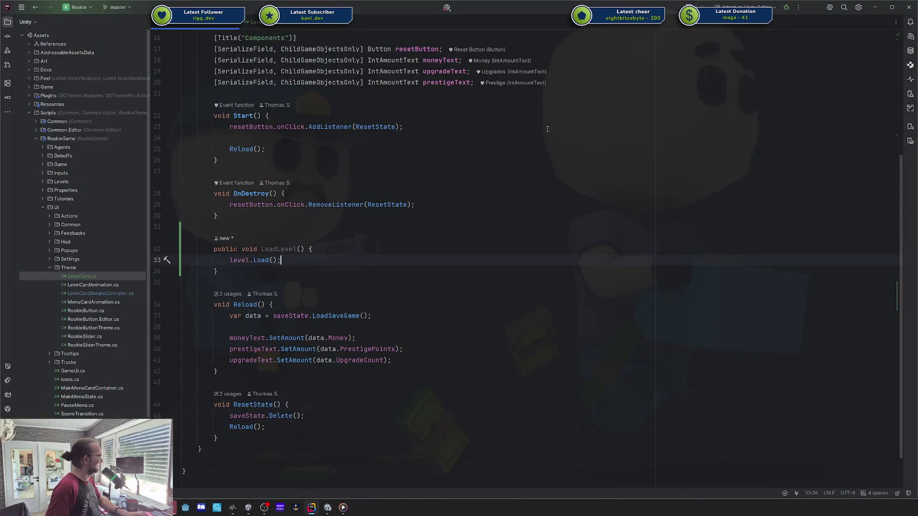
scroll(383, 209, up, 3)
click(387, 138)
click(389, 150)
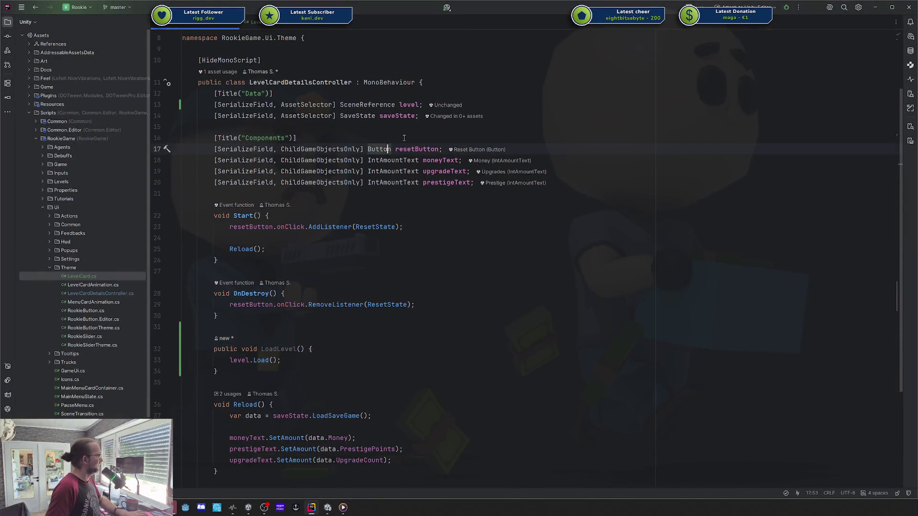
key(ctrl+d)
double_click(416, 149)
text(playButton)
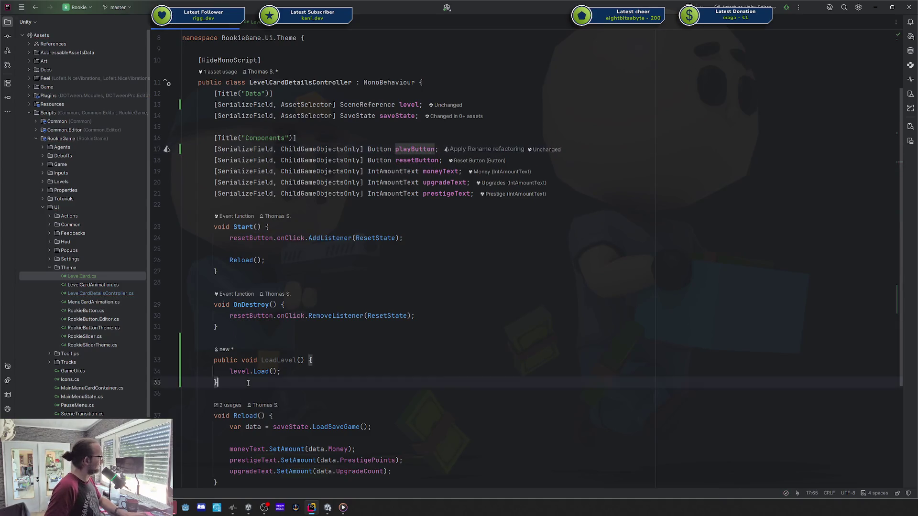
- Delete LoadLevel and add playButton.onClick.AddListener(level.Load) at the top of Start
drag(218, 383, 225, 360)
key(Delete)
key(Up)
key(Up)
key(Up)
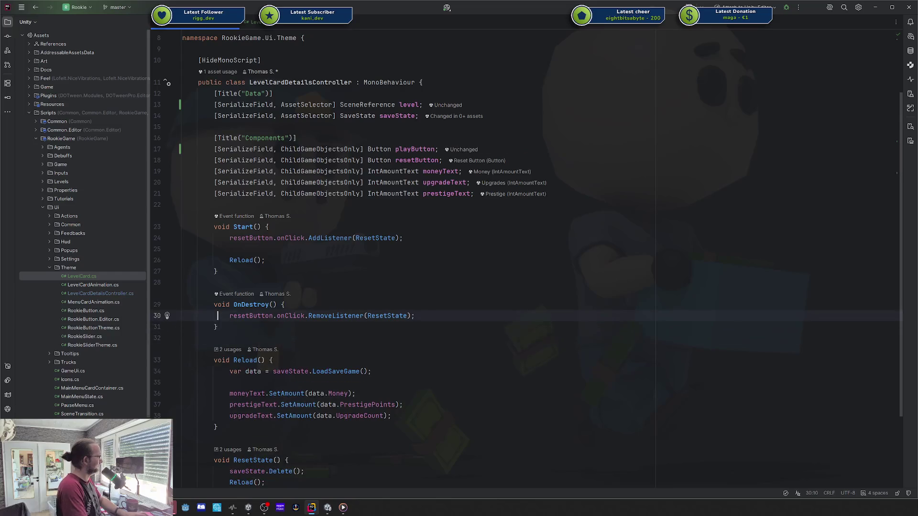
key(Return)
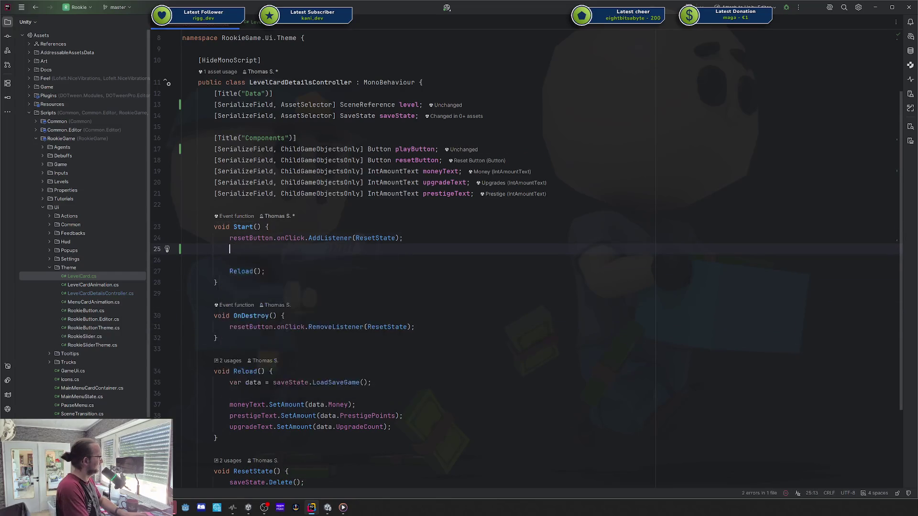
key(Up)
text(pla)
key(Return)
text(.onC)
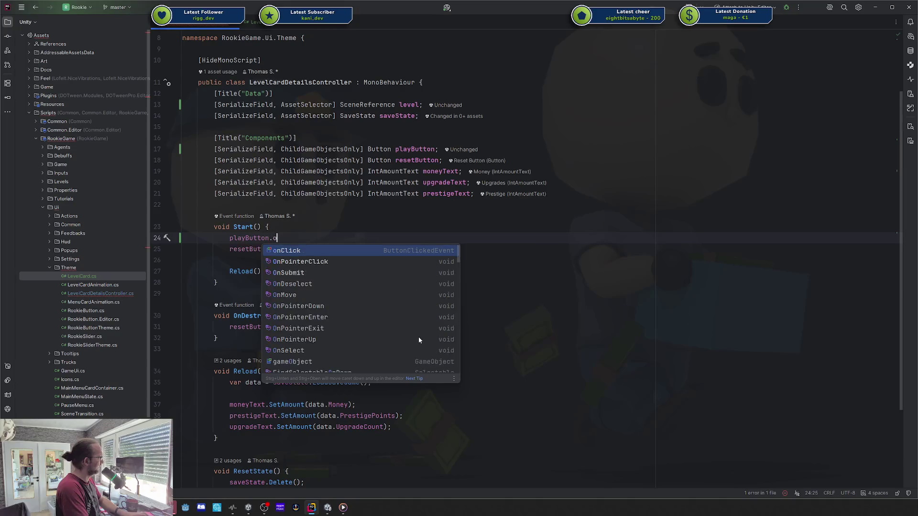
key(Return)
text(.Add)
key(Return)
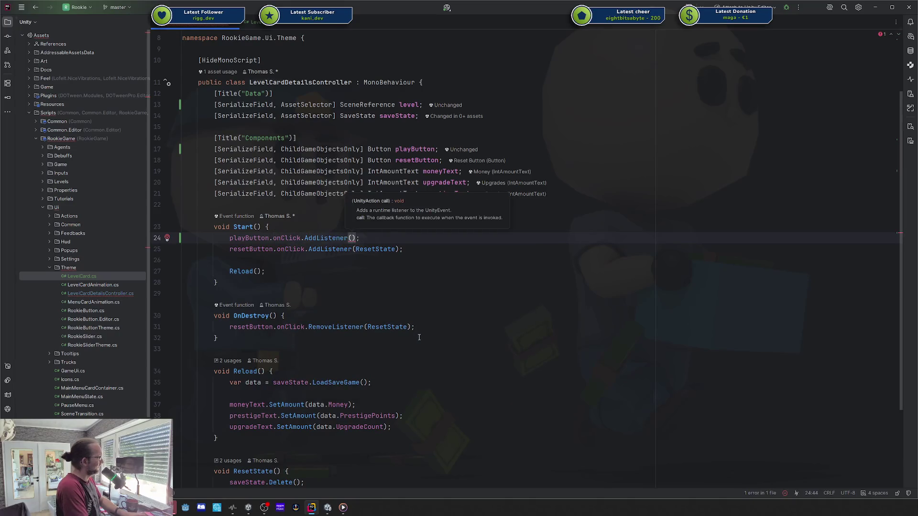
text(level.l)
key(Return)
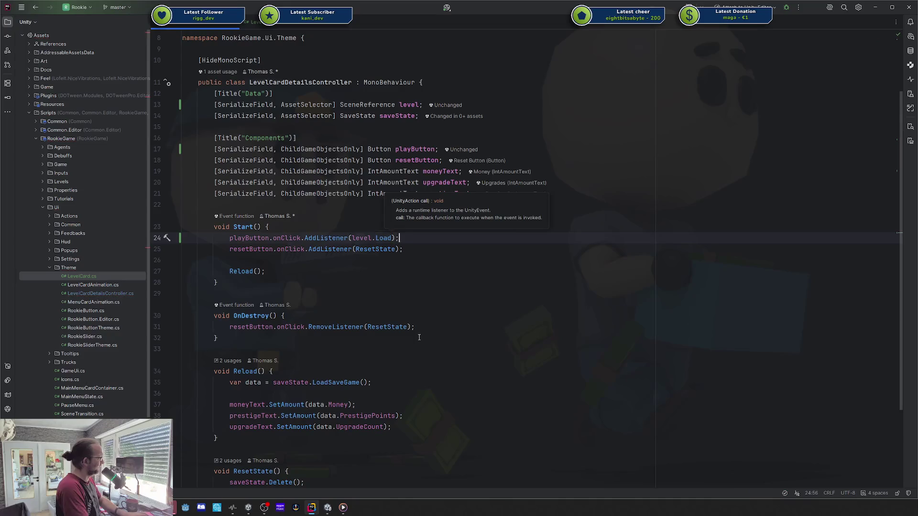
- Add playButton.onClick.RemoveListener(level.Load) inside OnDestroy
key(Down)
key(Down)
key(Down)
key(Down)
key(Down)
key(Down)
text(playButton.onClick.AddListener(level.Load);)
key(Up)
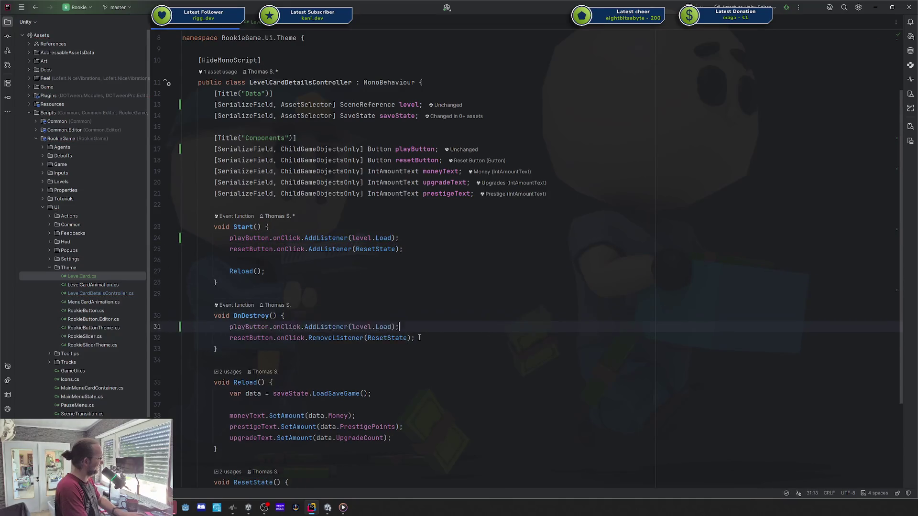
key(ctrl+Left)
key(ctrl+Left)
key(ctrl+Left)
key(ctrl+BackSpace)
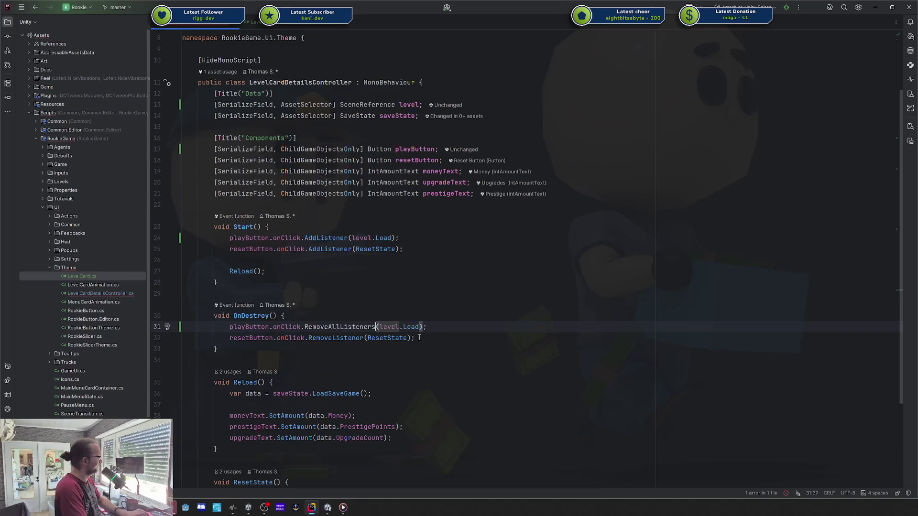
text(Remov)
key(Down)
key(Return)
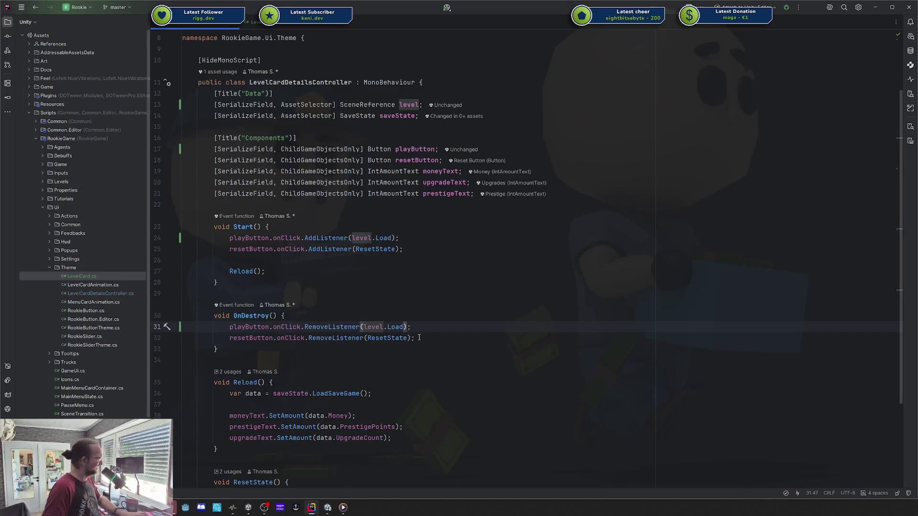
- Review the field declarations at the top of the class and return to Unity
scroll(419, 337, up, 2)
scroll(540, 109, down, 5)
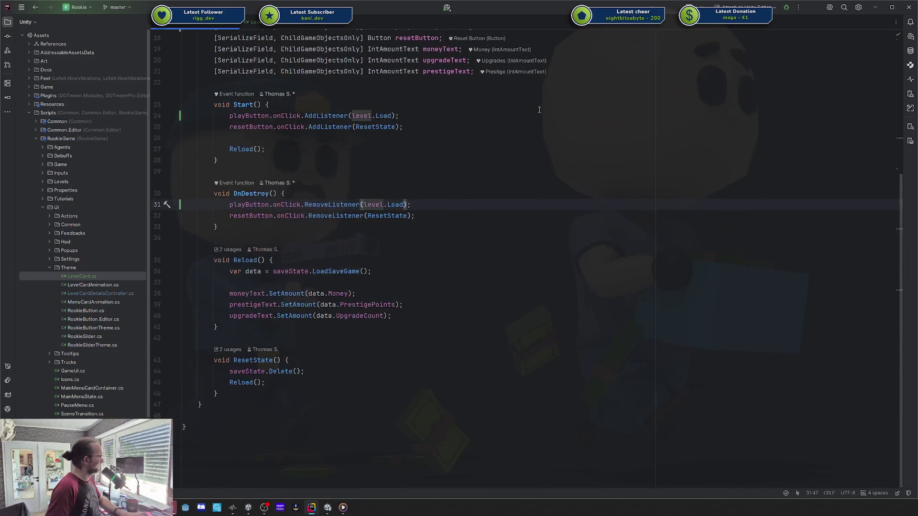
scroll(550, 124, up, 4)
click(559, 138)
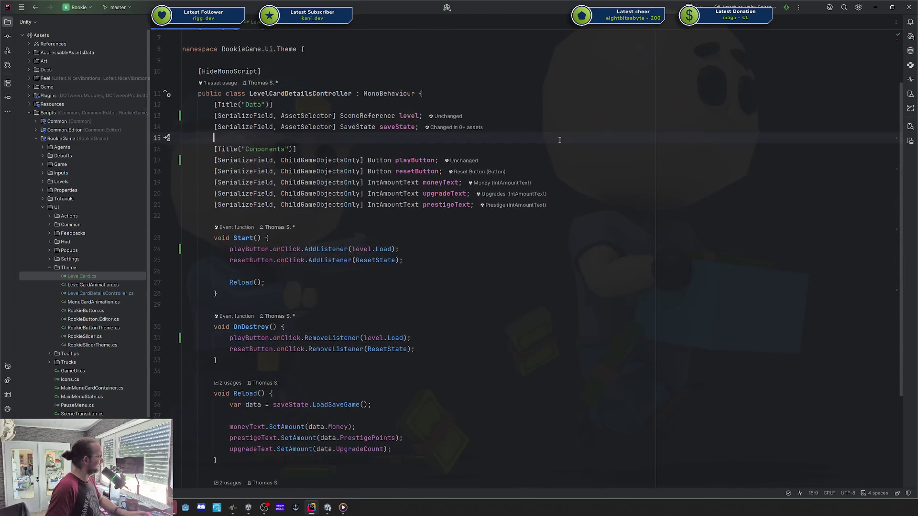
scroll(419, 347, up, 1)
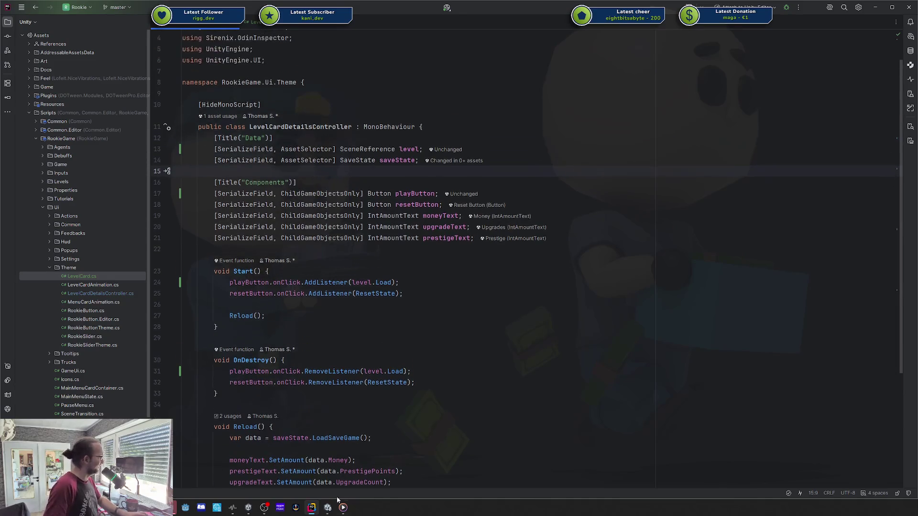
key(alt+Tab)
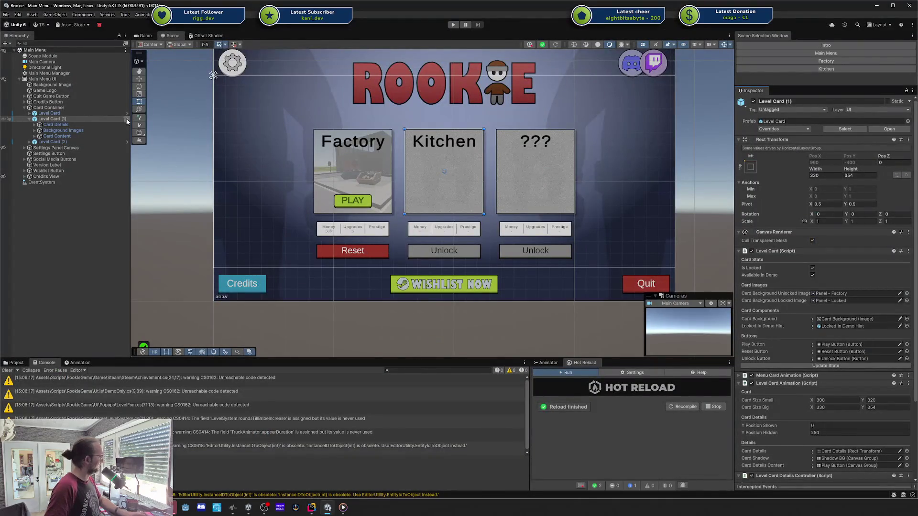
- Open Level Card (1) in Prefab Mode and remove the Play Button's Factory scene On Click entry
click(127, 121)
click(95, 134)
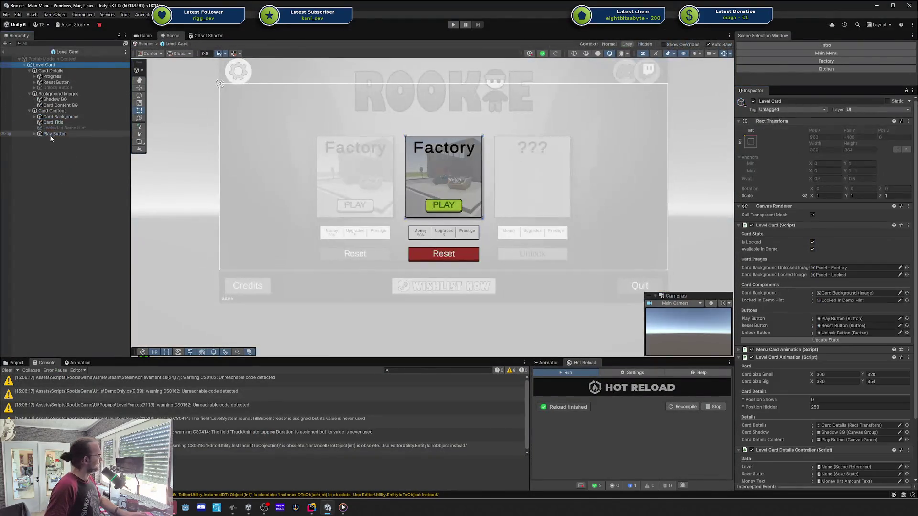
scroll(819, 327, down, 1)
click(830, 423)
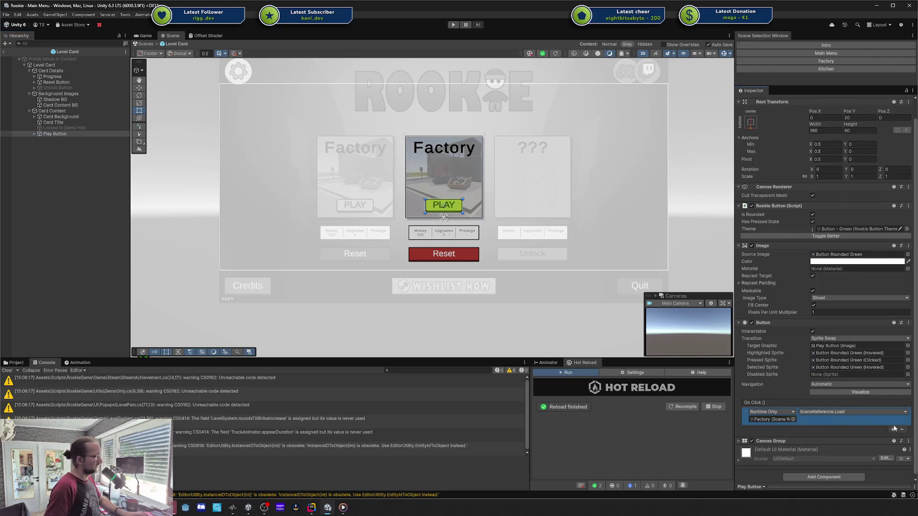
click(901, 430)
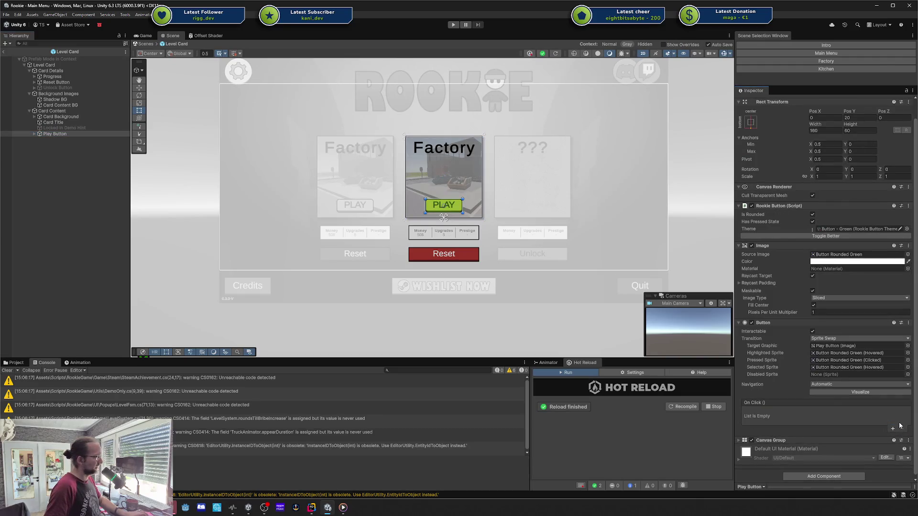
- Link the Level Card Details Controller's Play and Reset Button references, then exit Prefab mode
click(52, 65)
scroll(778, 284, down, 3)
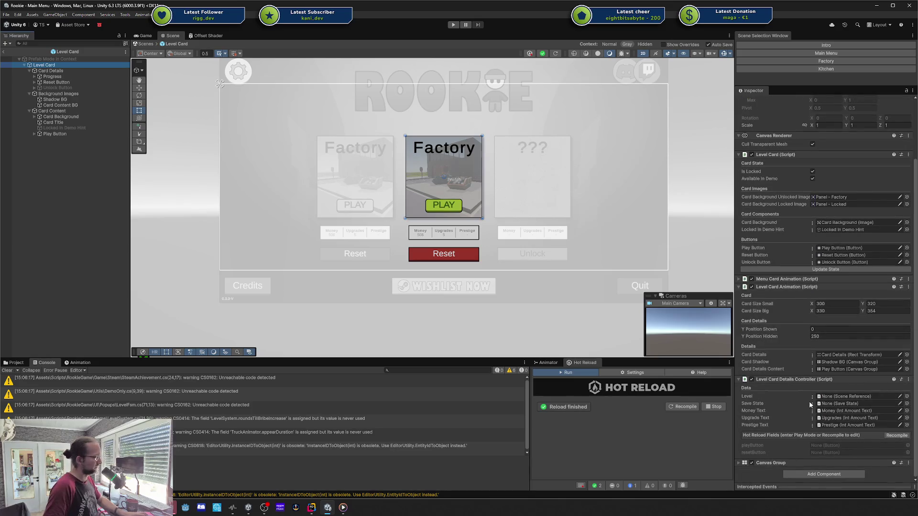
click(833, 425)
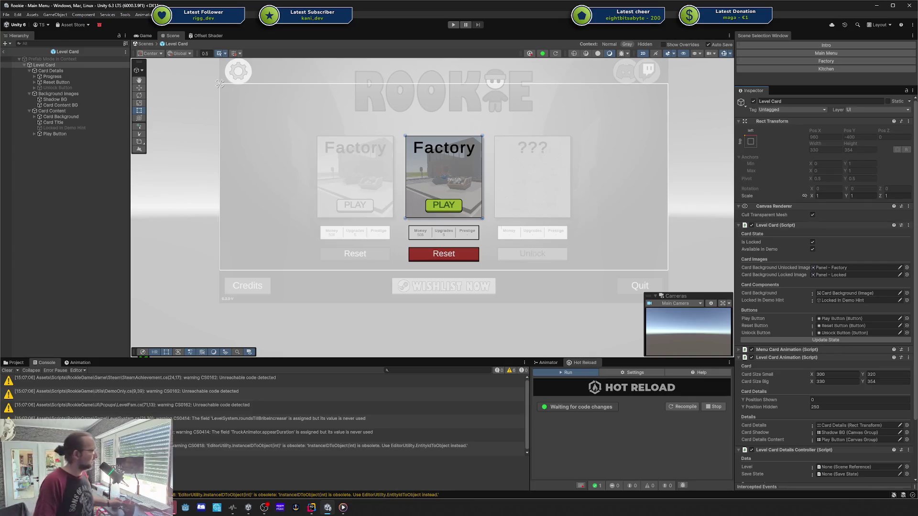
scroll(814, 435, down, 3)
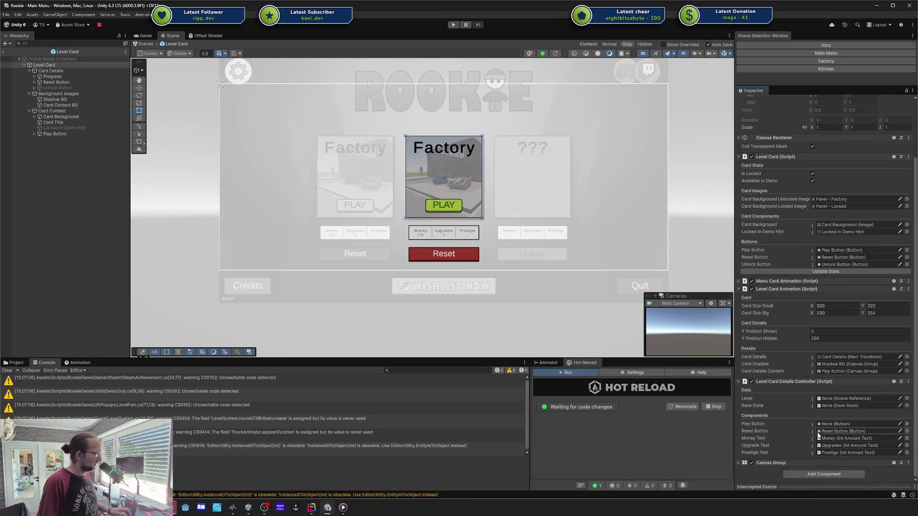
click(812, 431)
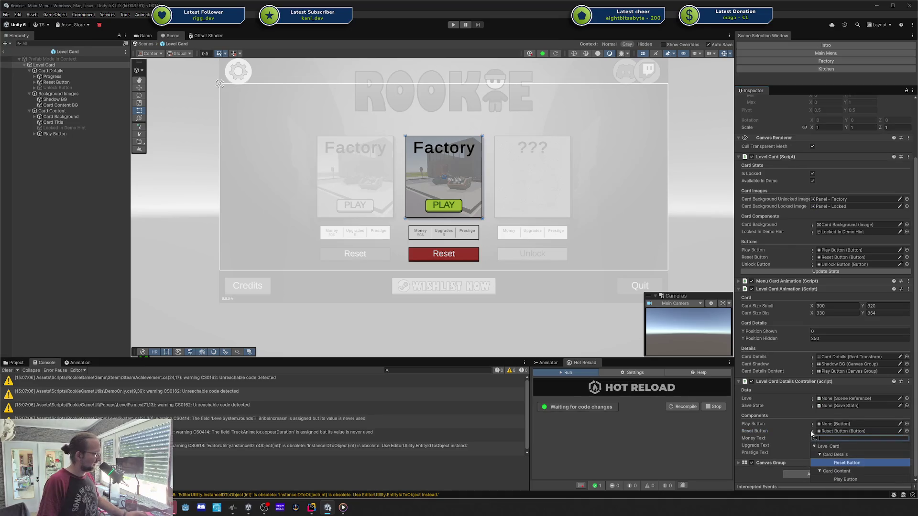
click(834, 471)
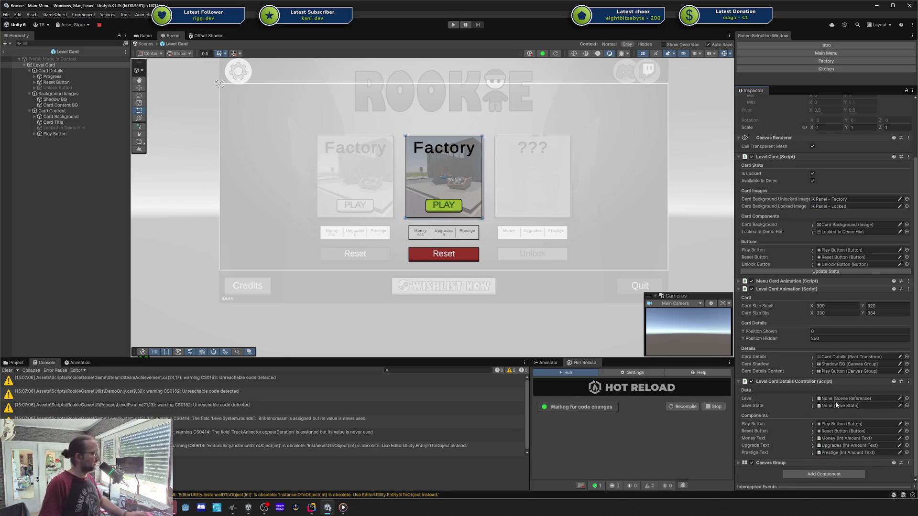
click(3, 51)
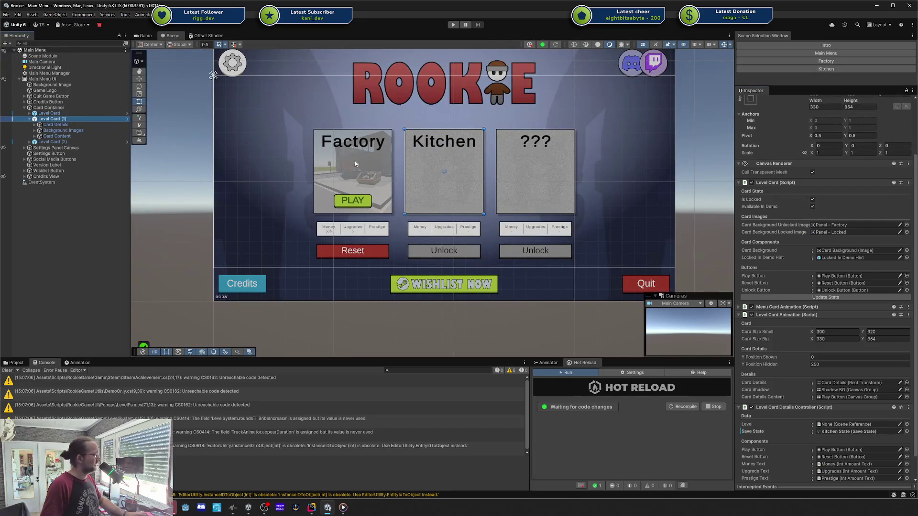
- Set Level Card (1)'s Save State to Kitchen.asset and Level Card's to Factory.asset, then enter Play mode
scroll(822, 335, down, 2)
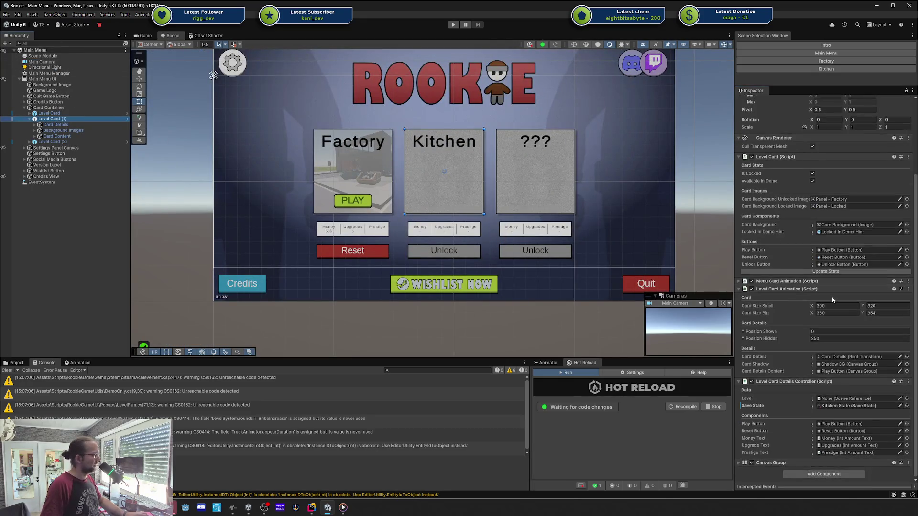
click(814, 406)
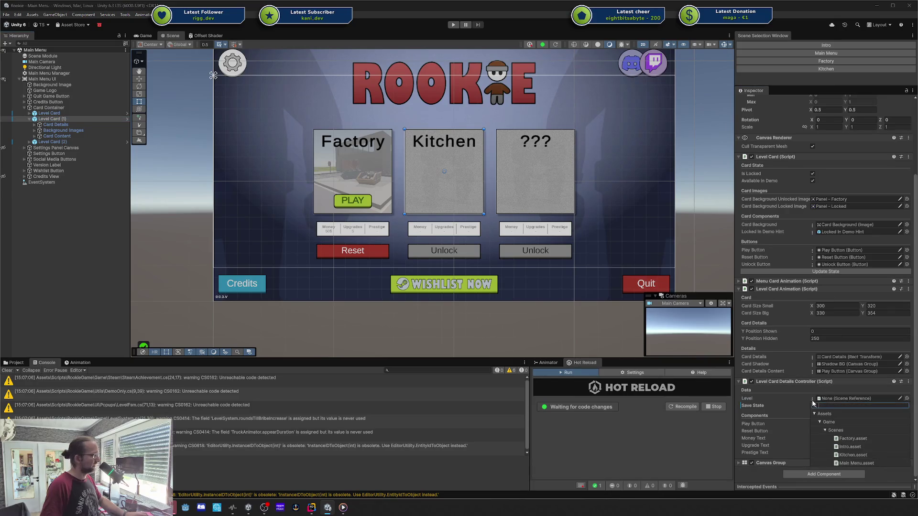
click(853, 455)
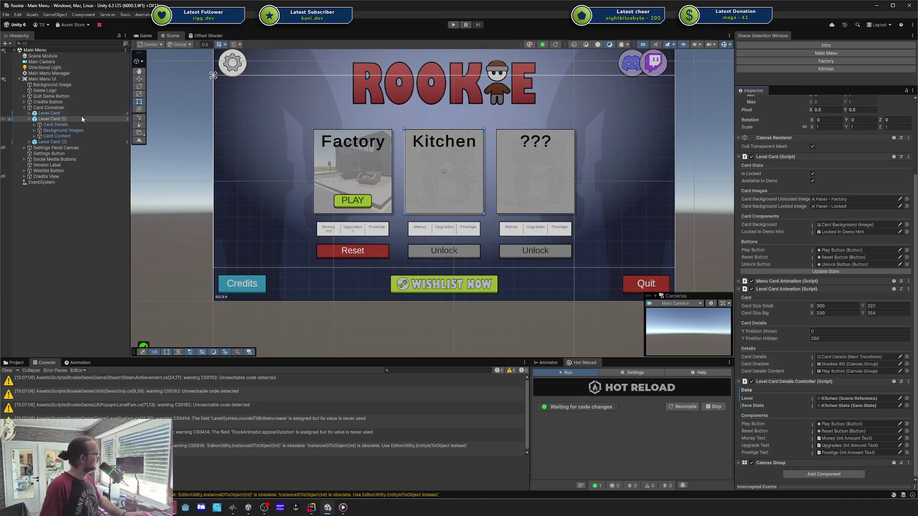
click(67, 113)
click(813, 406)
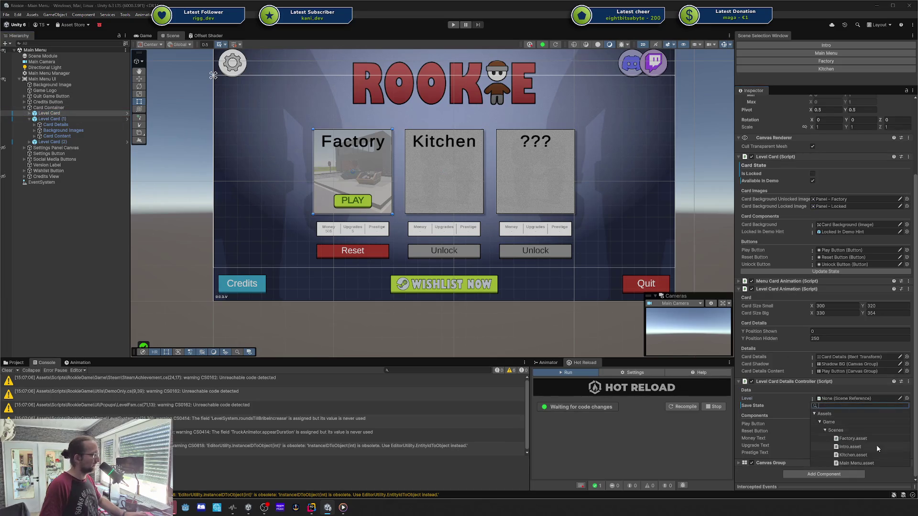
click(866, 439)
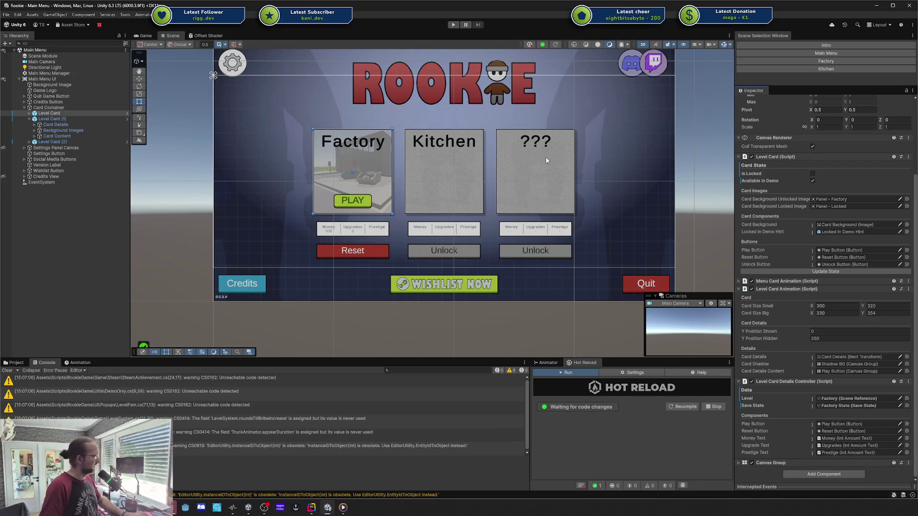
click(453, 25)
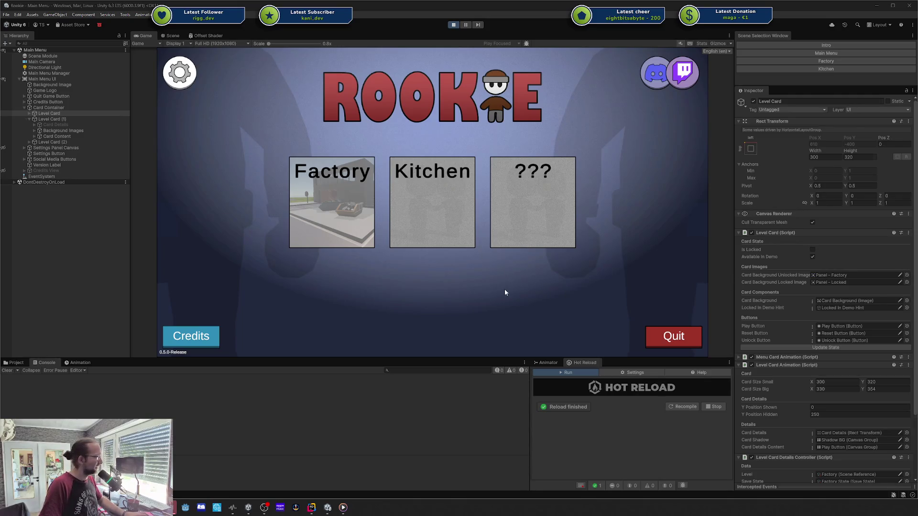
- Hover the level cards in the running menu, then bring the chatstyle.gg browser over the editor, maximised
mouse_move(417, 208)
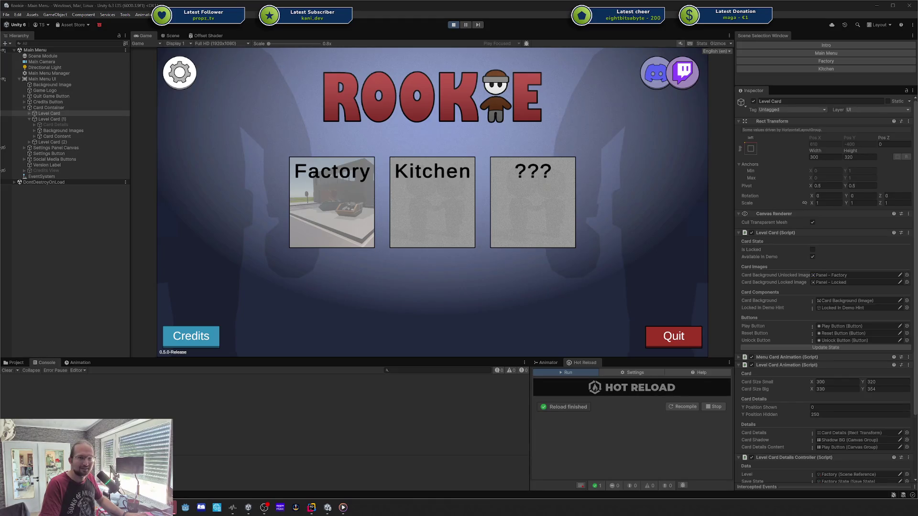
mouse_move(917, 96)
mouse_down()
mouse_move(650, 93)
mouse_move(444, 65)
mouse_move(443, 56)
mouse_up()
double_click(443, 56)
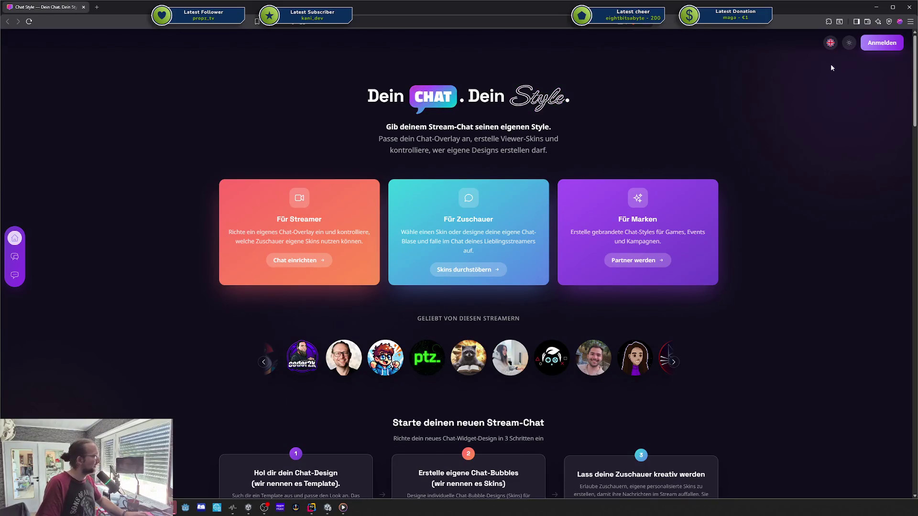
- Switch the Chat Style site language from German to English
click(831, 42)
click(807, 62)
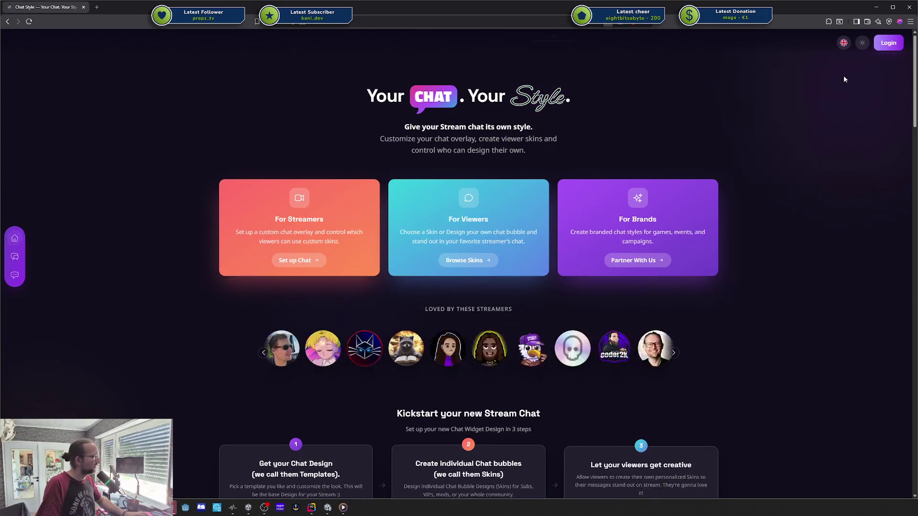
scroll(801, 103, down, 2)
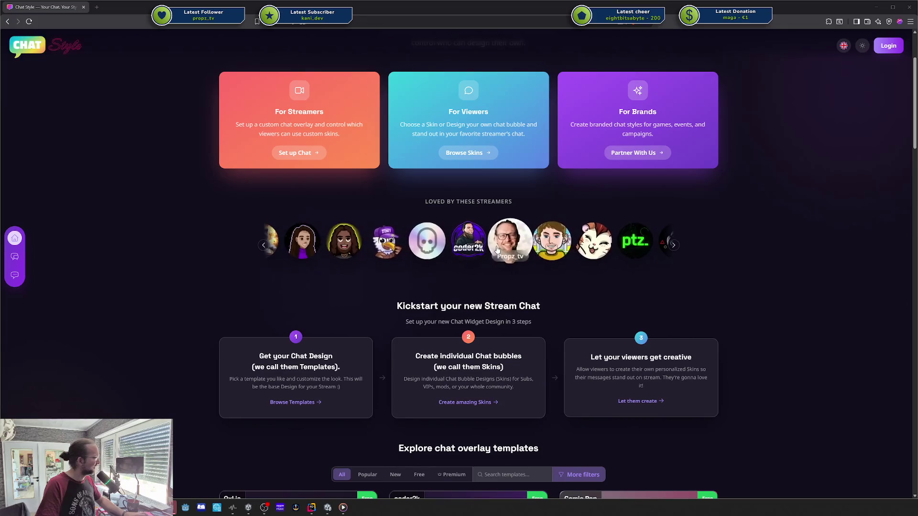
- Scroll through the home page's three-step setup guide and overlay templates like OxLia, coder2k and Comic Pop
scroll(500, 244, down, 2)
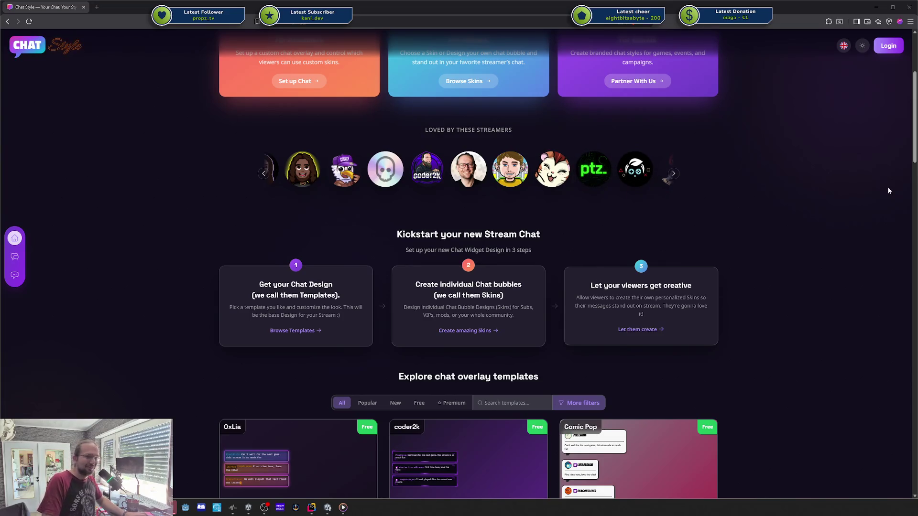
scroll(544, 209, up, 1)
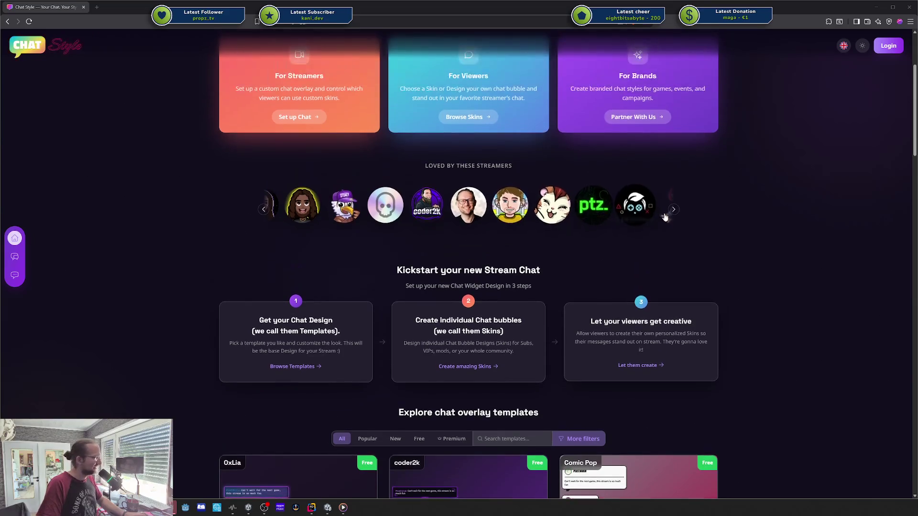
scroll(639, 227, down, 2)
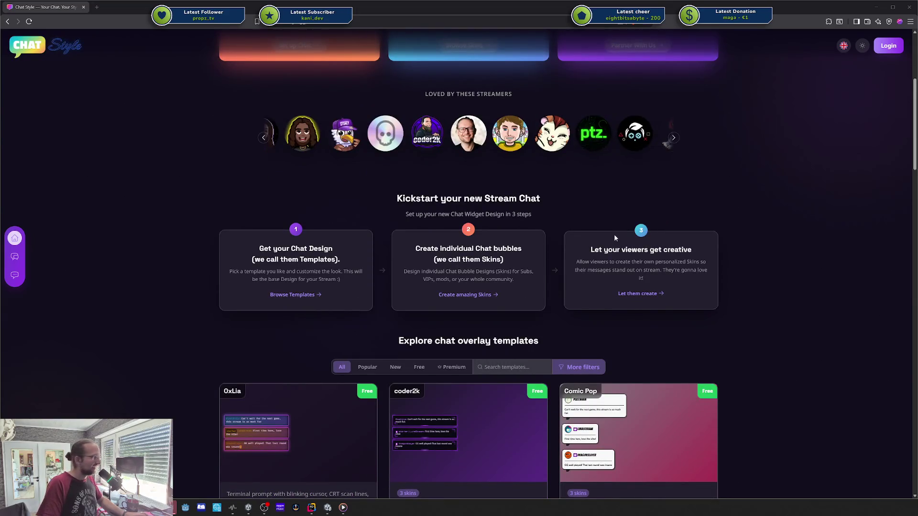
scroll(663, 243, up, 2)
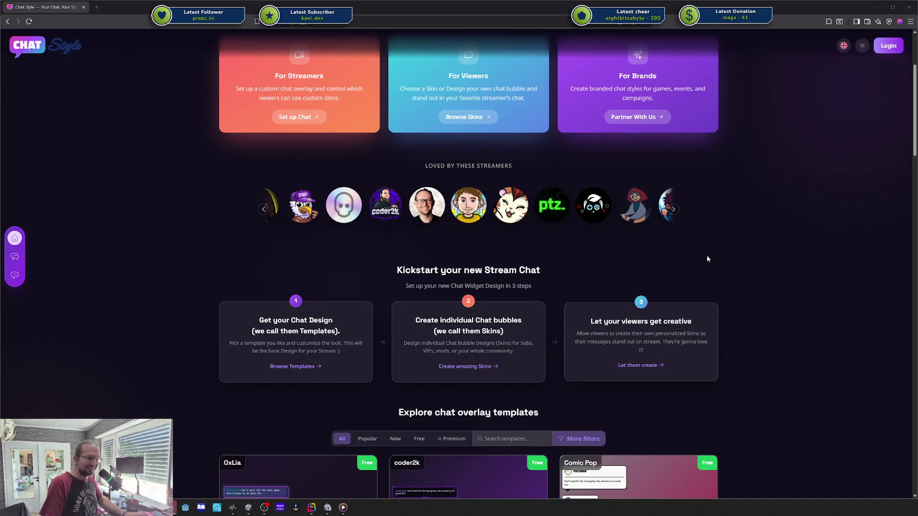
scroll(754, 256, up, 1)
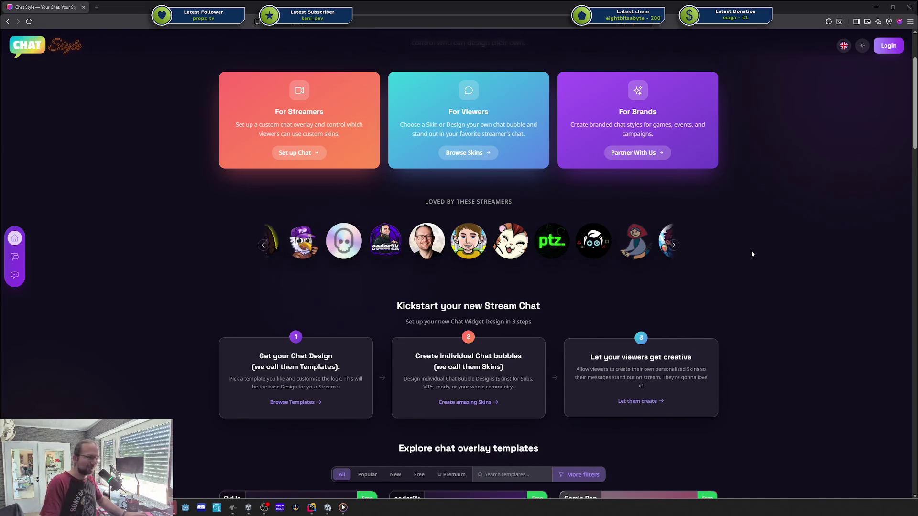
scroll(744, 249, down, 2)
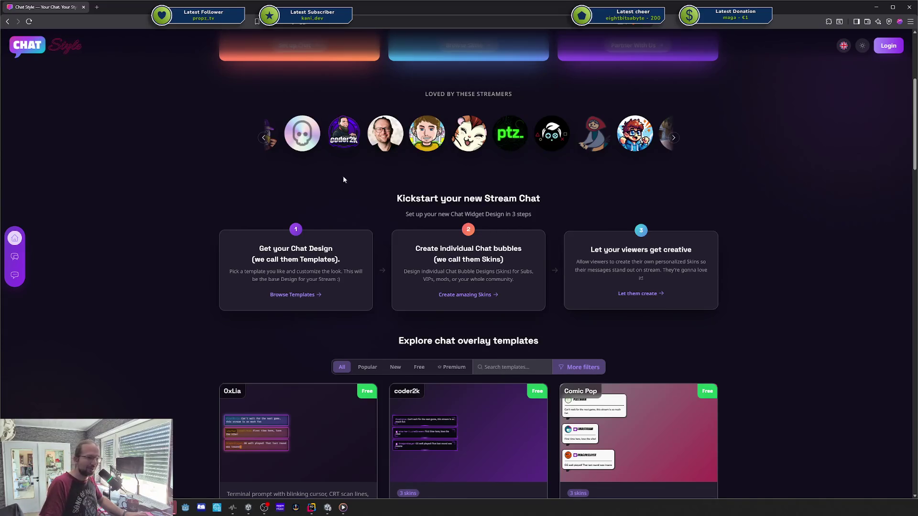
scroll(373, 206, up, 2)
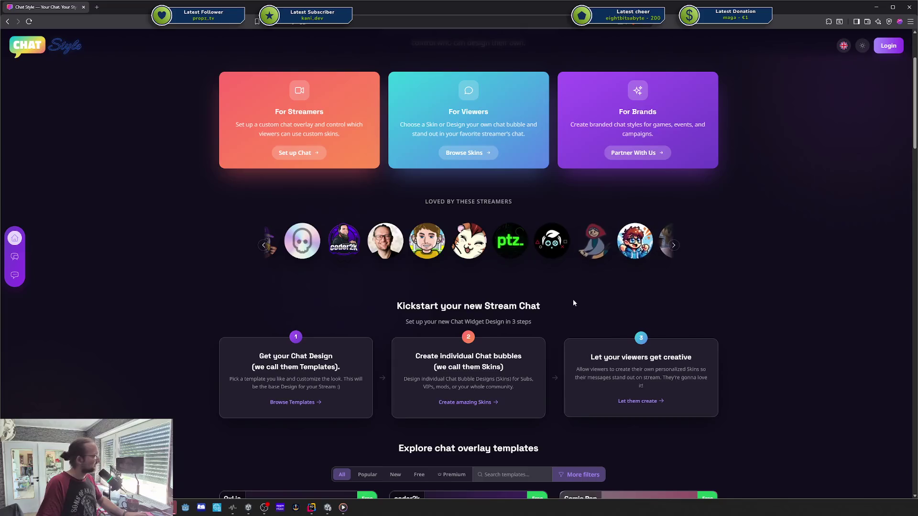
scroll(718, 268, up, 1)
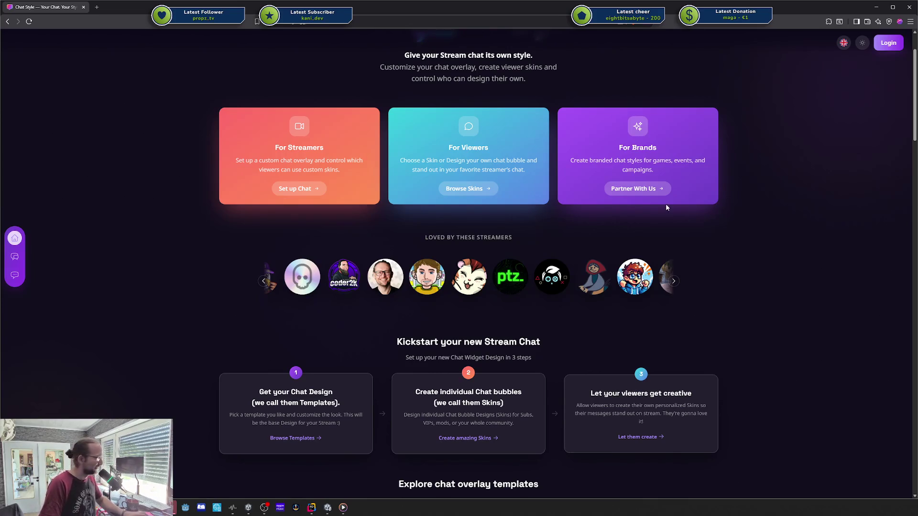
scroll(666, 207, down, 2)
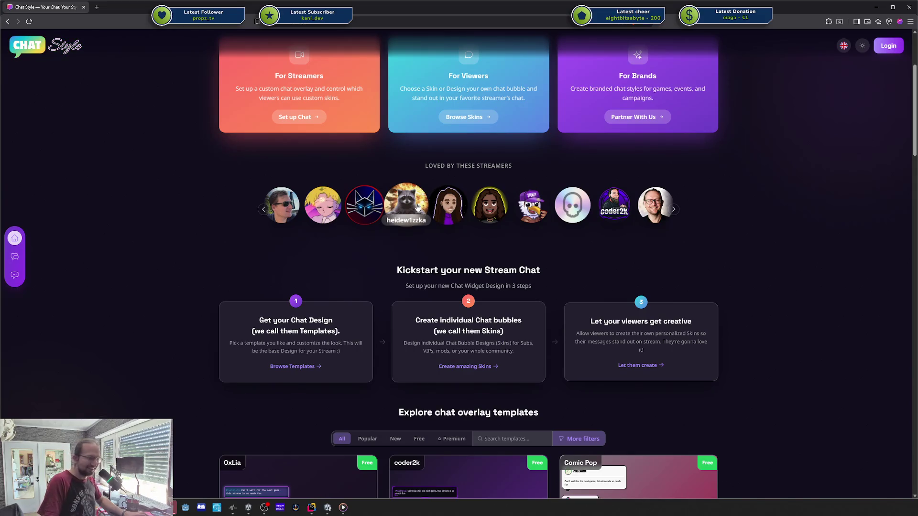
scroll(438, 206, down, 8)
scroll(804, 270, down, 14)
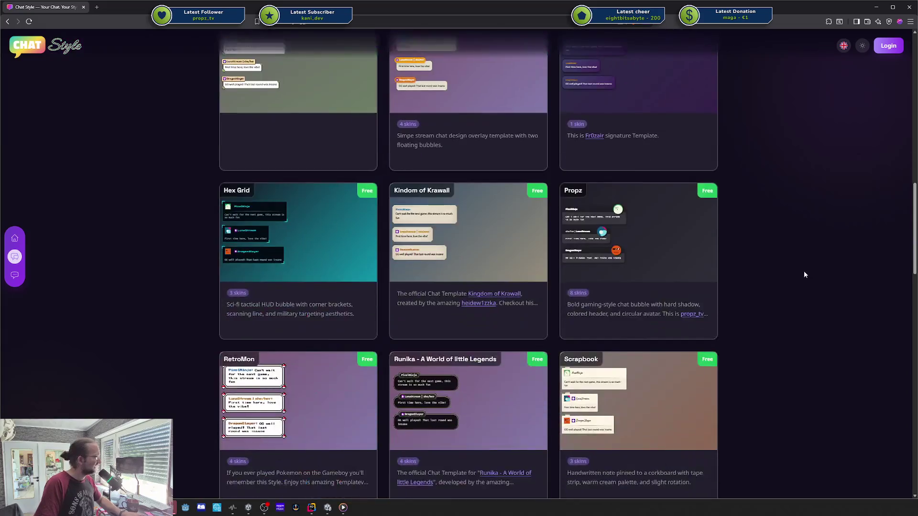
scroll(804, 271, up, 8)
scroll(804, 270, up, 10)
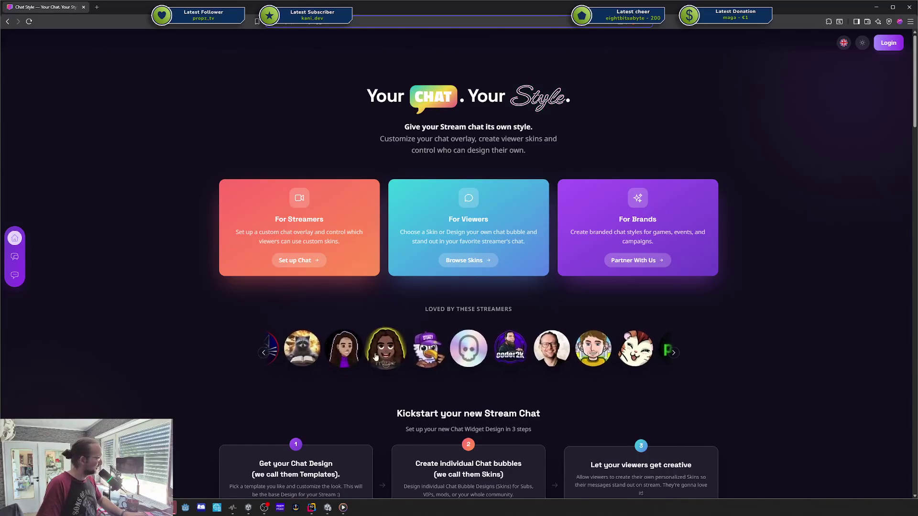
scroll(367, 353, down, 6)
scroll(680, 227, down, 3)
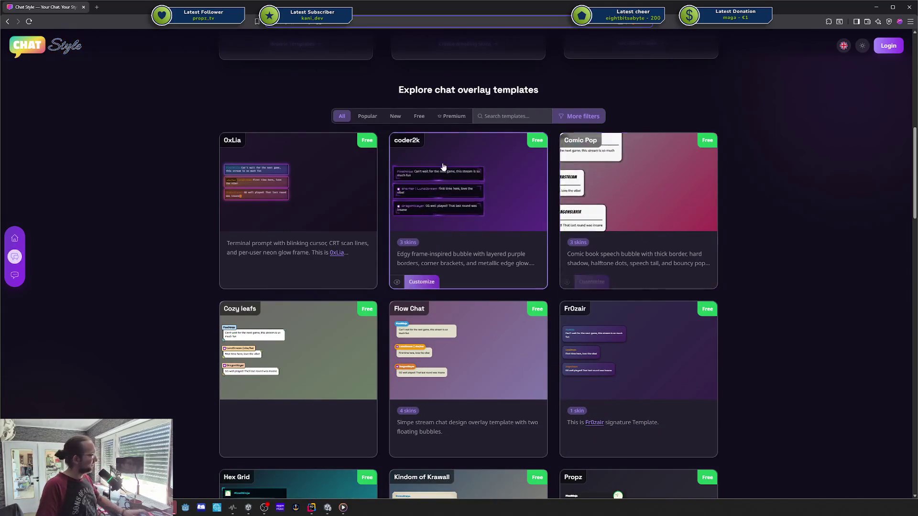
scroll(443, 269, down, 3)
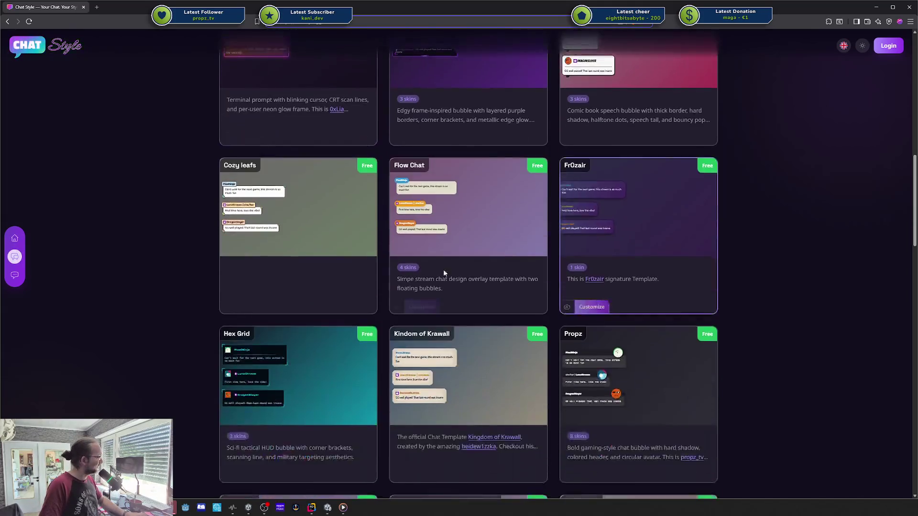
scroll(598, 267, down, 2)
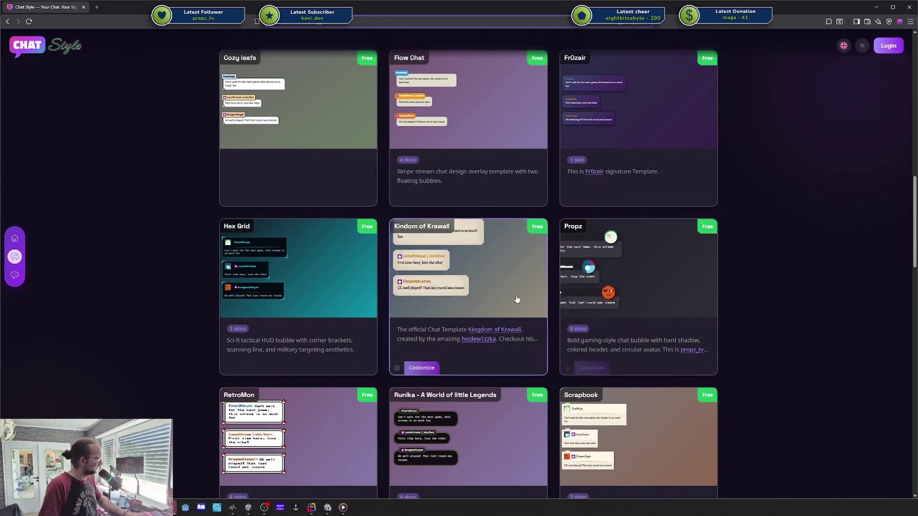
scroll(509, 290, down, 2)
scroll(510, 290, down, 5)
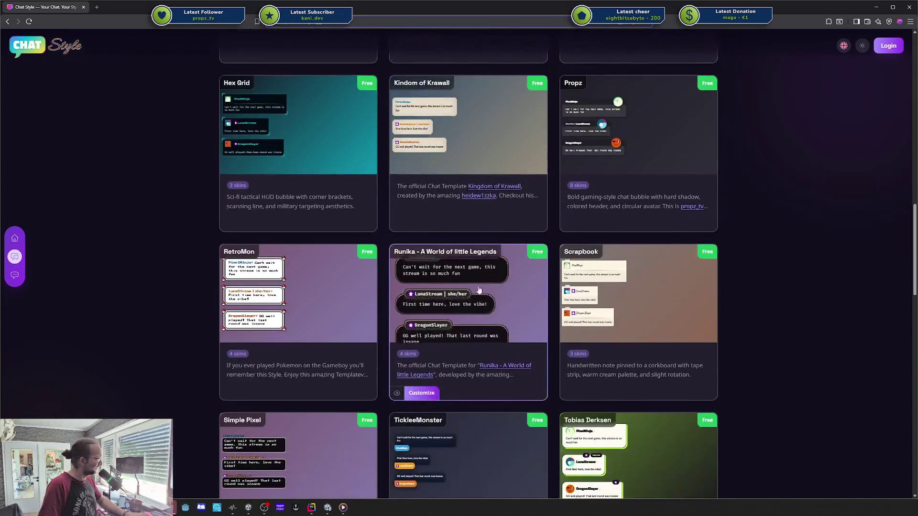
scroll(660, 318, down, 4)
scroll(661, 323, down, 2)
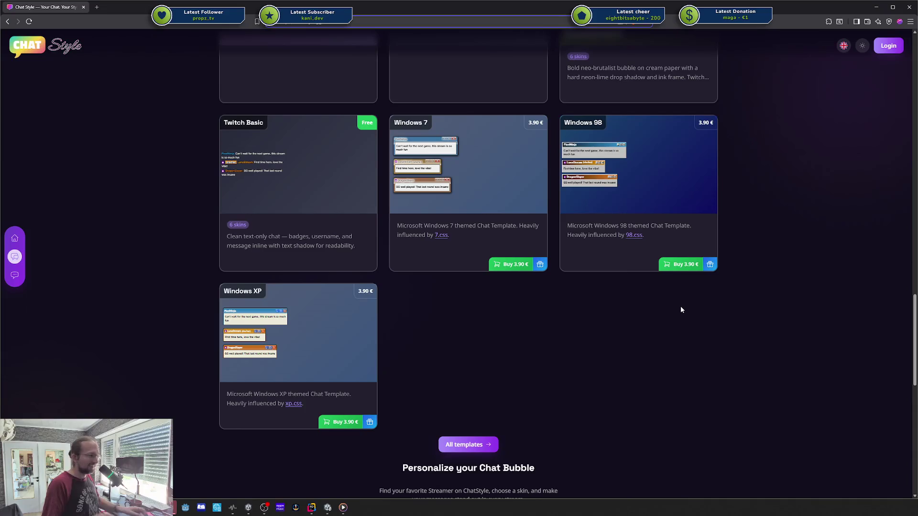
scroll(680, 310, up, 15)
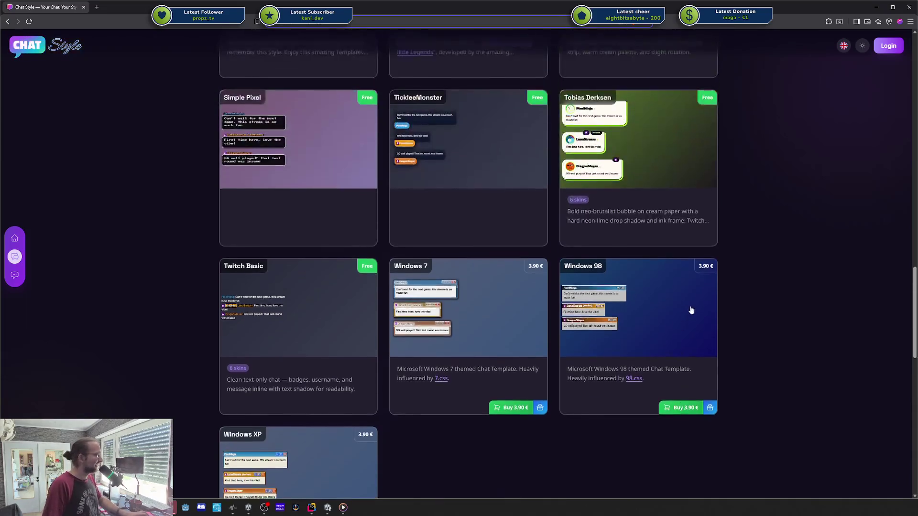
scroll(732, 304, up, 3)
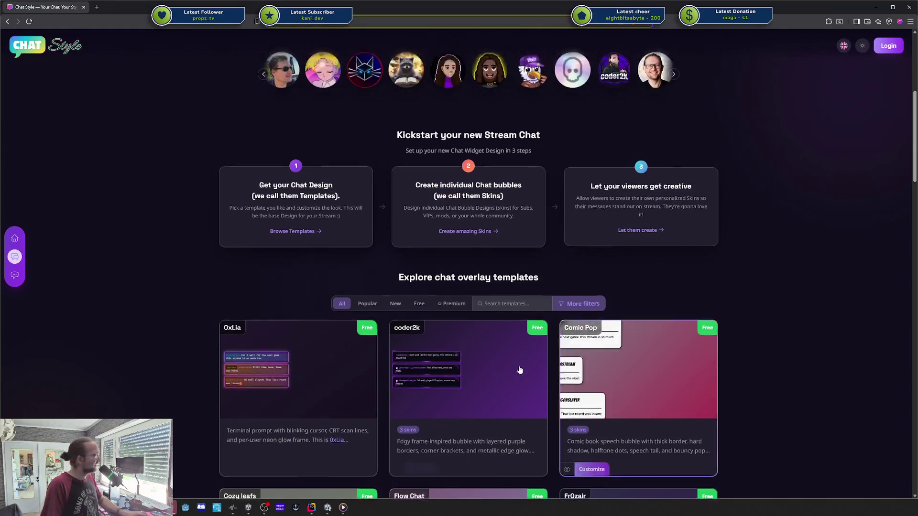
scroll(423, 228, up, 5)
- Open a featured streamer's skins page and Google-search the streamer name from its heading
click(405, 276)
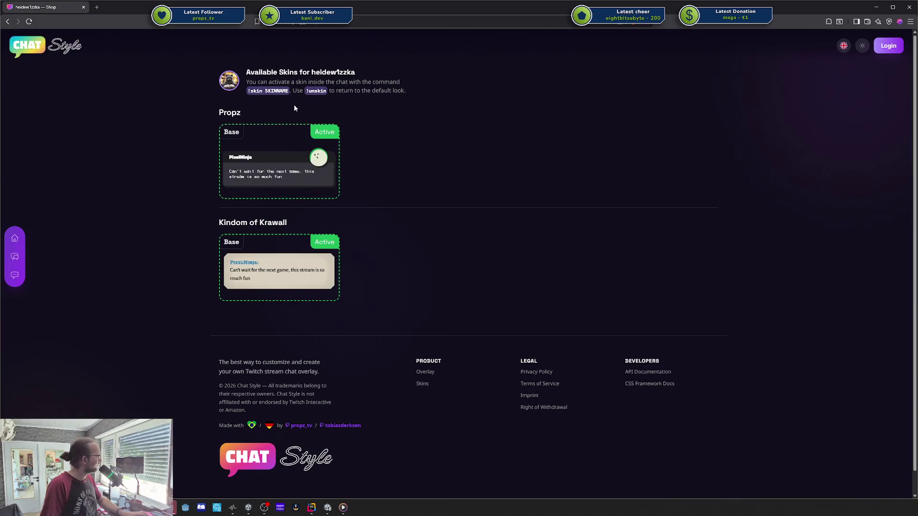
double_click(328, 72)
right_click(328, 72)
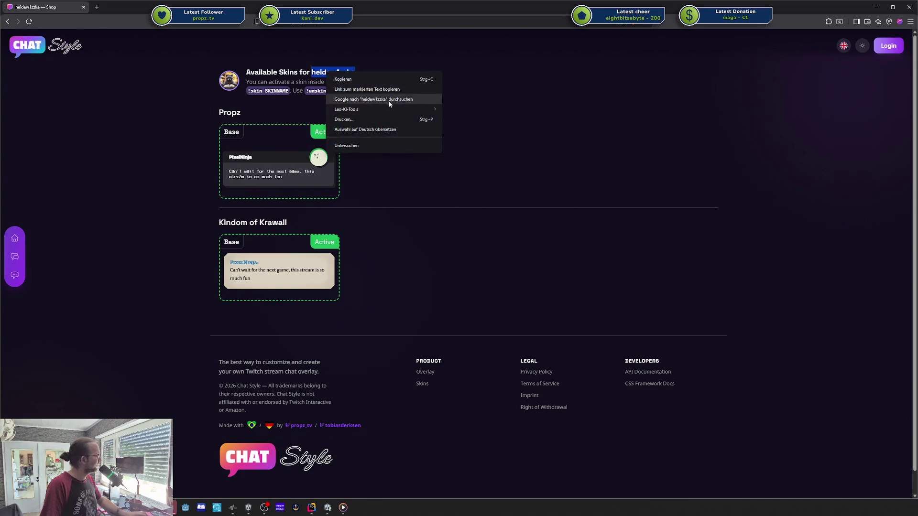
click(389, 101)
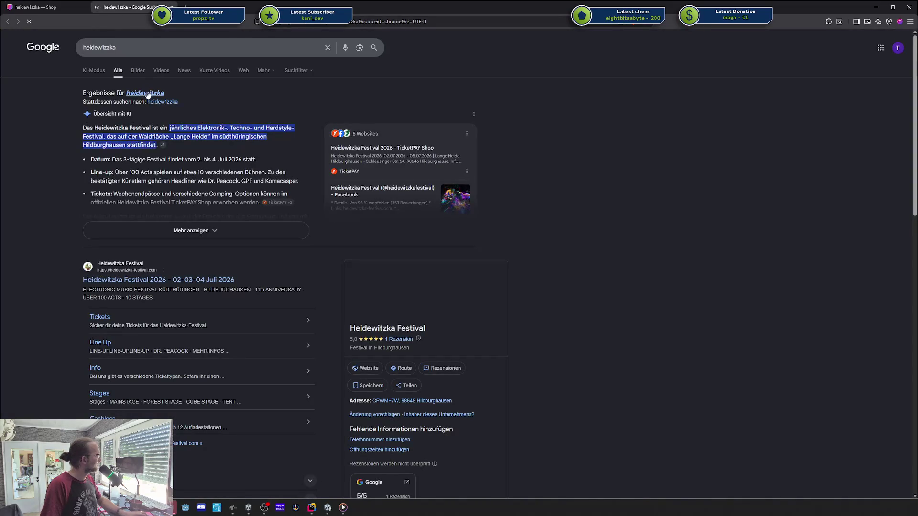
- Re-run the search with Google's suggested spelling, then close the search results tab
click(146, 92)
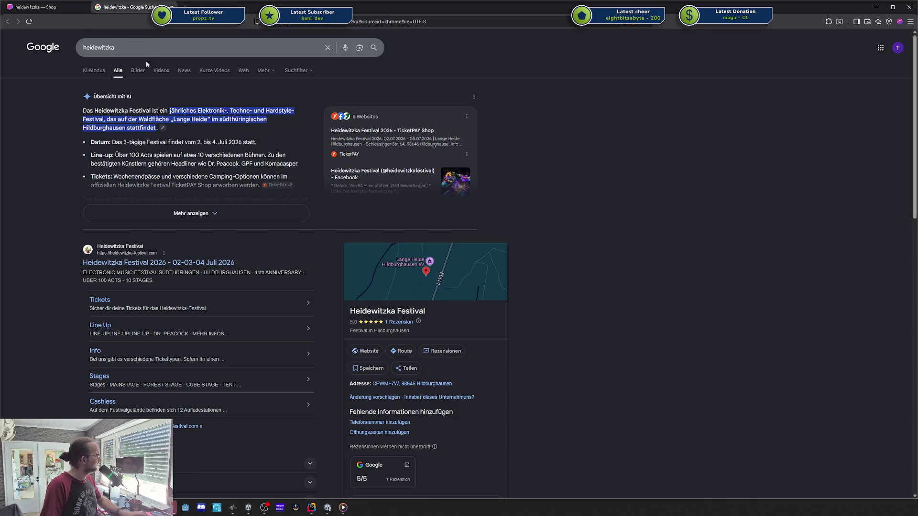
middle_click(143, 6)
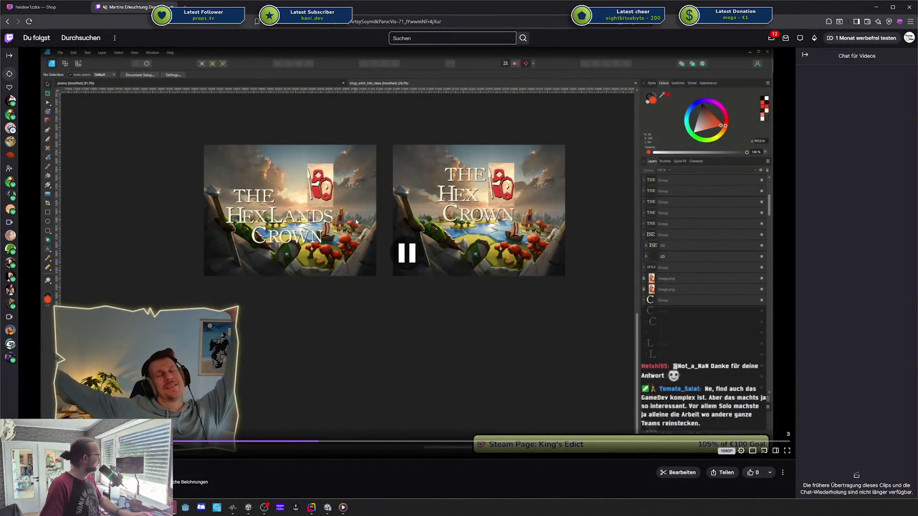
- Scroll below the clip, leave the clip filter on Standard, and open the streamer's channel page
double_click(153, 181)
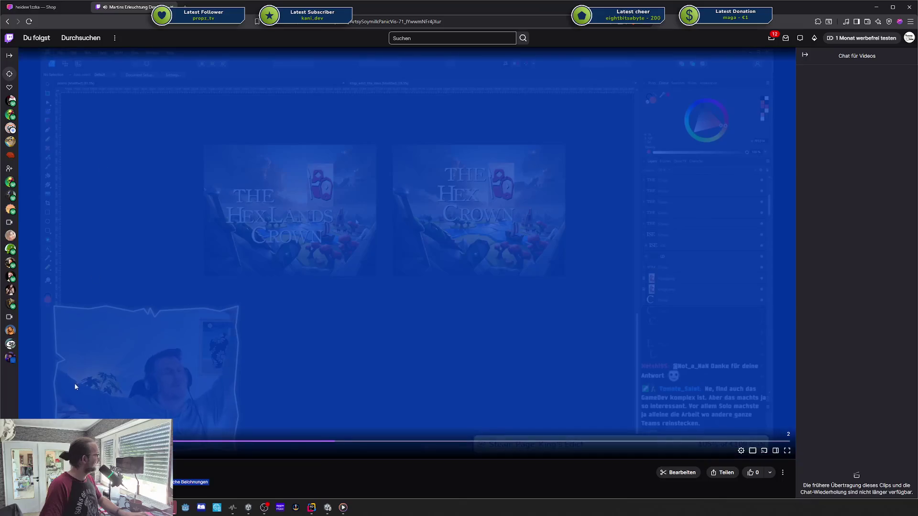
click(356, 222)
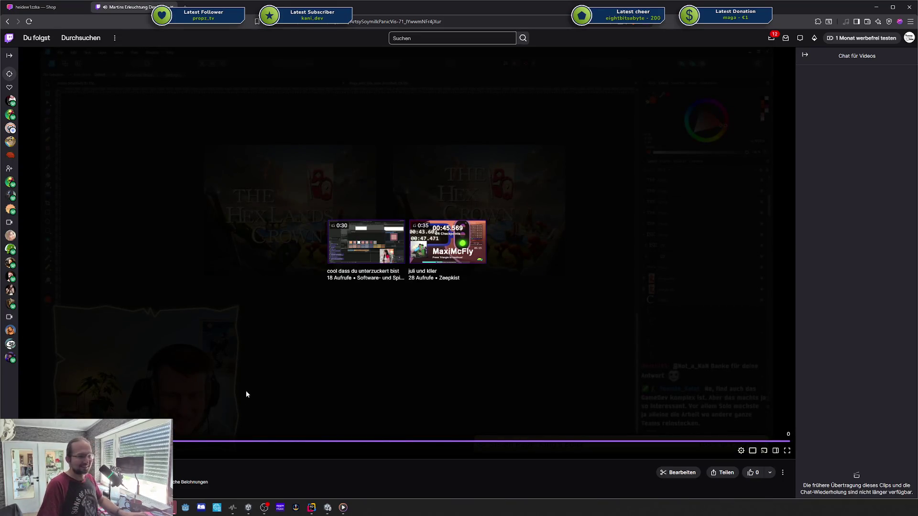
scroll(363, 437, down, 3)
scroll(353, 429, down, 4)
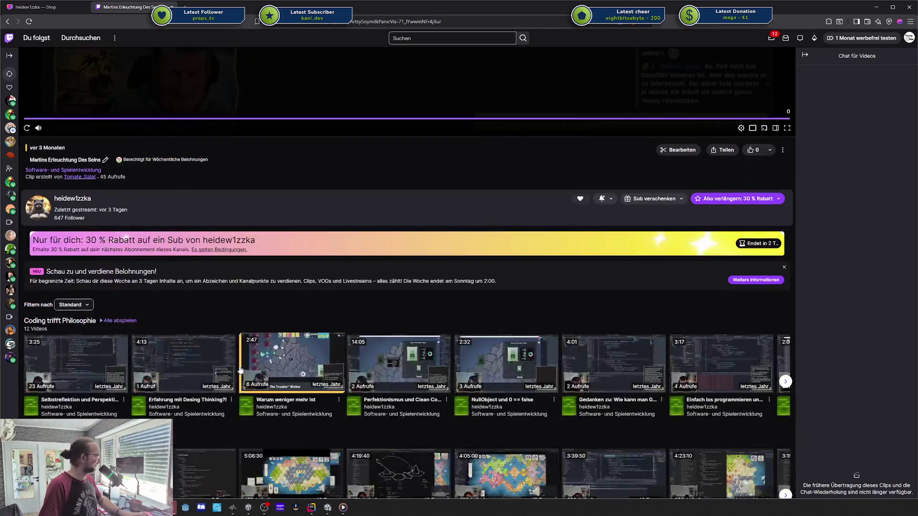
click(75, 305)
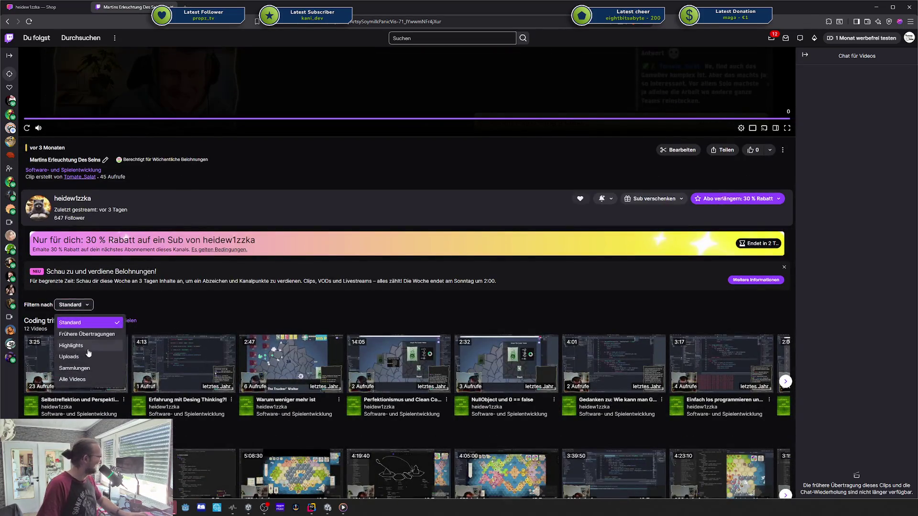
click(76, 305)
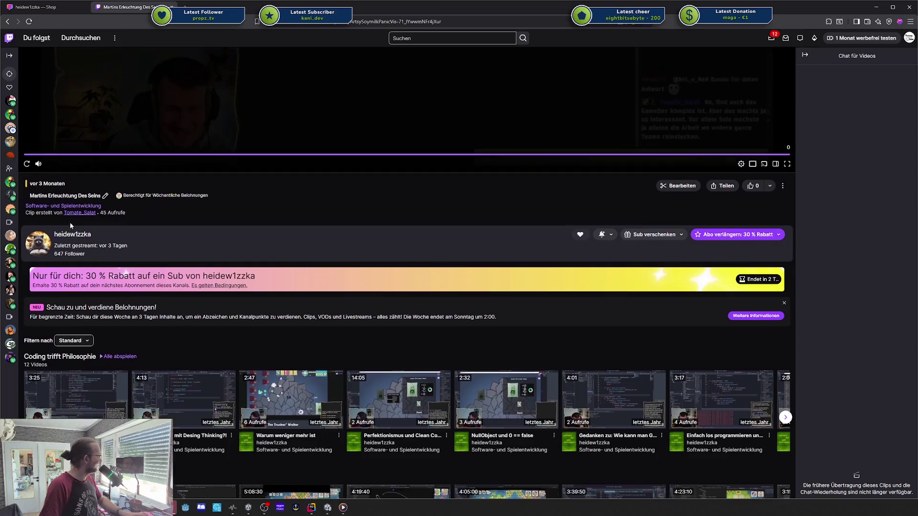
click(74, 236)
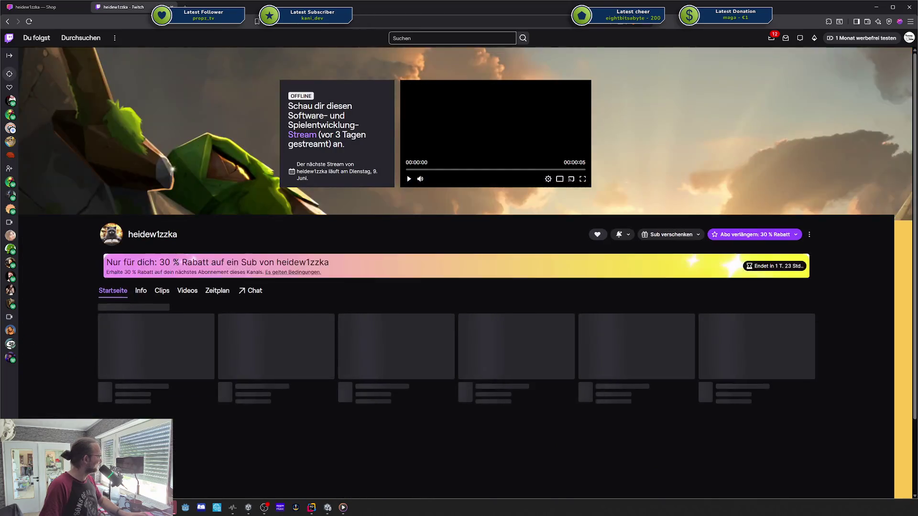
- Show the channel's top clips from all time, briefly playing and pausing the replay preview
drag(98, 291, 164, 295)
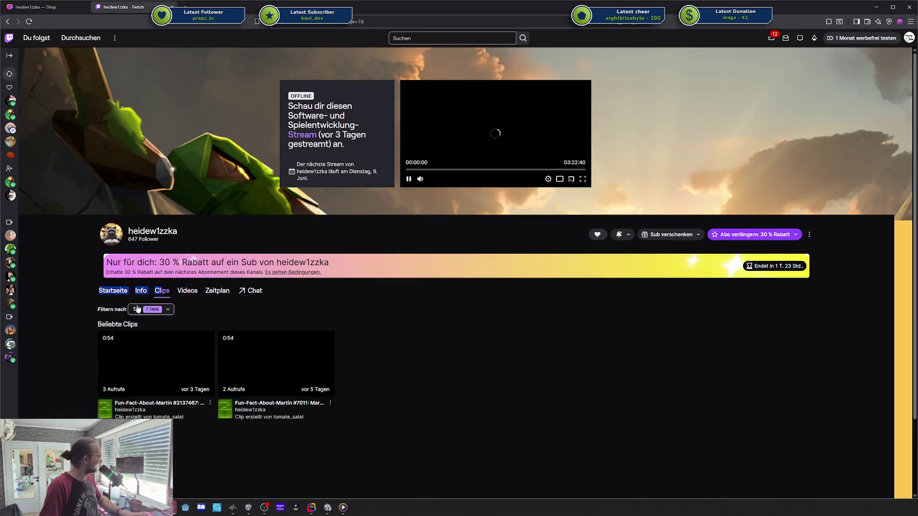
click(152, 310)
click(154, 363)
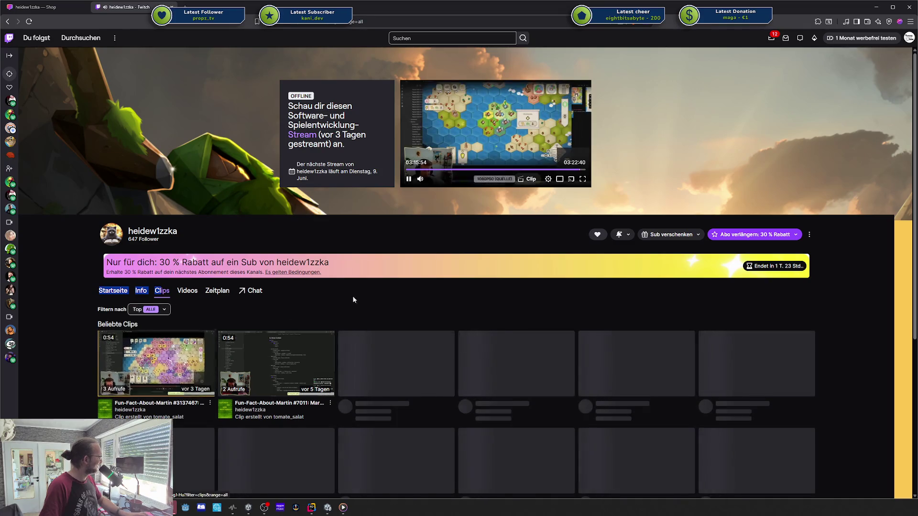
click(419, 179)
click(408, 179)
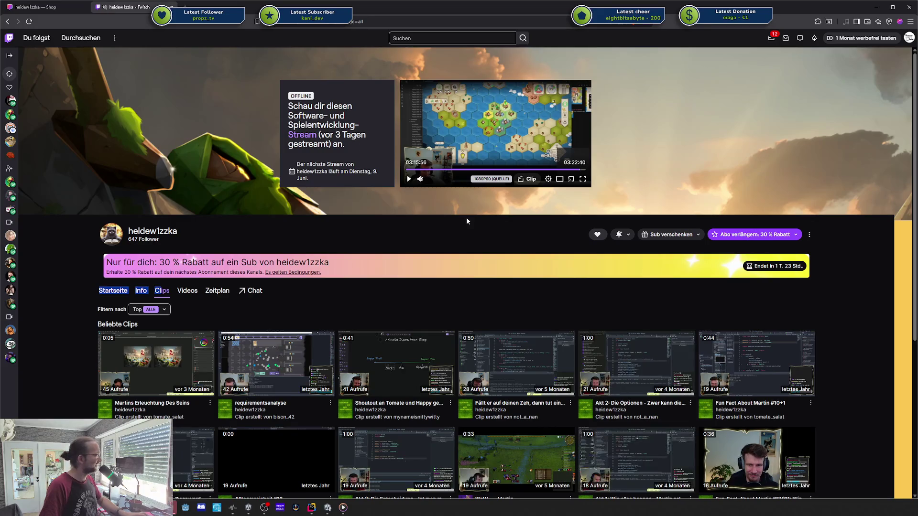
- Scroll down through the grid of top clips
scroll(525, 242, down, 4)
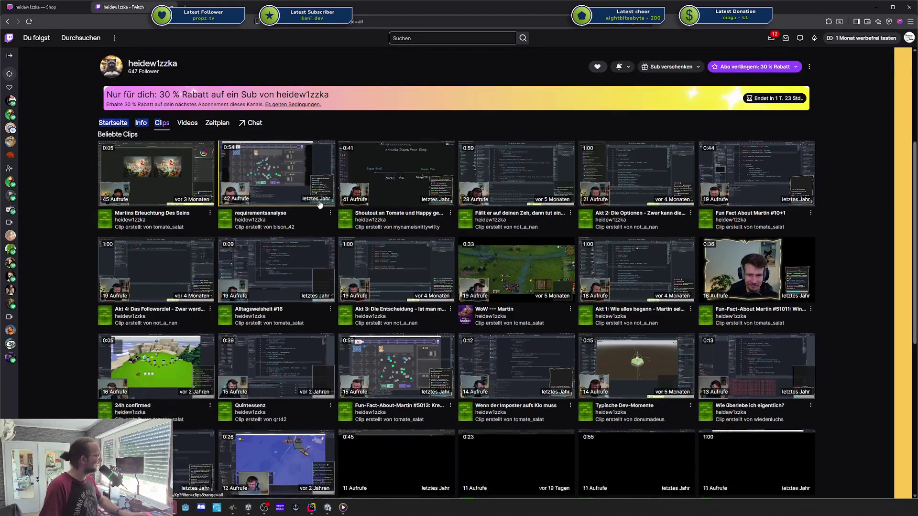
scroll(257, 218, down, 10)
scroll(623, 239, down, 7)
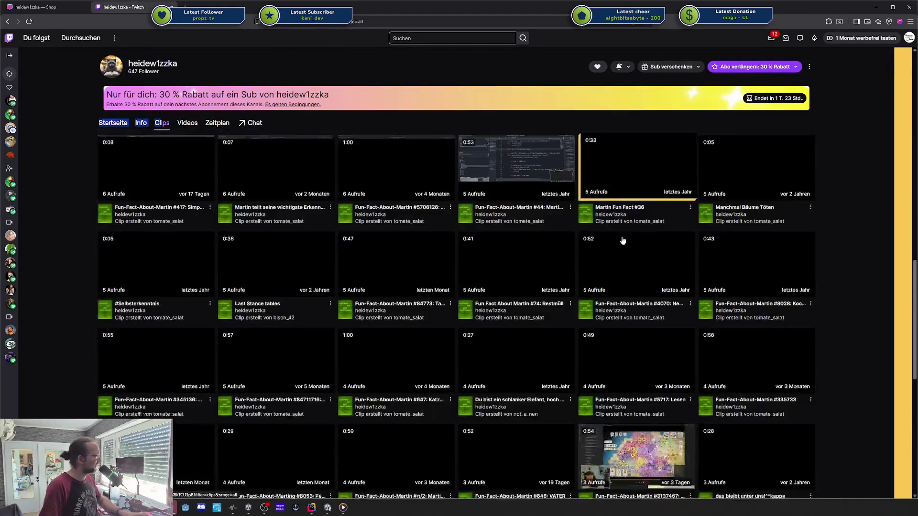
scroll(622, 239, down, 5)
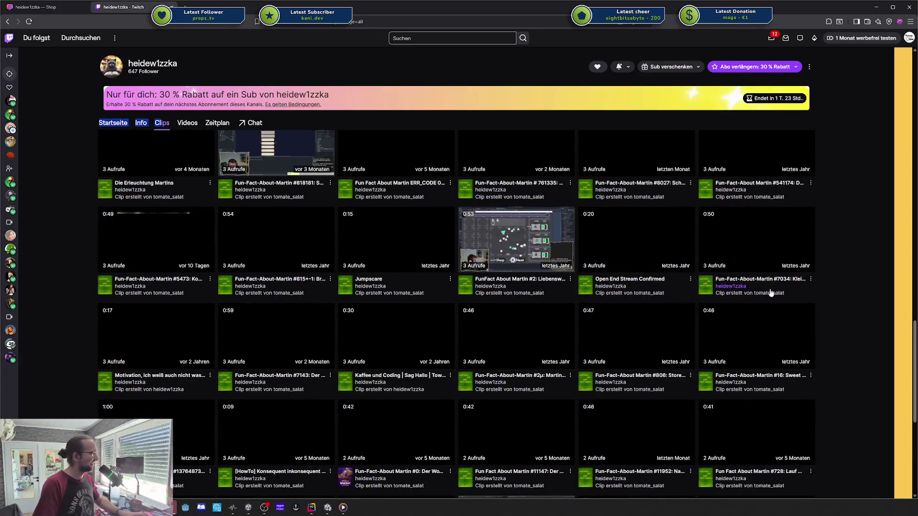
scroll(231, 299, down, 3)
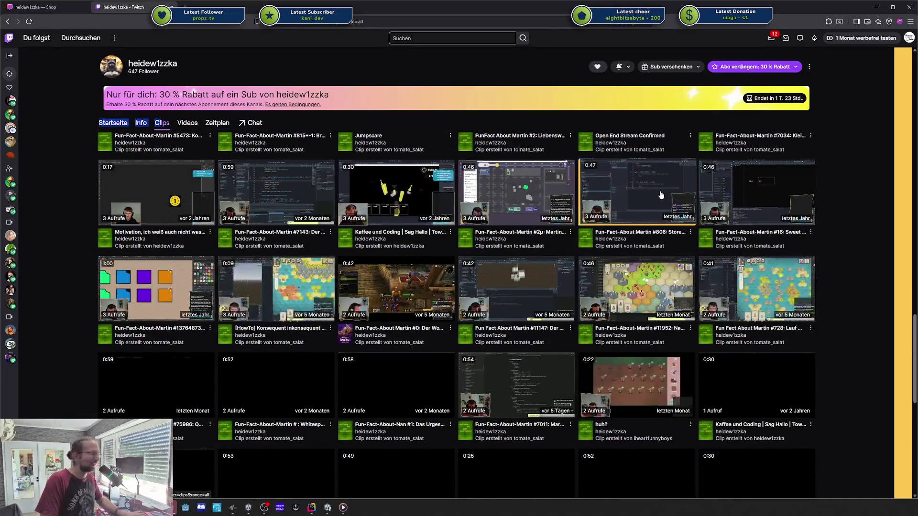
scroll(329, 290, down, 8)
- Return to the Chat Style skins tab, then Alt+Tab over to the Unity editor
click(39, 7)
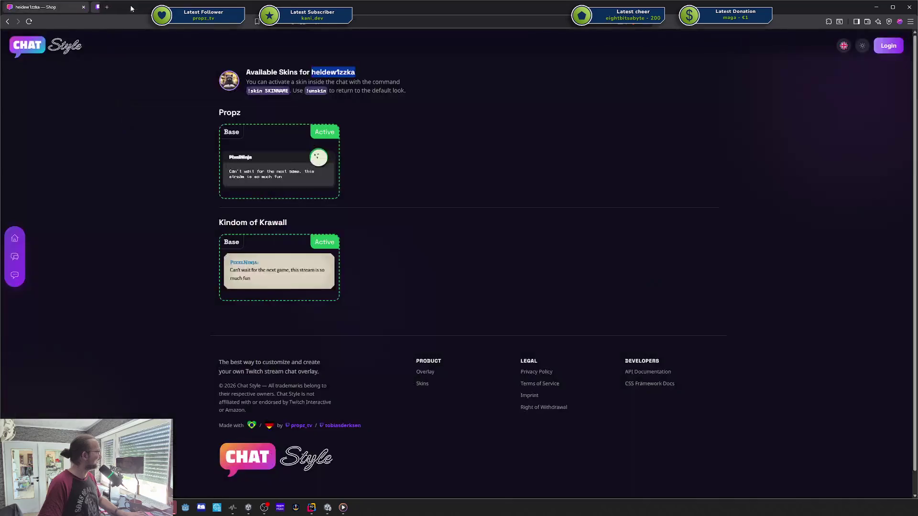
key(alt+Tab)
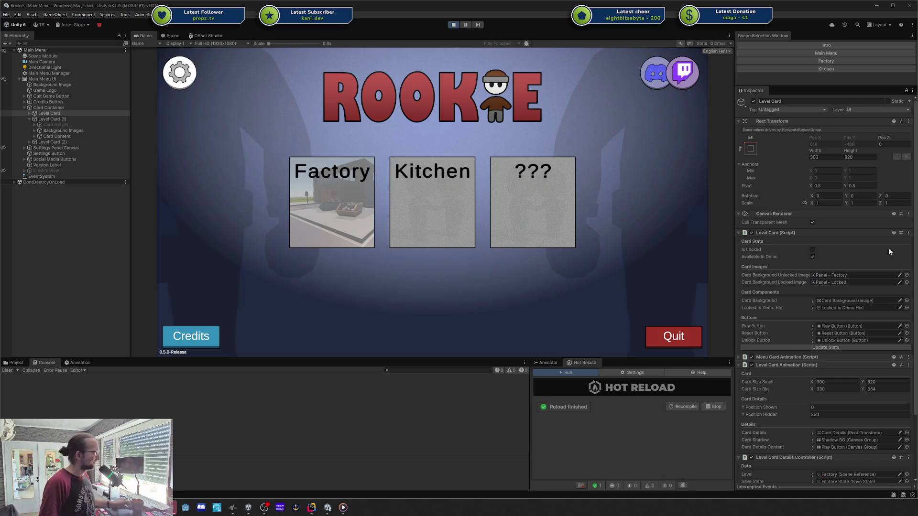
- Expand the ??? card, start the Factory level, and toggle its pause menu
click(573, 240)
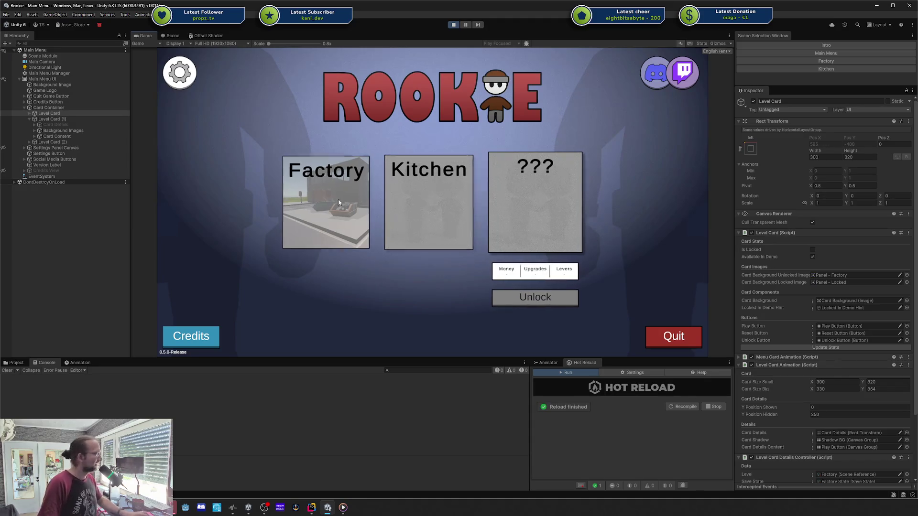
mouse_move(435, 220)
scroll(784, 289, down, 3)
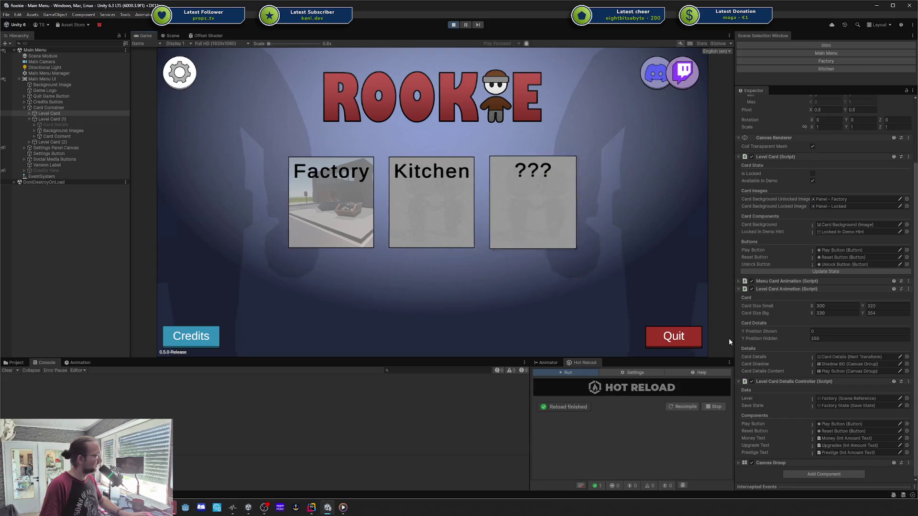
mouse_move(314, 214)
click(329, 240)
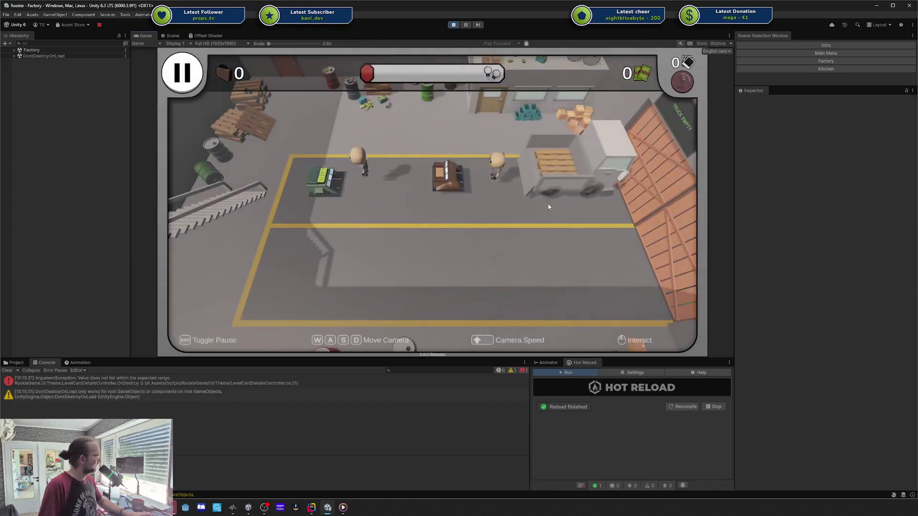
key(Escape)
key(Escape)
- Open the console error's LevelCardDetailsController.cs line 31 in Rider
click(236, 384)
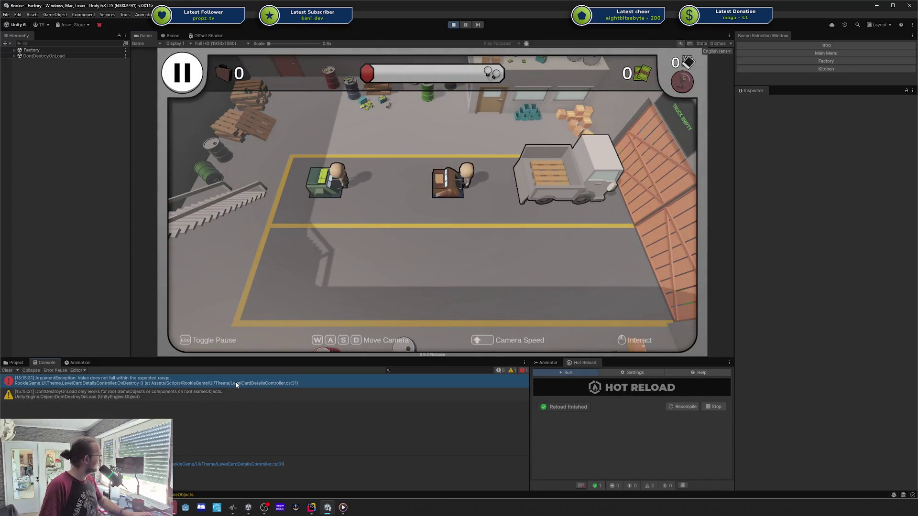
click(261, 464)
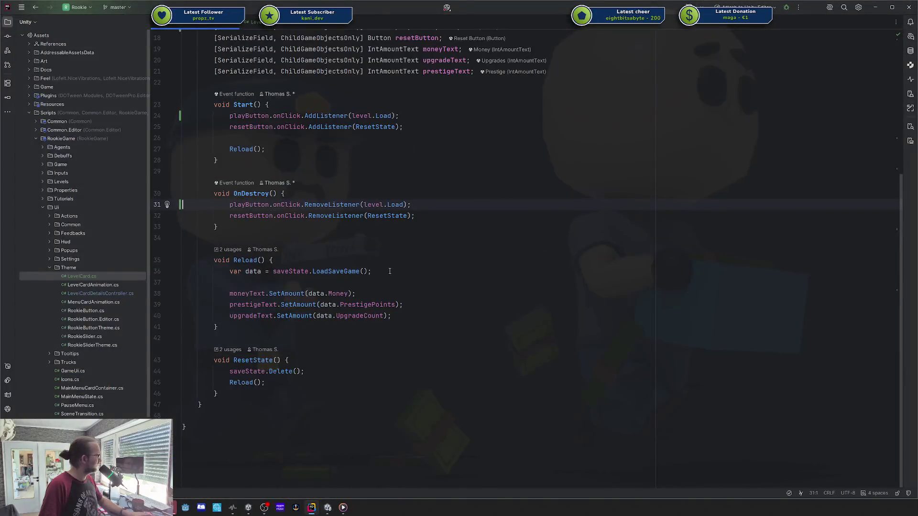
click(402, 179)
scroll(402, 179, up, 5)
- Pause the running Factory round and return to the main menu
key(alt+Tab)
key(Escape)
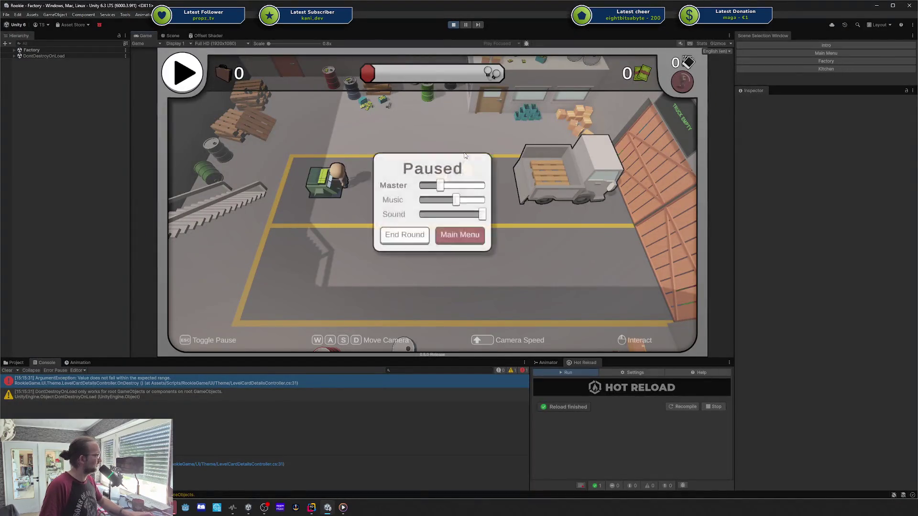
click(455, 239)
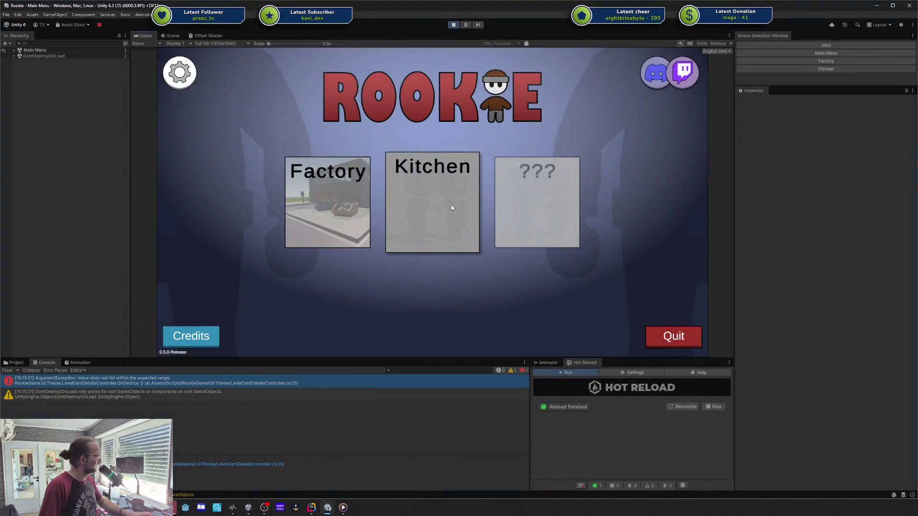
- Untick Is Locked on Level Card (1), apply Update State, and play the Kitchen level
click(14, 50)
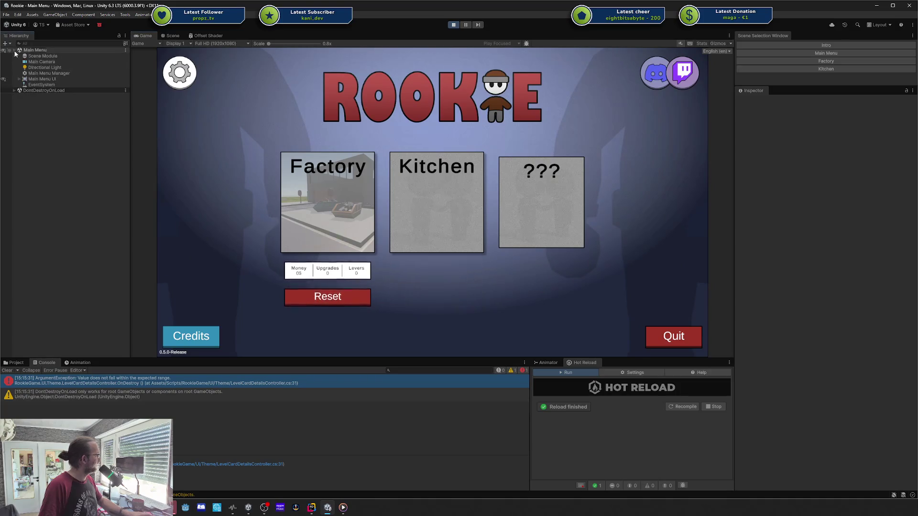
click(19, 79)
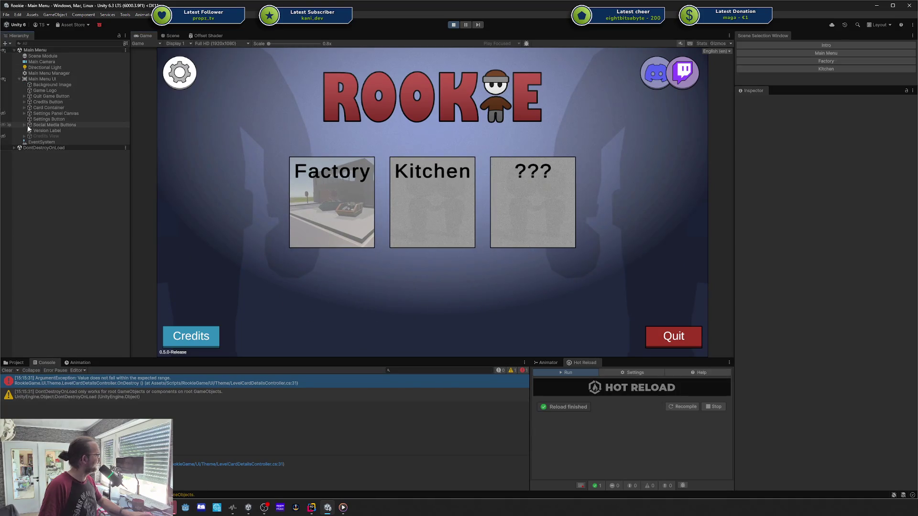
click(24, 108)
click(48, 119)
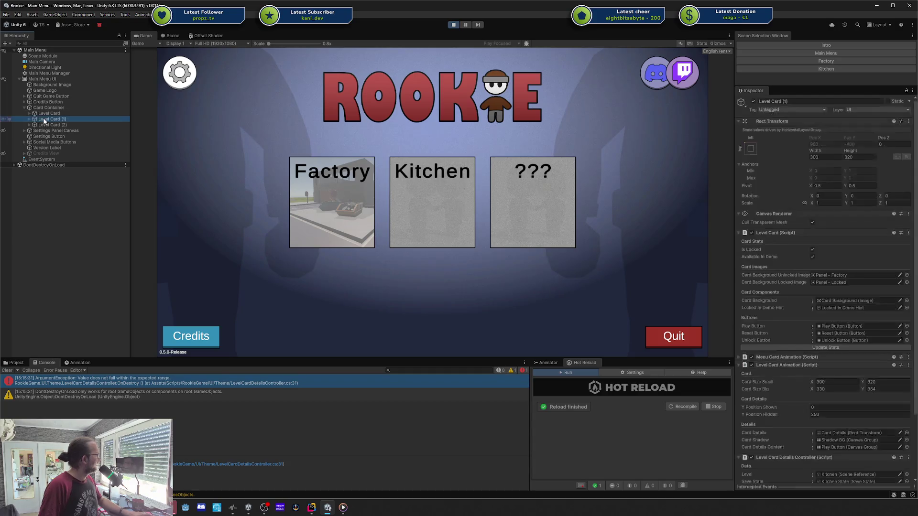
click(812, 250)
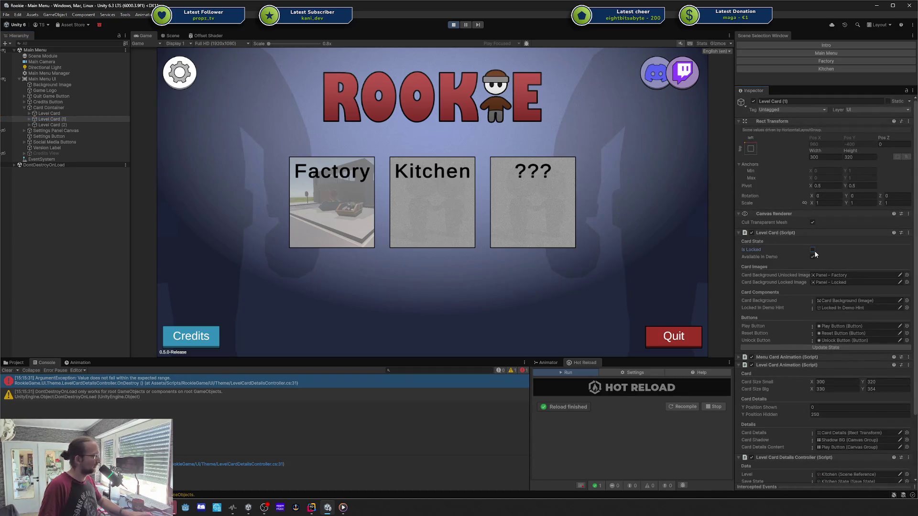
click(806, 346)
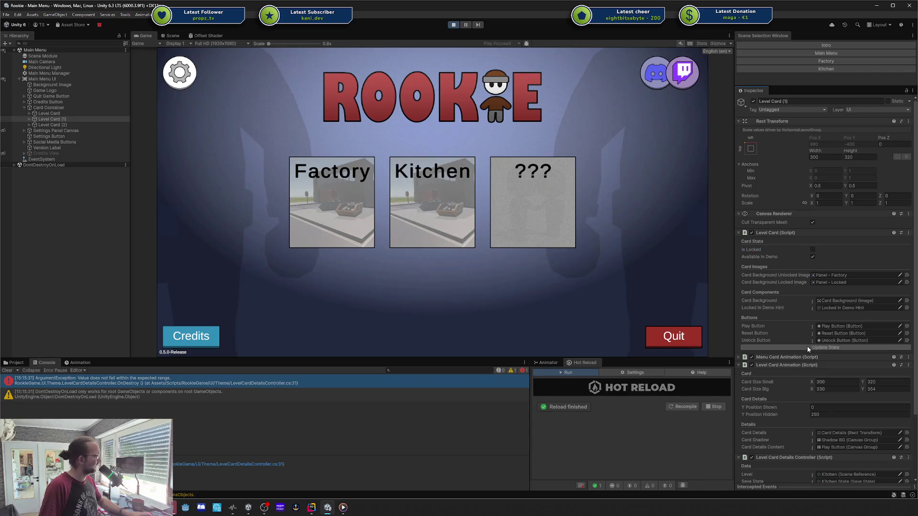
mouse_move(429, 216)
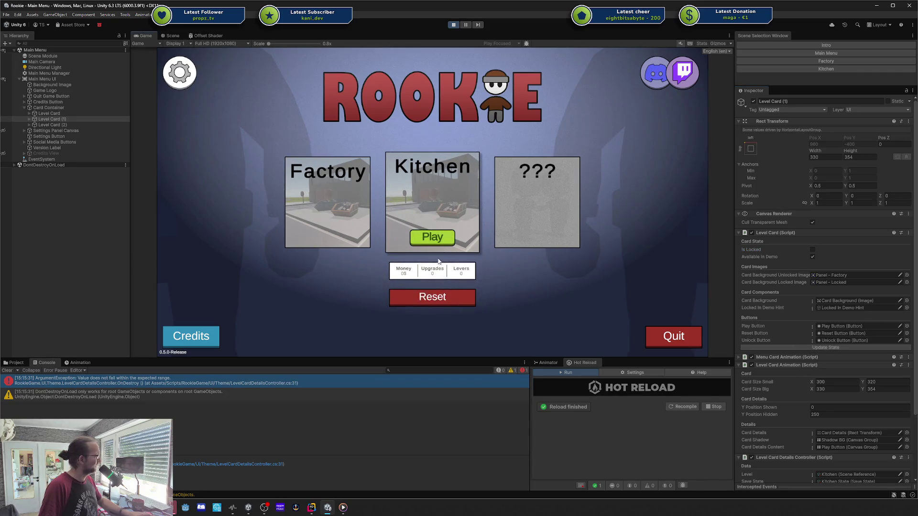
click(437, 235)
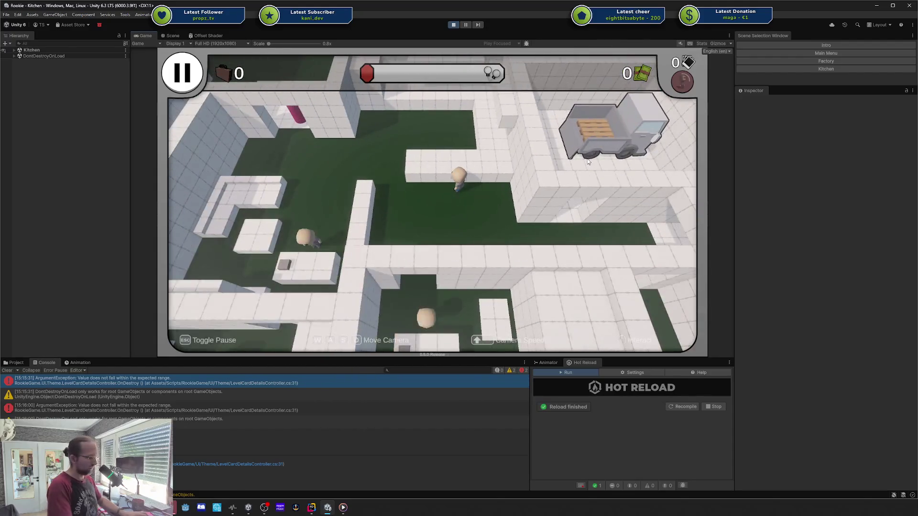
- Add 100 money with the Player.Money 100 debug console command
key(grave)
text(,pme)
key(BackSpace)
key(BackSpace)
key(BackSpace)
text(money)
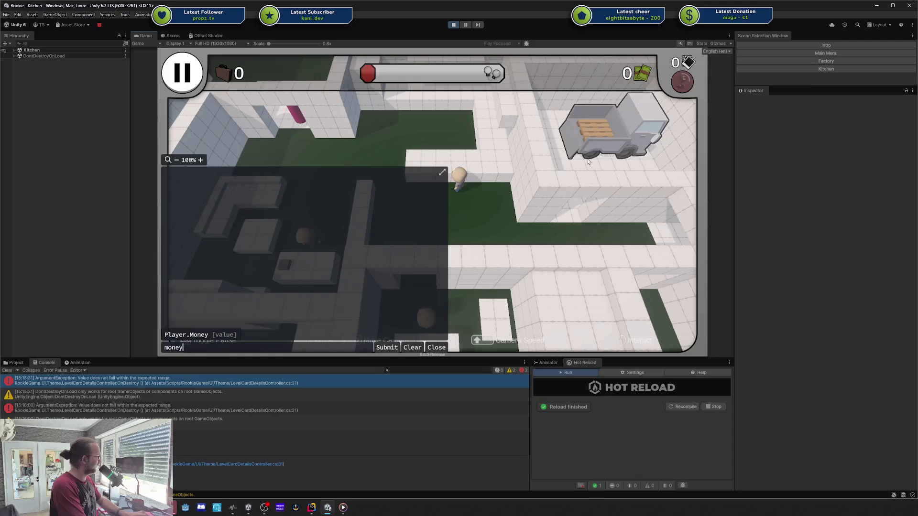
key(Tab)
text(100)
key(Return)
key(grave)
- End the Kitchen round, pay the bribe, and return to the main menu
key(Escape)
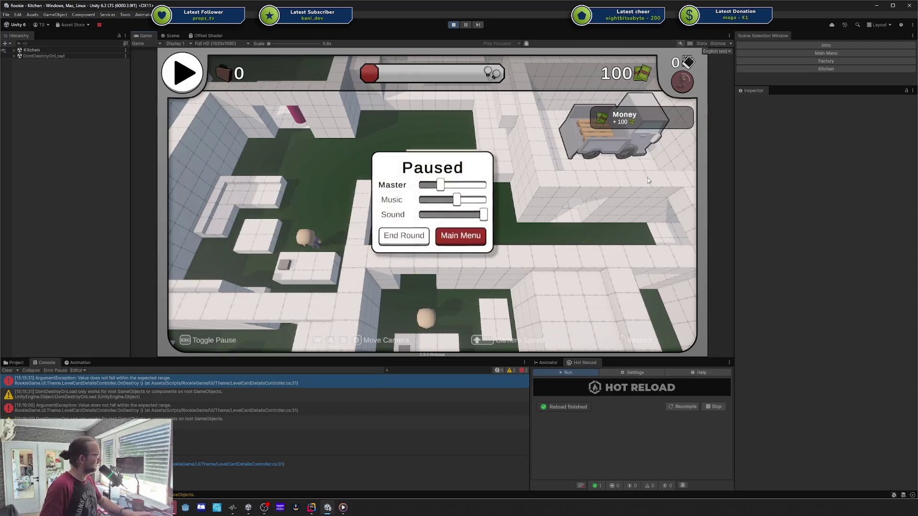
click(415, 237)
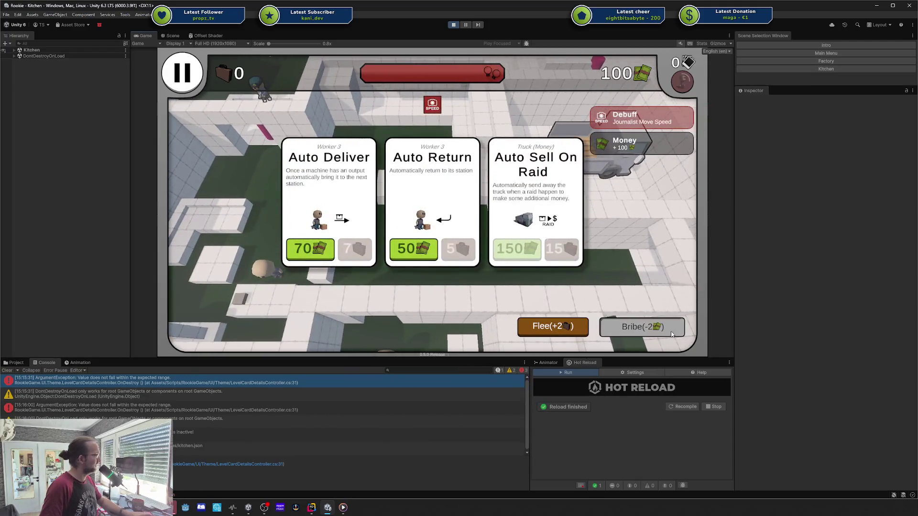
click(641, 326)
key(Escape)
click(478, 239)
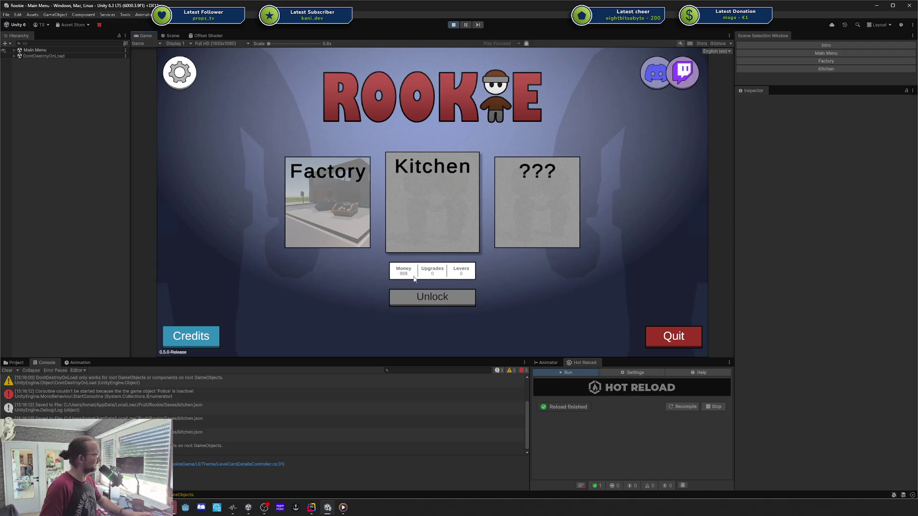
- Try Unlock on the Kitchen card, then exit Play mode back to the Main Menu scene
click(433, 301)
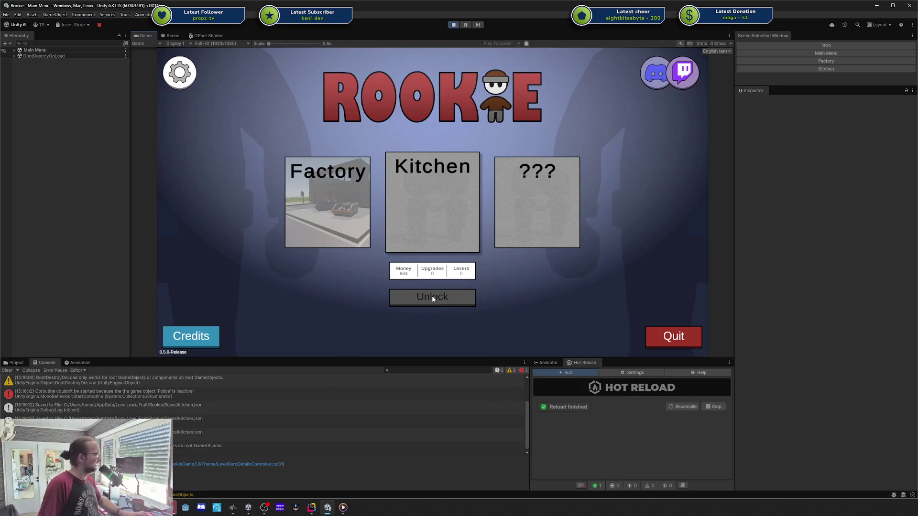
mouse_move(333, 216)
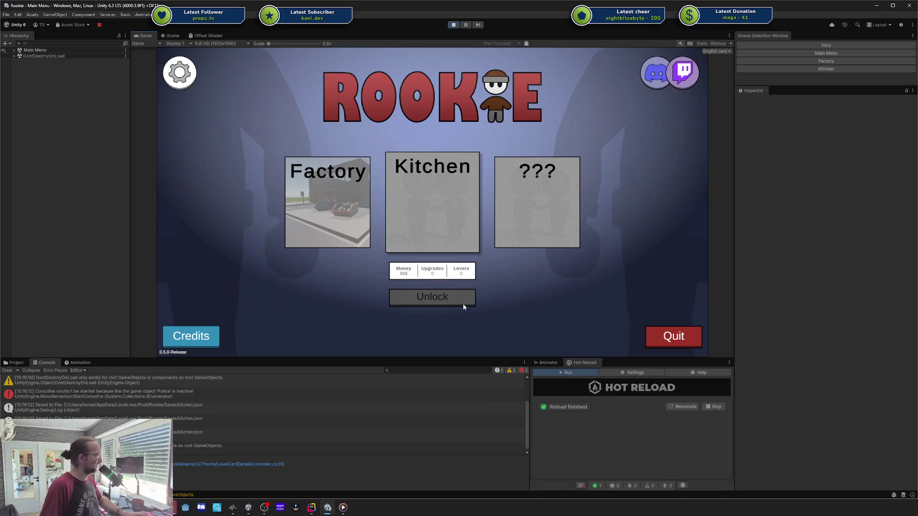
click(656, 335)
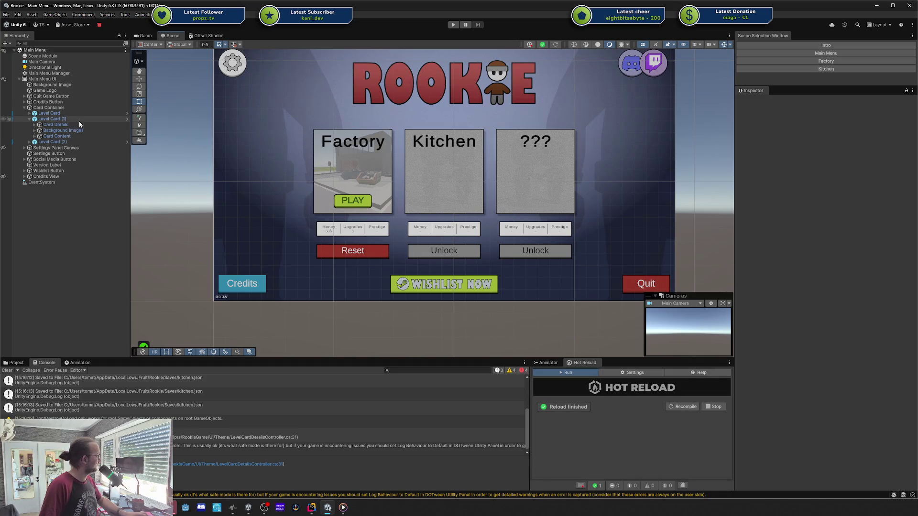
- Open the import settings of Panel - Factory, the unlocked background sprite of Level Card (1)
click(52, 119)
click(851, 294)
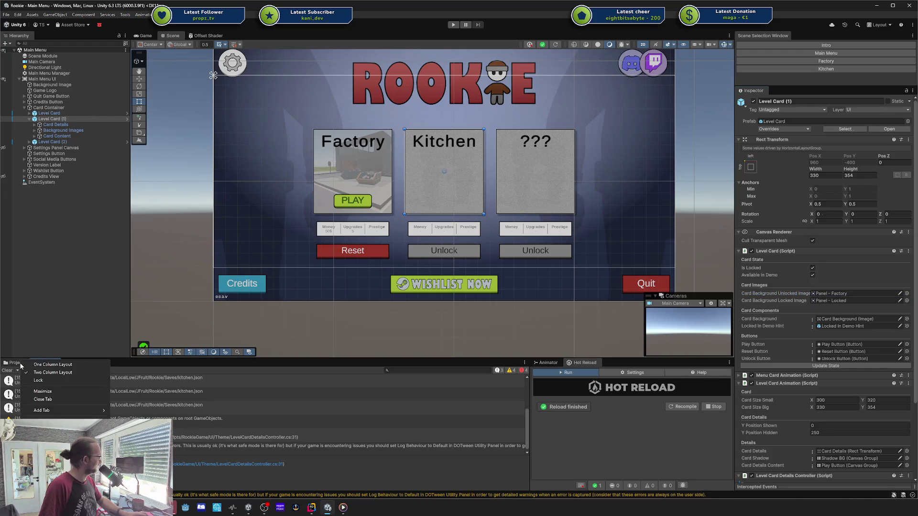
click(16, 363)
click(834, 293)
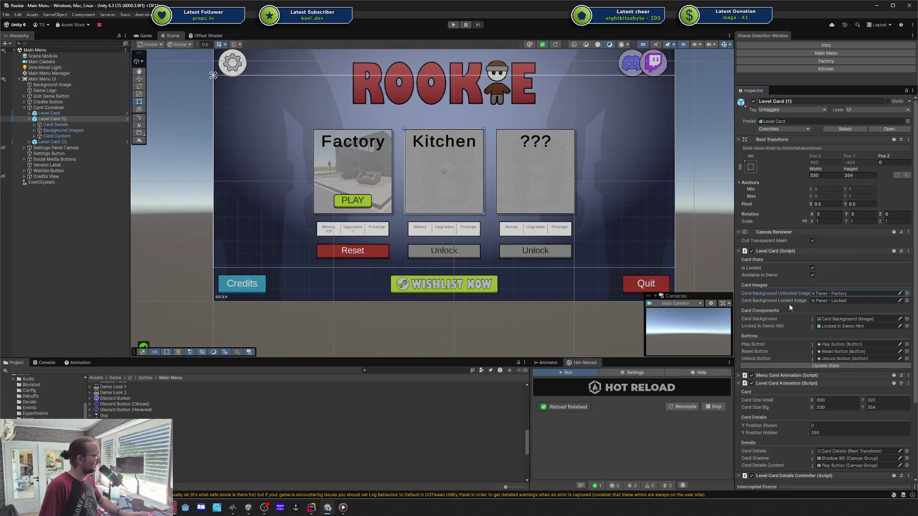
double_click(841, 293)
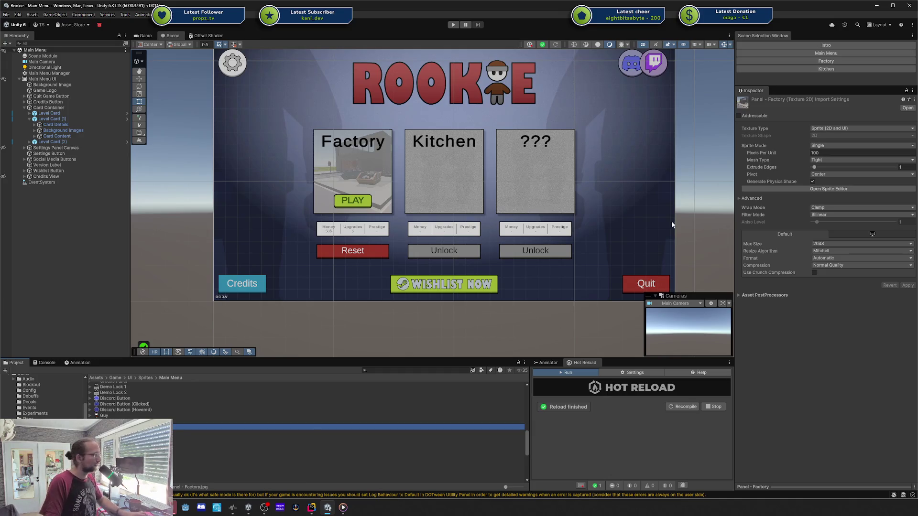
key(alt+Tab)
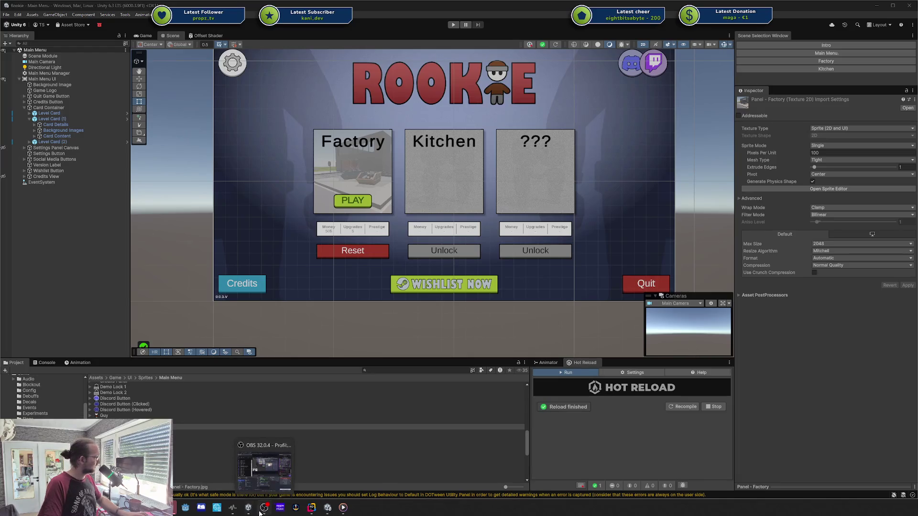
click(261, 511)
click(260, 512)
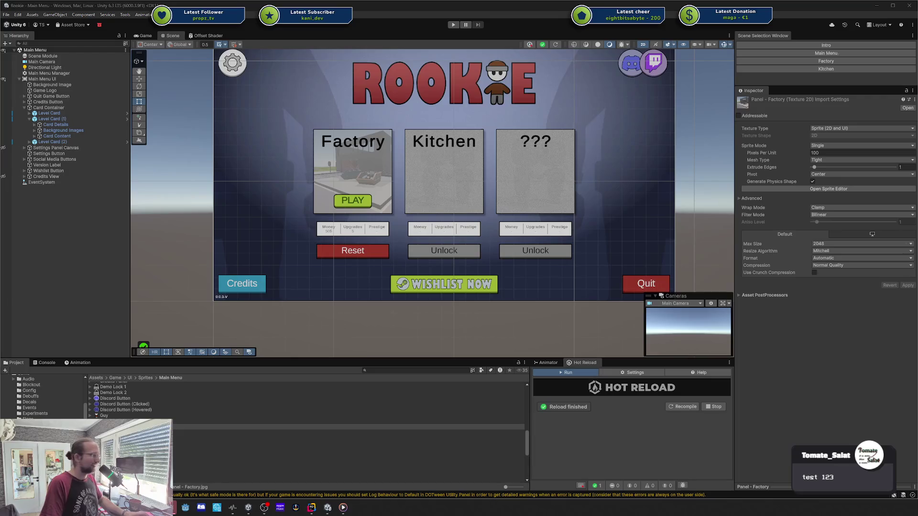
- Pan the Scene view and select Level Card (1) to show its Is Locked and Available in Demo settings
mouse_move(459, 358)
mouse_down()
mouse_move(428, 338)
mouse_move(448, 341)
mouse_up()
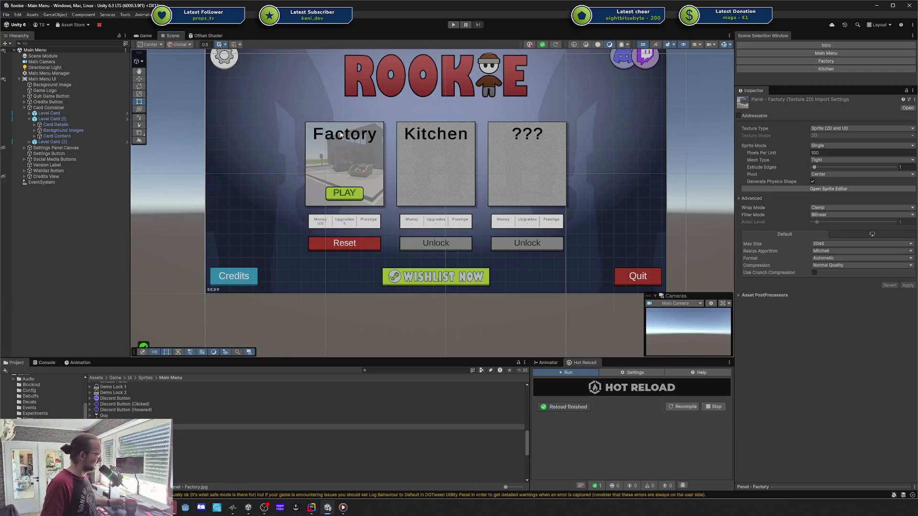
click(85, 119)
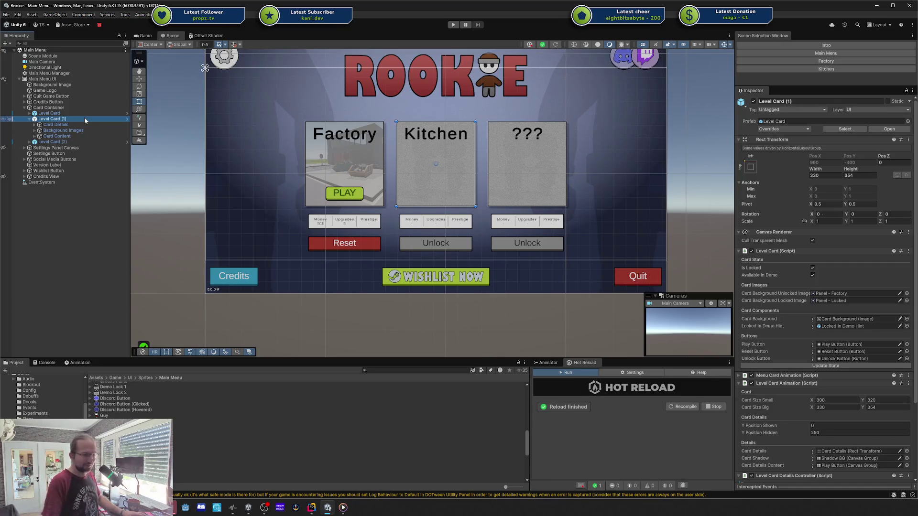
- Reselect Level Card (1), then switch to Rider's LevelCardDetailsController script
click(252, 325)
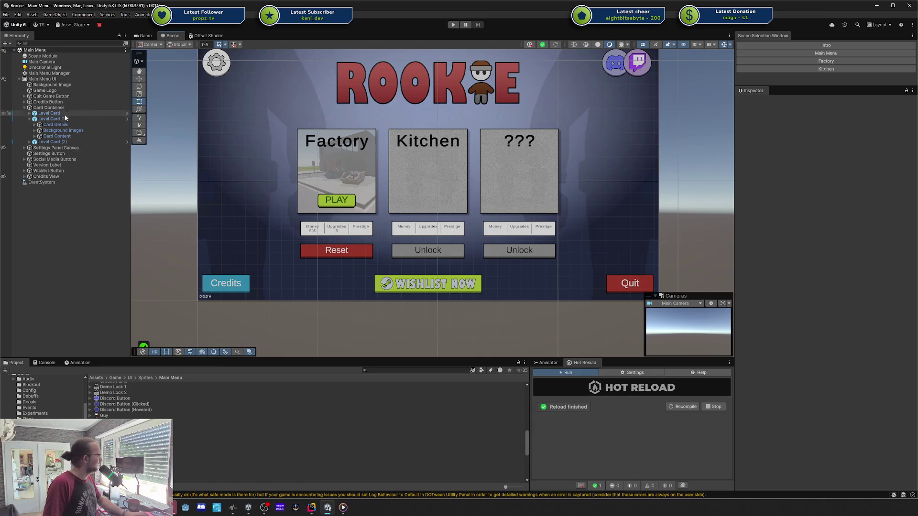
click(53, 119)
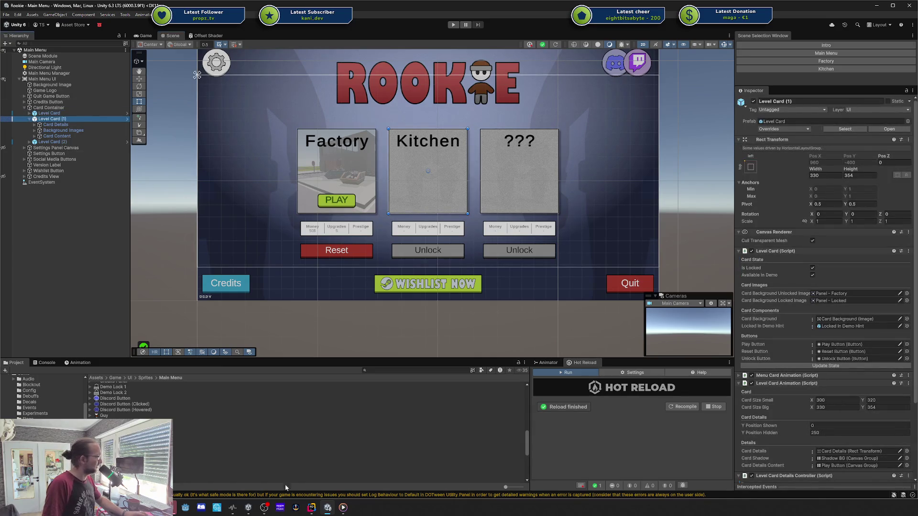
click(311, 508)
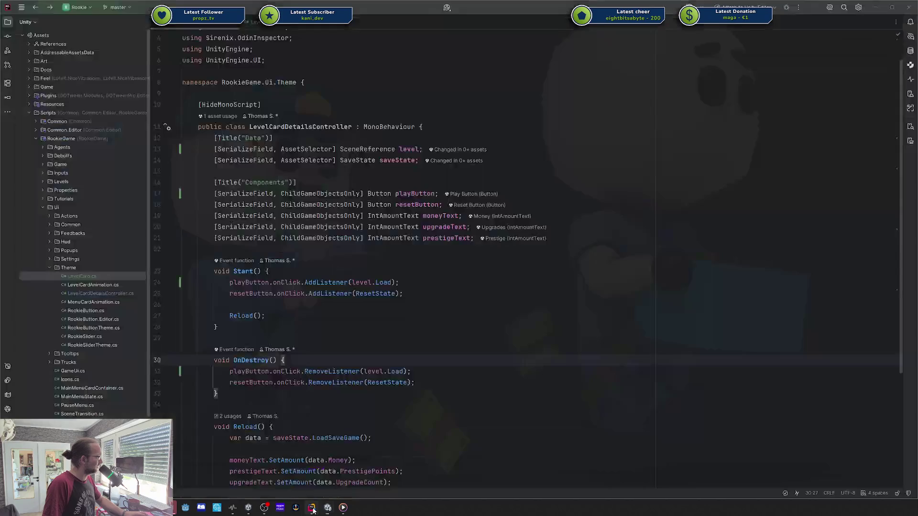
- In the LevelCard script, delete the [Button] attribute line
click(261, 23)
scroll(545, 371, down, 3)
drag(202, 404, 317, 117)
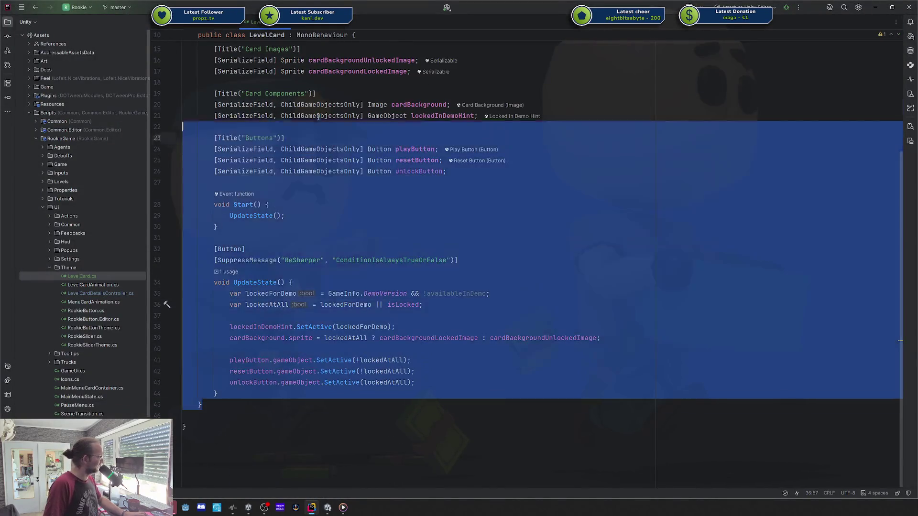
click(244, 249)
key(ctrl+y)
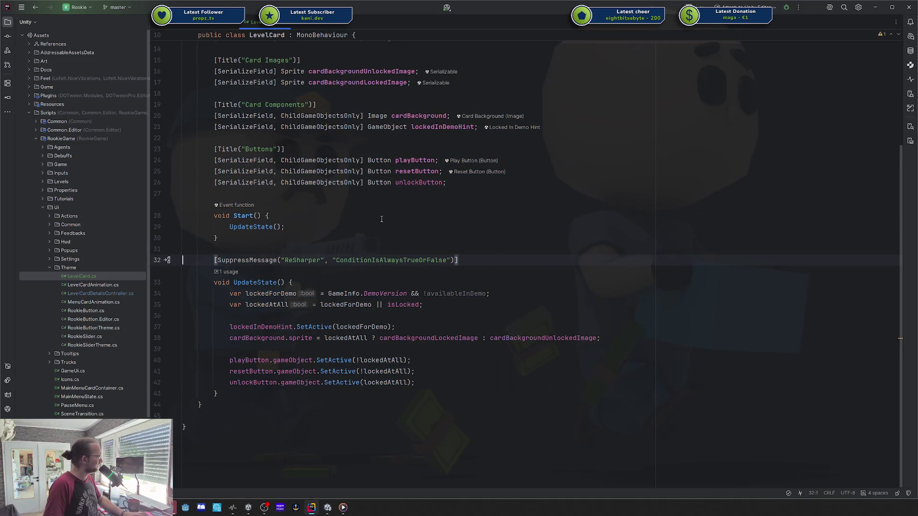
scroll(381, 220, up, 4)
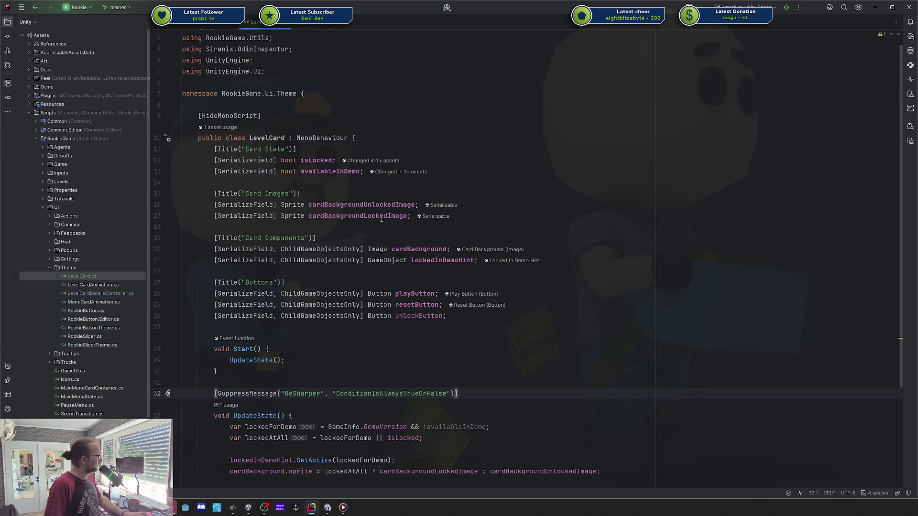
scroll(381, 219, down, 2)
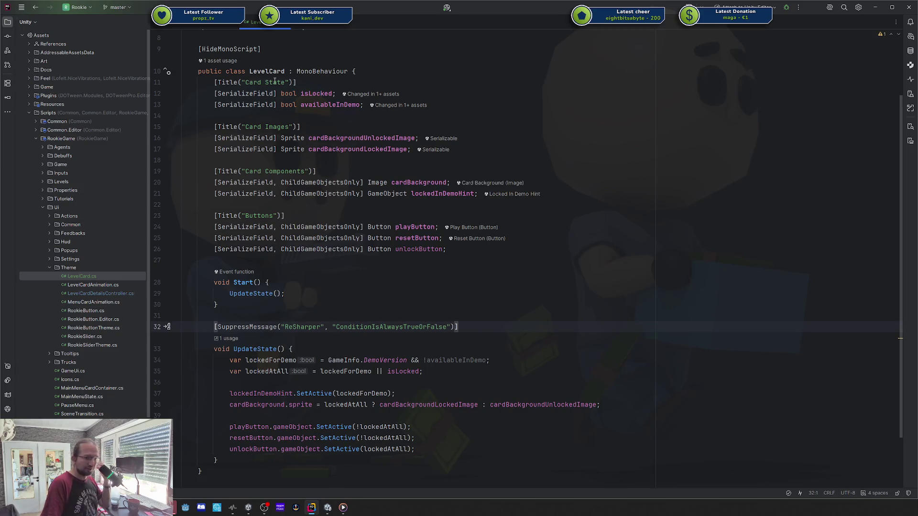
- Convert LevelCard's Start into a one-line expression body calling UpdateState
click(268, 283)
key(alt+Return)
key(Return)
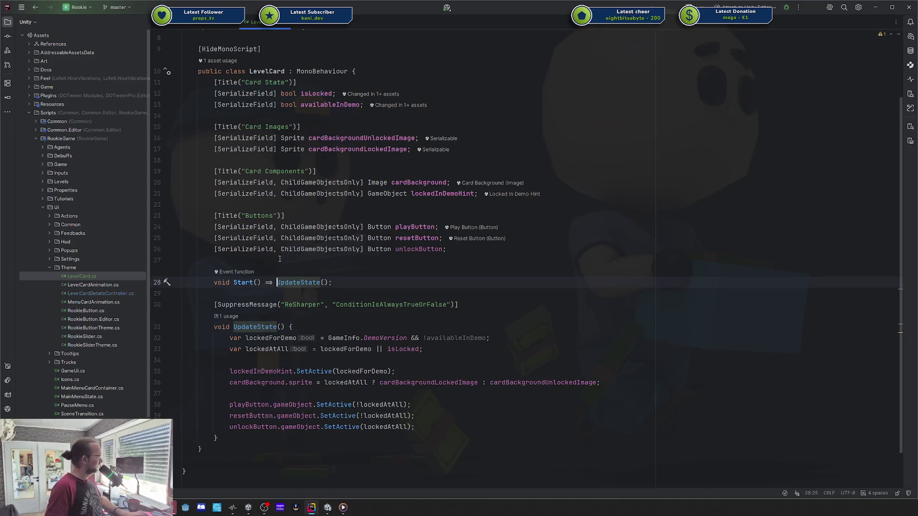
click(323, 283)
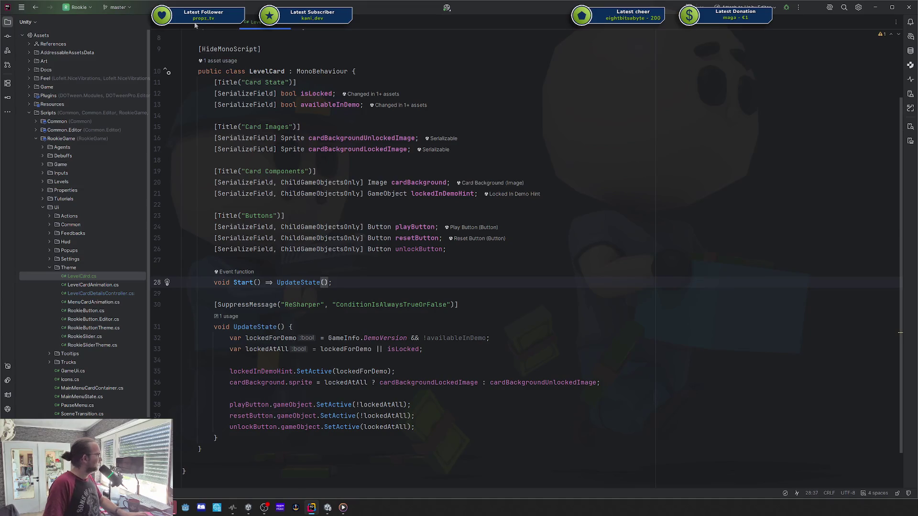
- Split LevelCardDetailsController beside LevelCard and select LevelCard's availableInDemo field line
key(ctrl+Tab)
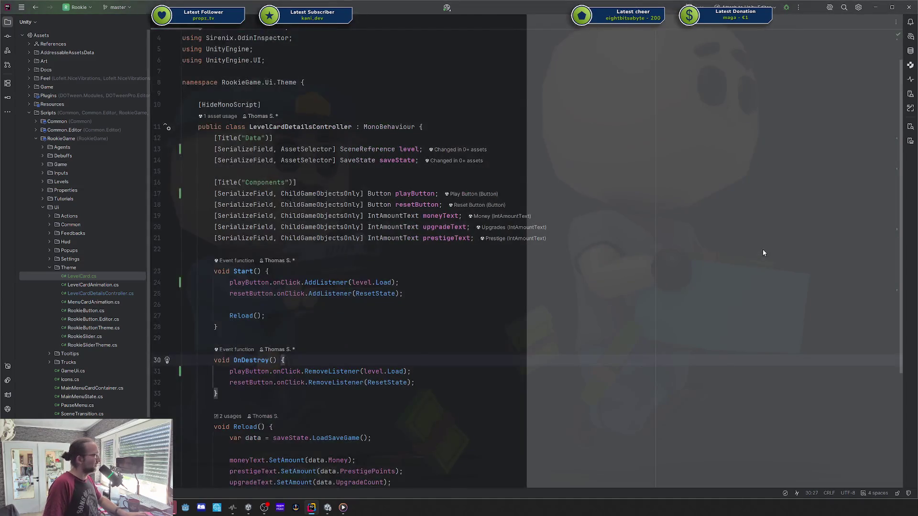
drag(763, 251, 762, 251)
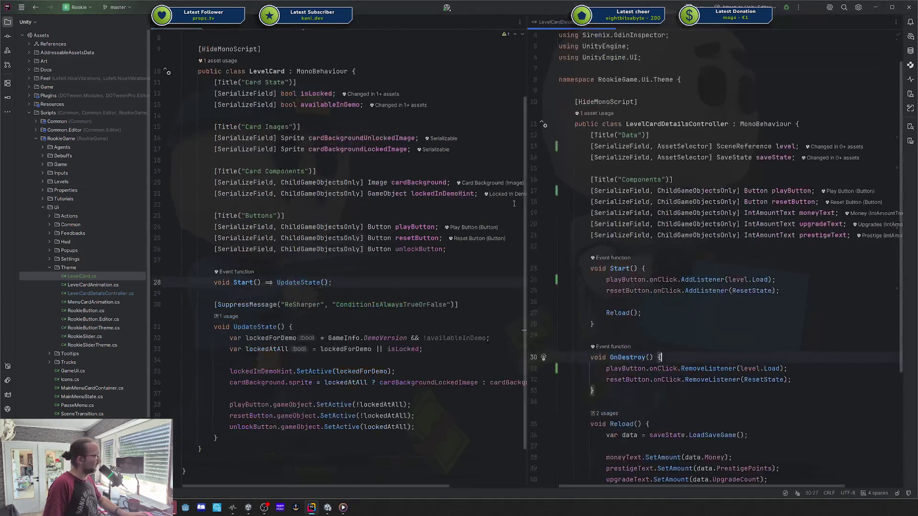
mouse_move(492, 199)
mouse_down()
mouse_move(456, 199)
mouse_move(491, 199)
mouse_up()
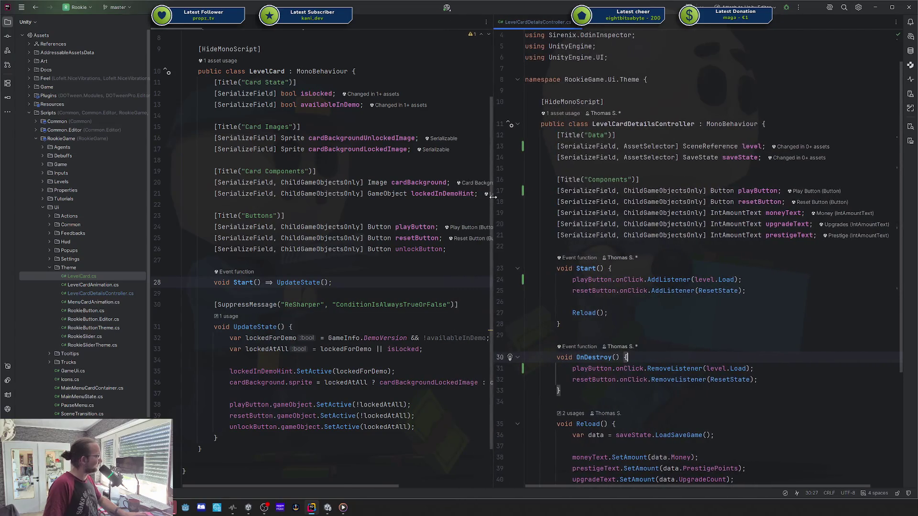
double_click(326, 105)
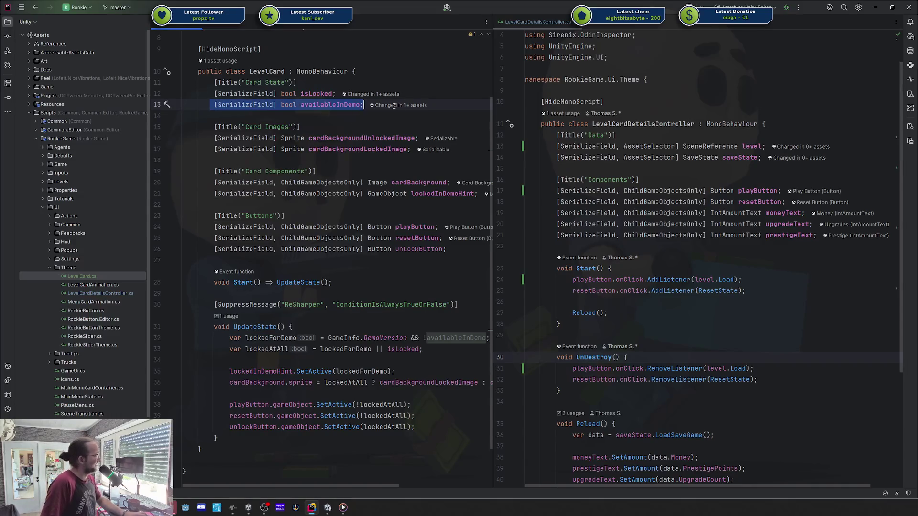
click(629, 147)
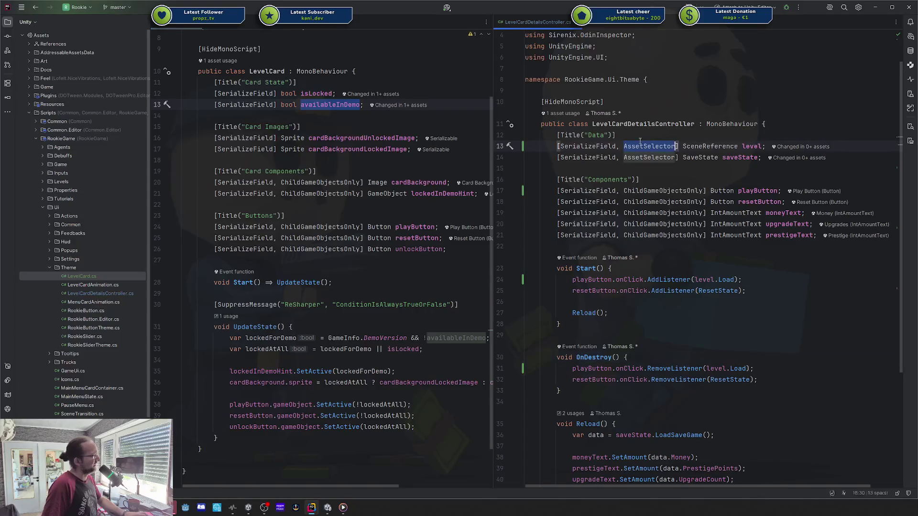
click(639, 139)
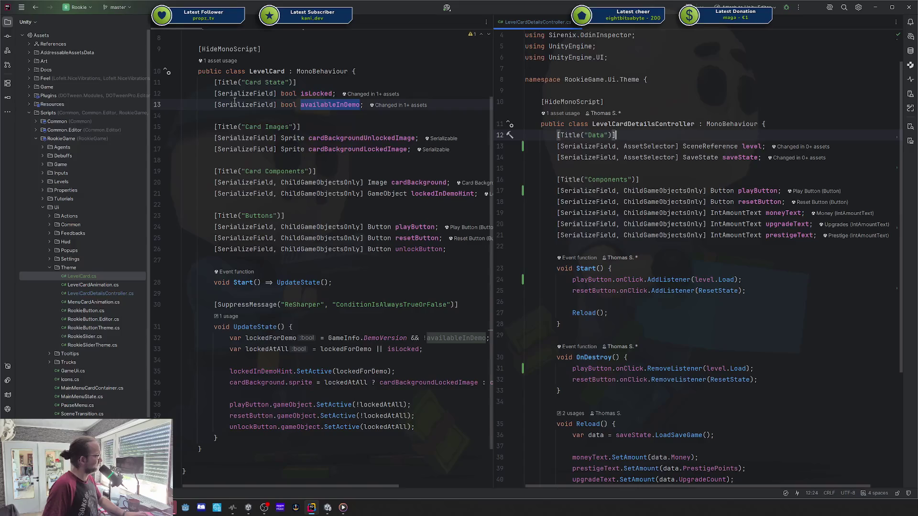
drag(214, 105, 374, 103)
key(ctrl+c)
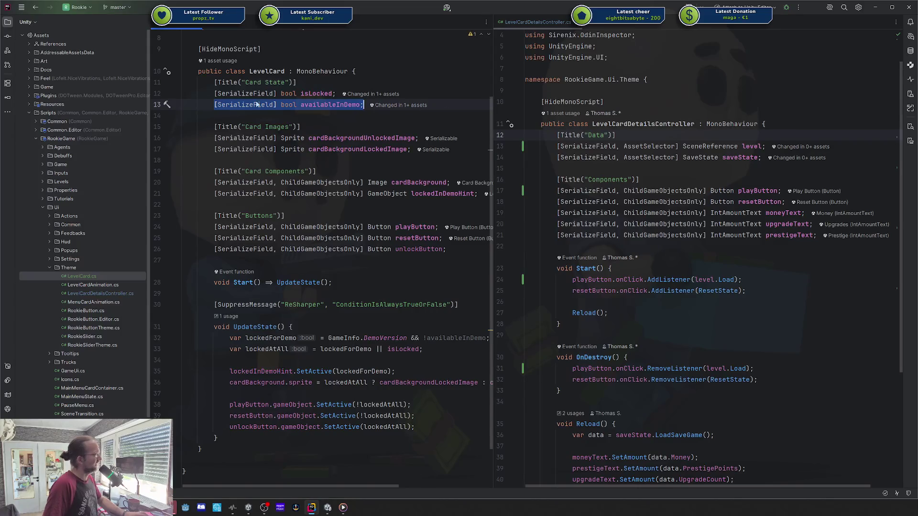
mouse_move(233, 98)
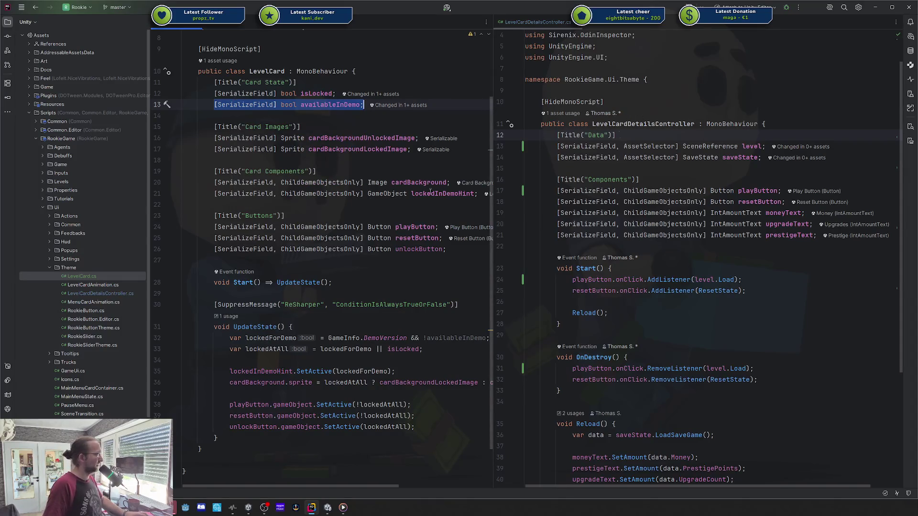
- Add, then remove, blank lines at the top of the LevelCardDetailsController class
click(788, 126)
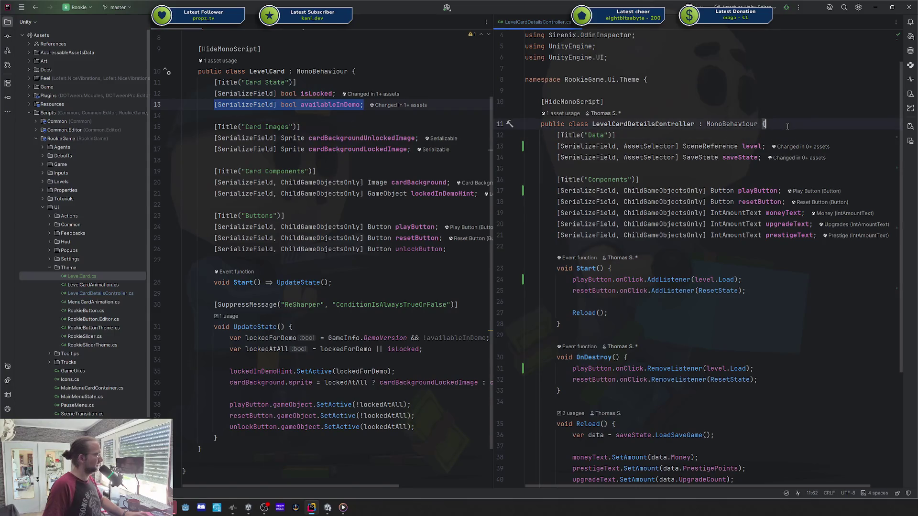
key(Return)
key(Return)
key(Up)
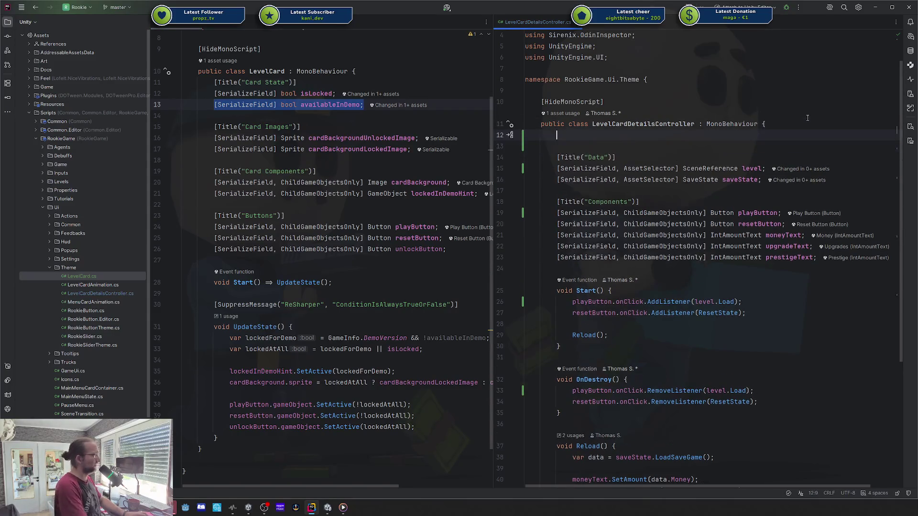
key(Home)
key(shift+Down)
key(shift+Down)
key(Delete)
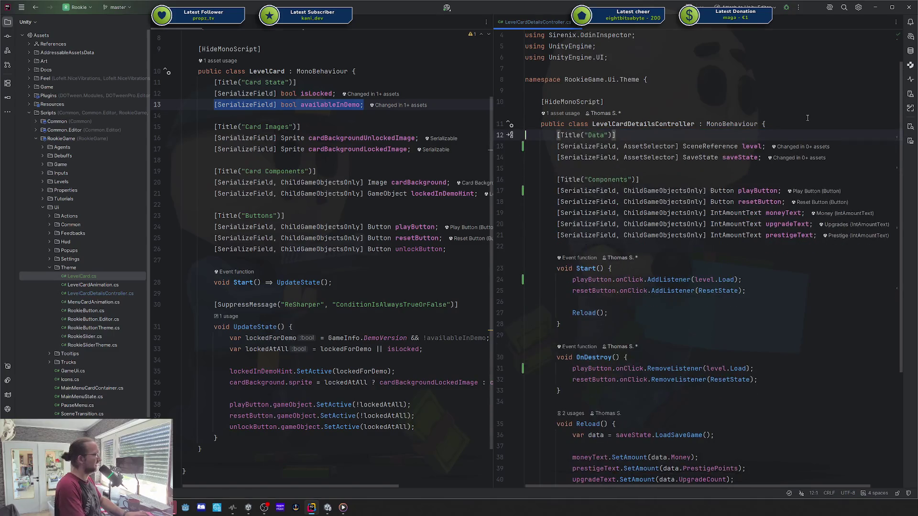
scroll(774, 133, down, 3)
scroll(756, 139, up, 6)
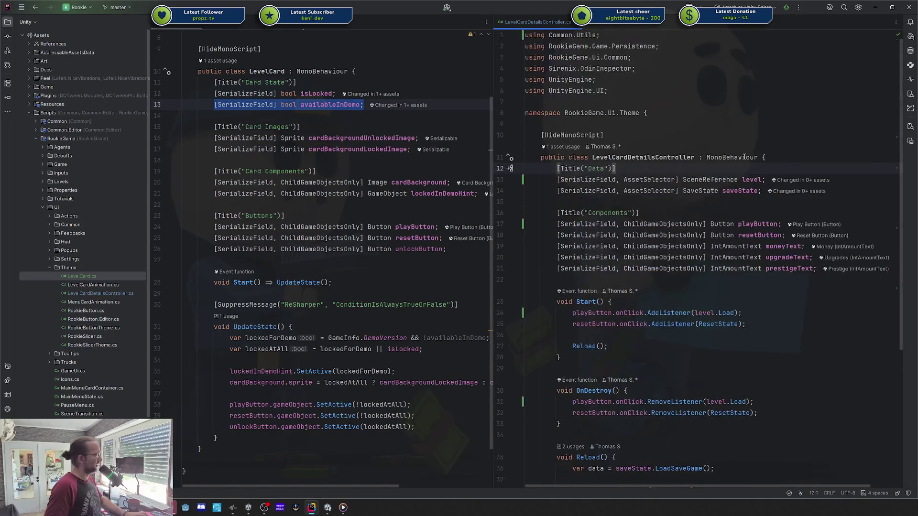
- Add [RequireComponent(typeof(LevelCard))] above the LevelCardDetailsController class
click(736, 156)
key(Up)
key(End)
key(Return)
text([Req)
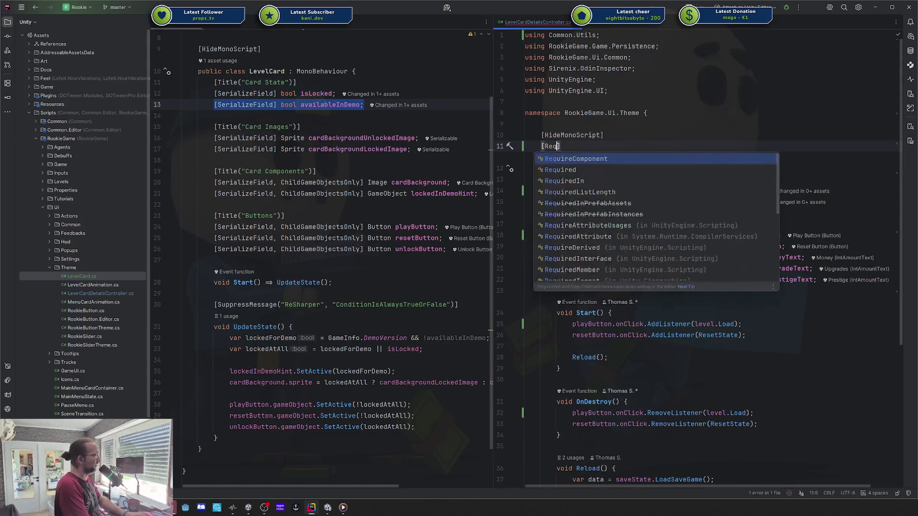
key(Return)
text(typeof(LevelCard))
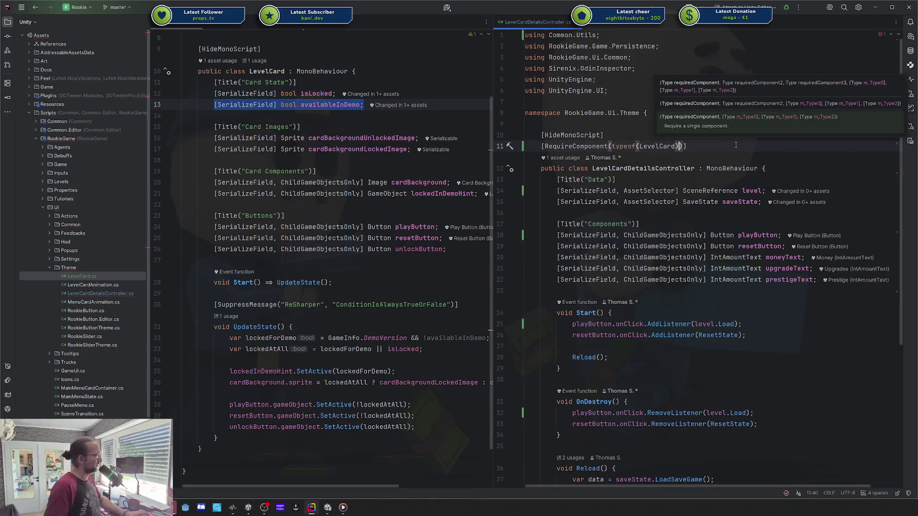
- Add a Card property set in Awake via GetComponent<LevelCard>(), and cut LevelCard's availableInDemo line
scroll(629, 224, down, 2)
click(629, 225)
key(Return)
key(Return)
key(Up)
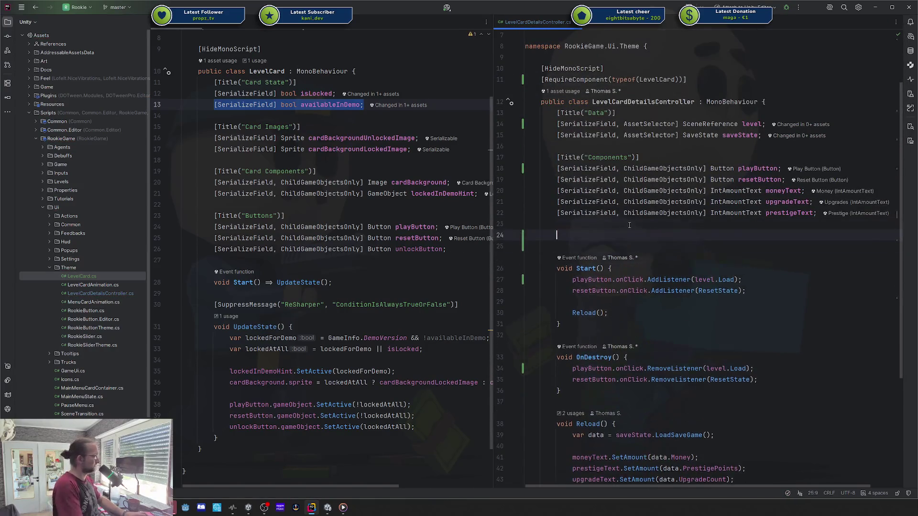
text(LevelCard Card { get; s)
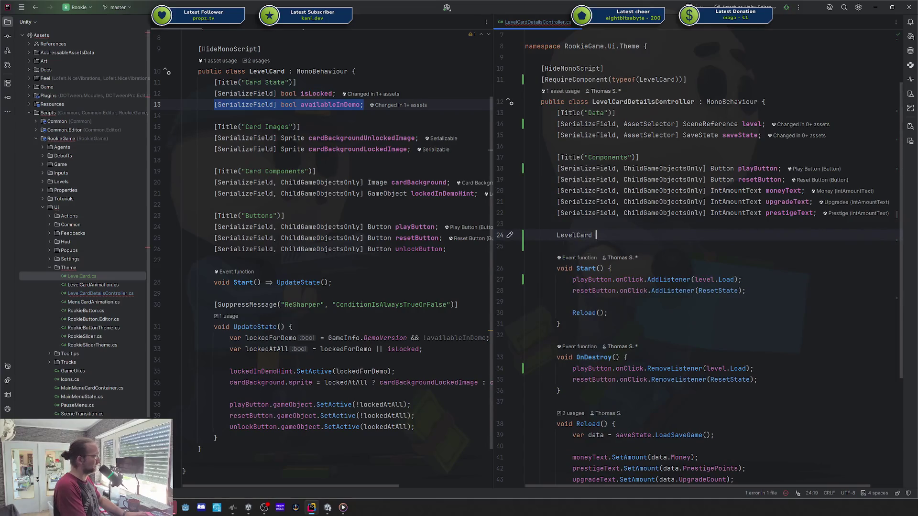
text(et;)
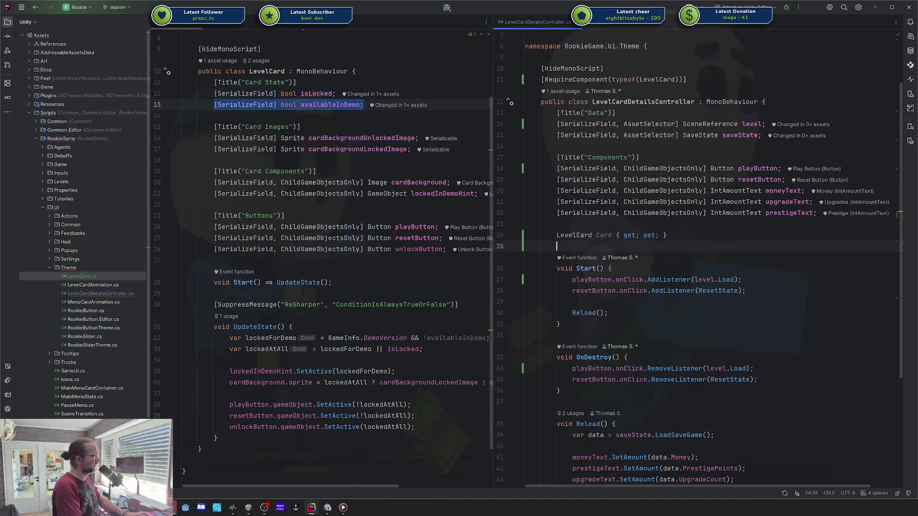
key(Return)
key(Return)
text(Aw)
key(Return)
text(Card = GetComponent<LevelCard>();)
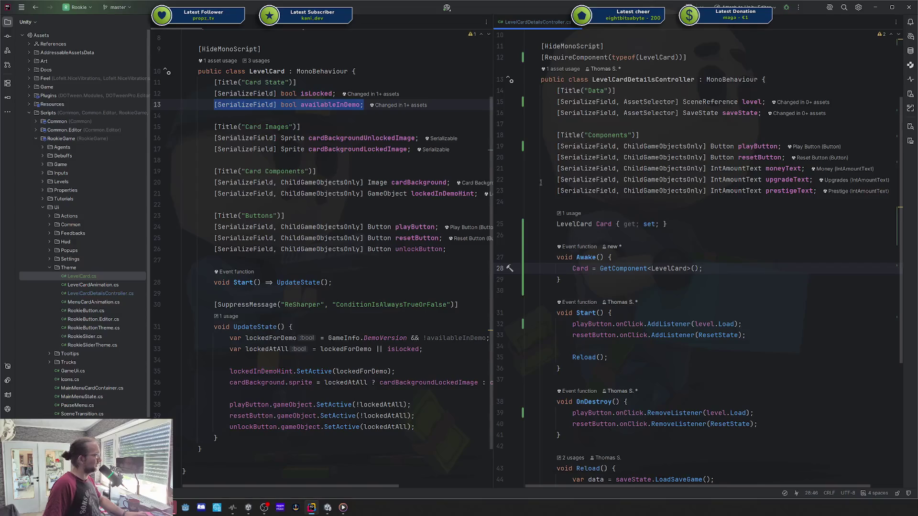
key(ctrl+alt+Left)
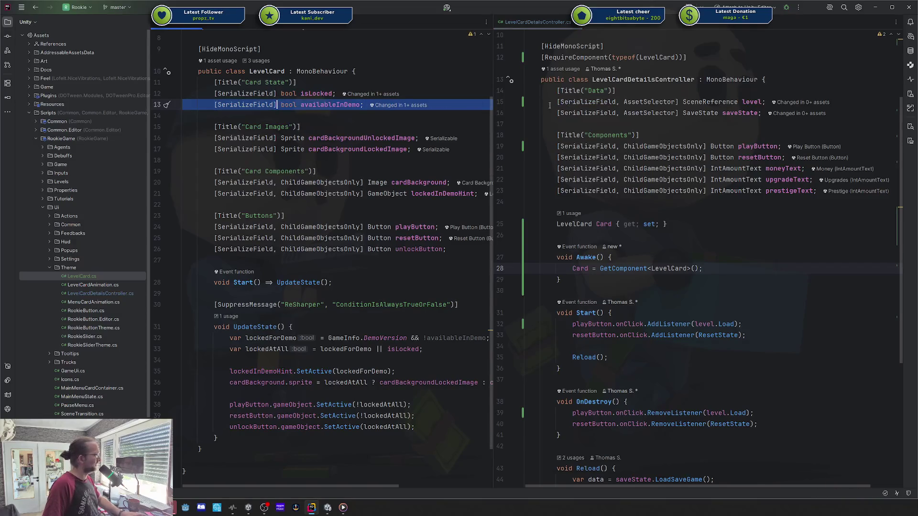
key(Delete)
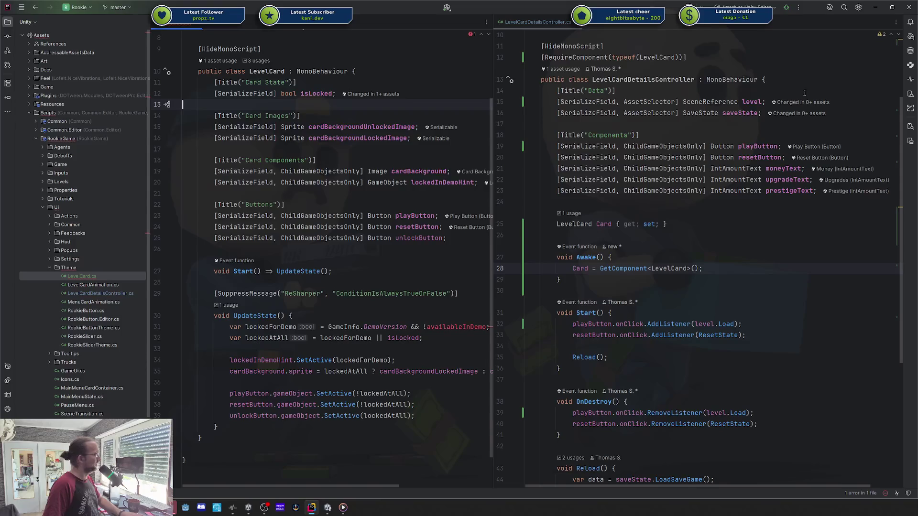
- Paste availableInDemo at the top of LevelCardDetailsController under a new [Title("Config")] header
click(804, 92)
key(ctrl+alt+Return)
key(ctrl+alt+Return)
text([T)
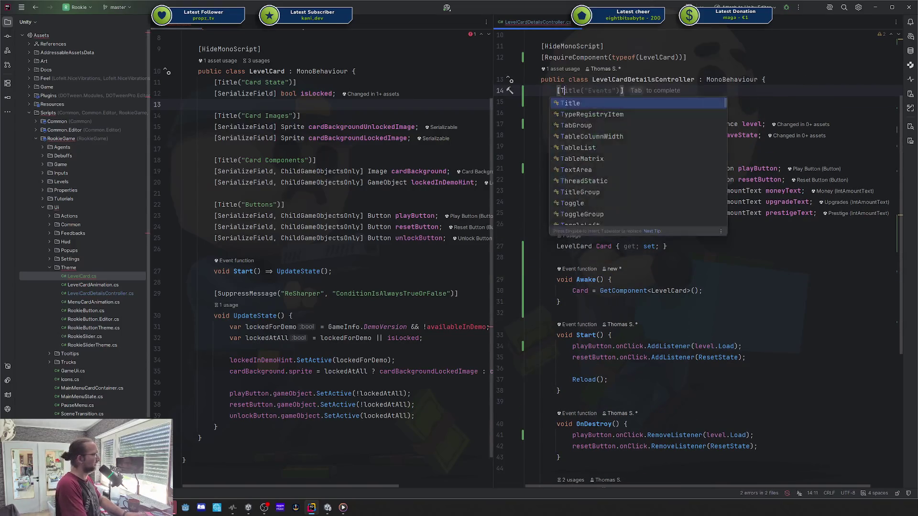
key(Escape)
key(BackSpace)
key(BackSpace)
key(ctrl+v)
key(Up)
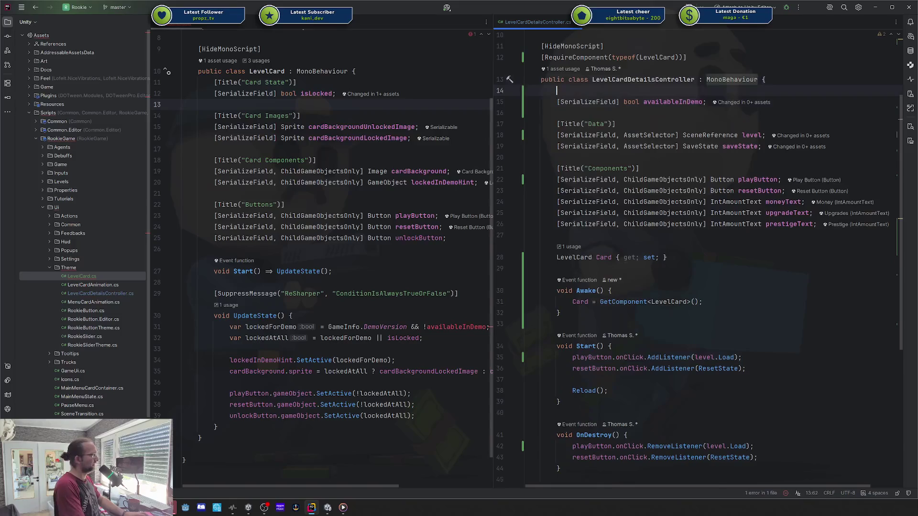
text([Title("Config)
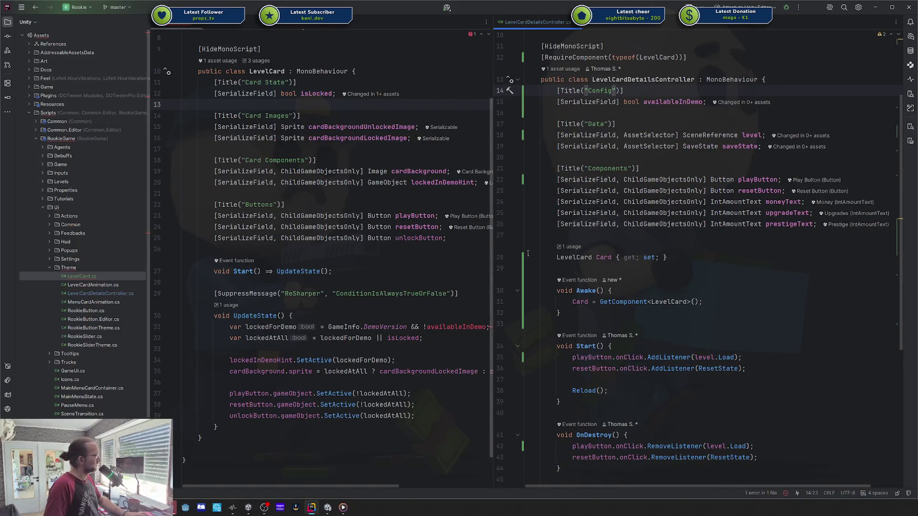
scroll(597, 246, down, 4)
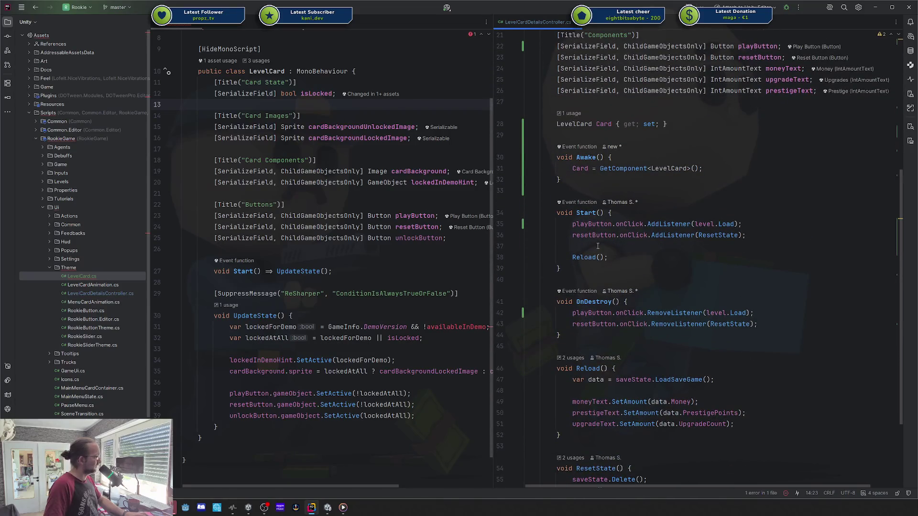
scroll(638, 191, down, 3)
scroll(638, 196, up, 3)
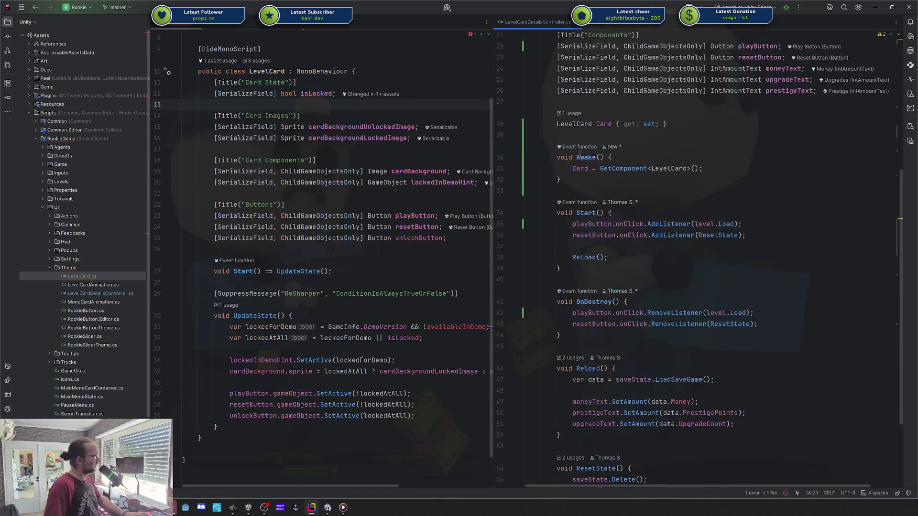
scroll(598, 239, down, 3)
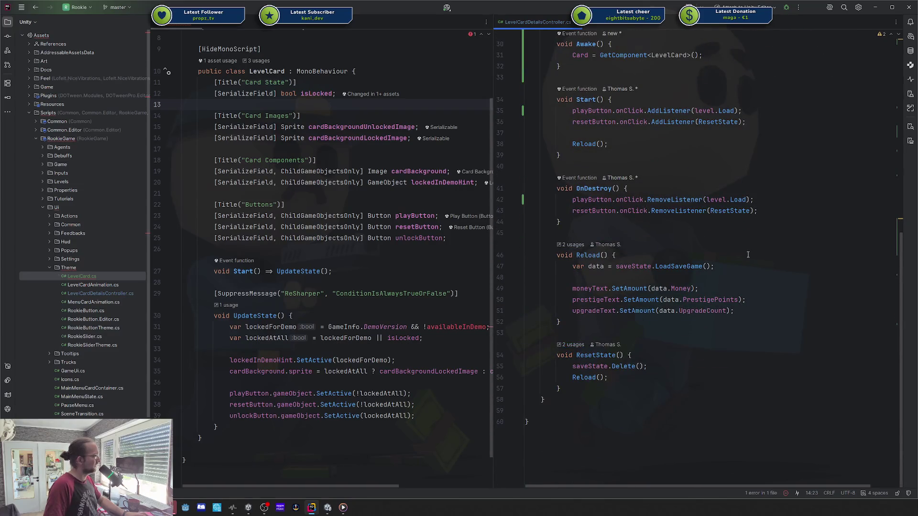
- Create an empty UpdateLockState() method below OnDestroy in the controller
click(574, 325)
click(588, 224)
key(Return)
key(Return)
text(void UpdateCa)
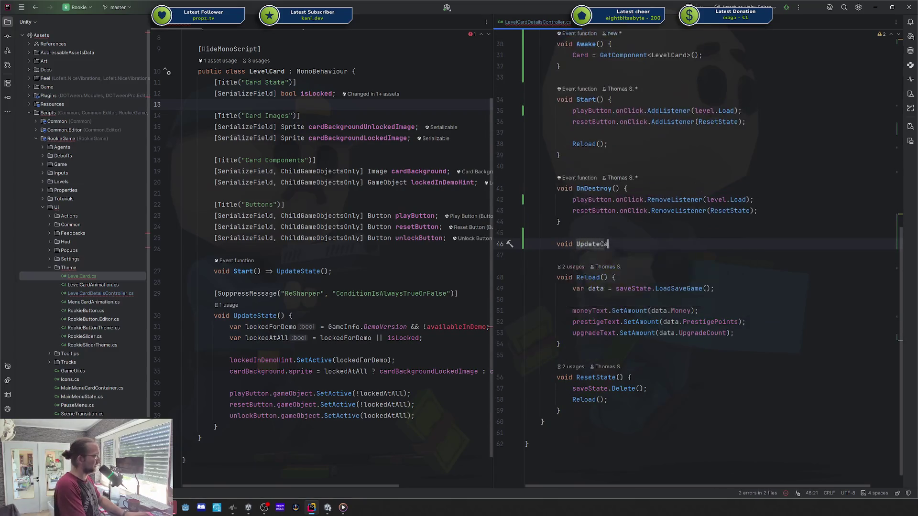
text(rdLoc)
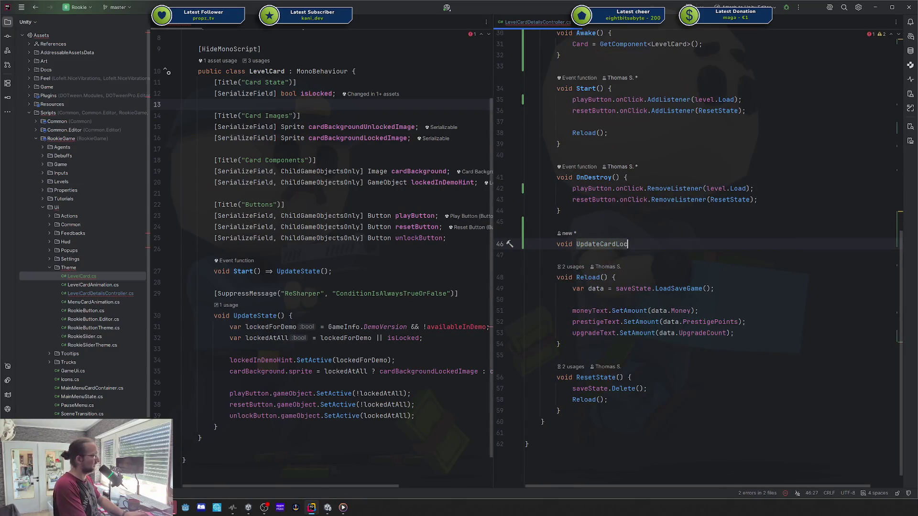
key(ctrl+BackSpace)
key(Escape)
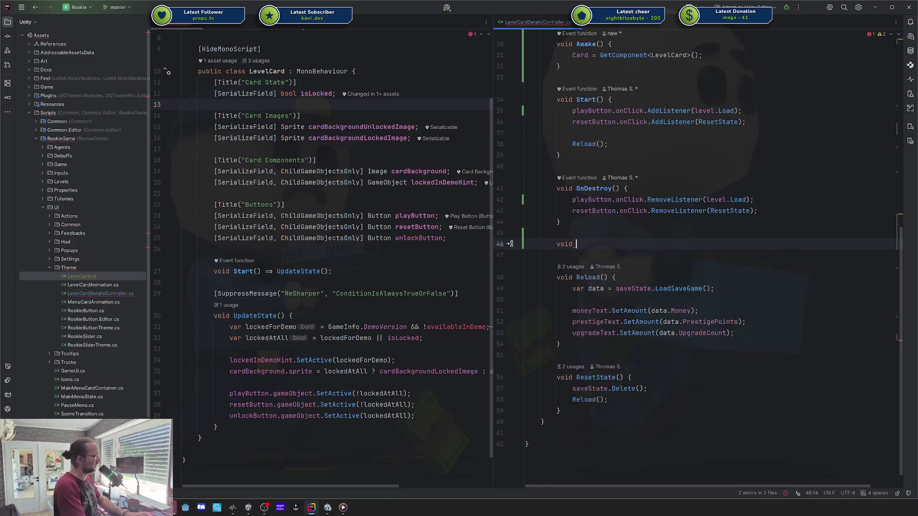
text(Update)
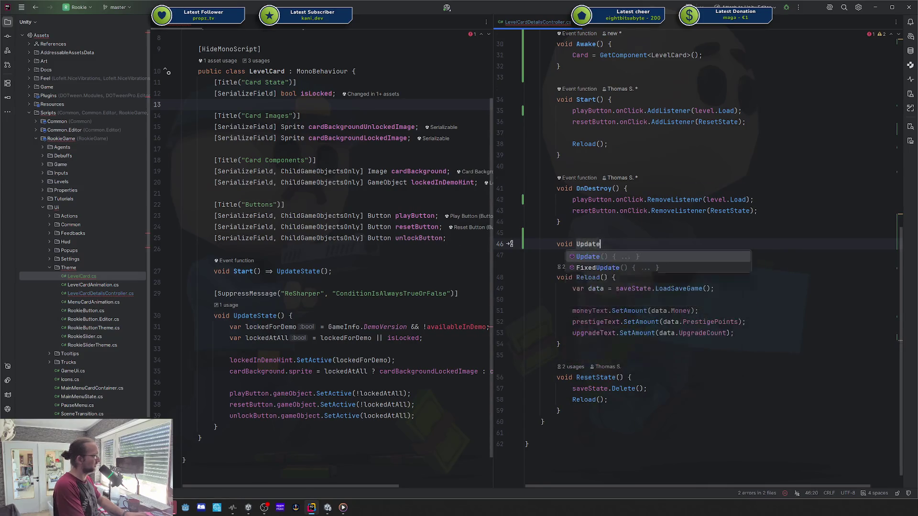
text(LockState() {)
key(Return)
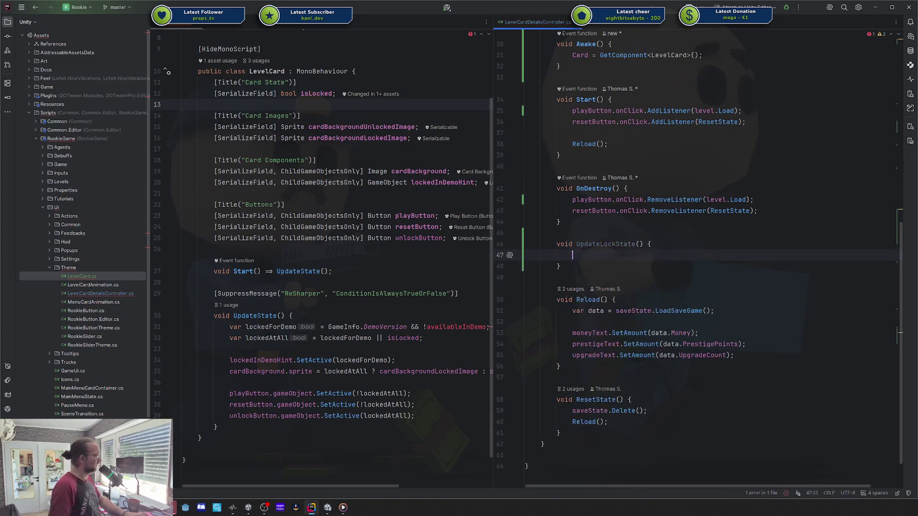
- Copy LevelCard's lockedForDemo line into UpdateLockState and import the GameInfo namespace
click(433, 338)
key(shift+Up)
key(shift+Home)
key(BackSpace)
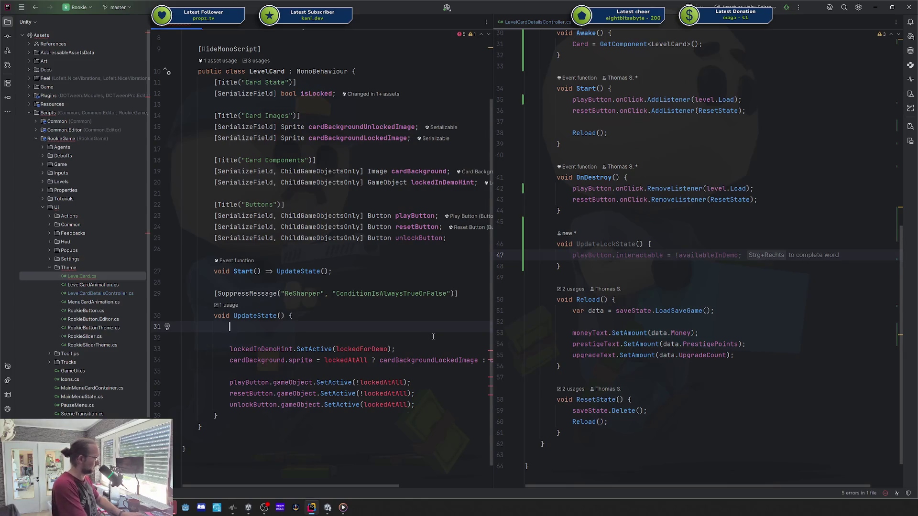
key(ctrl+z)
key(shift+Home)
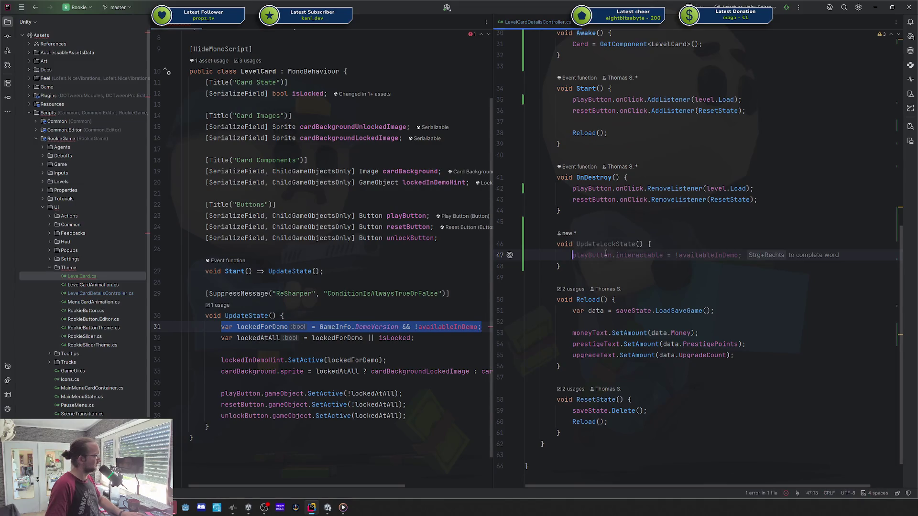
text(var lockedForDemo = GameInfo.DemoVersion && !availableInDemo;)
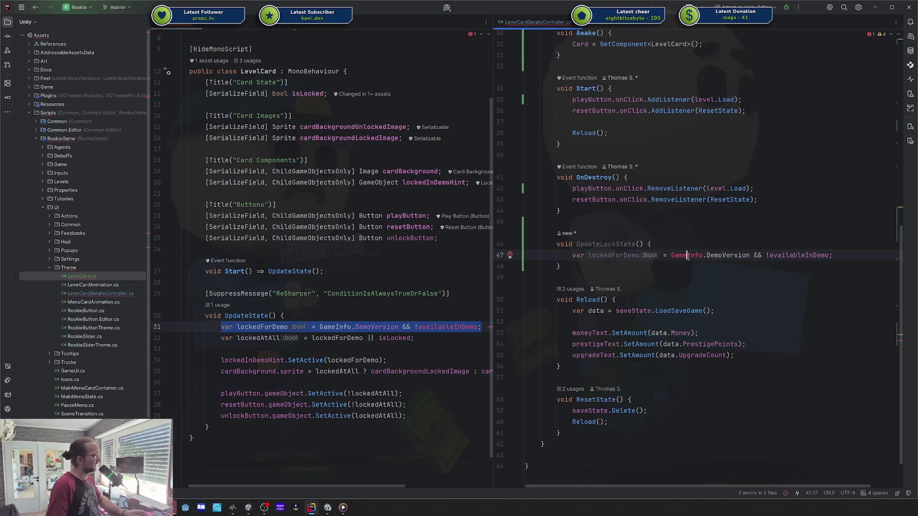
key(alt+Return)
key(Return)
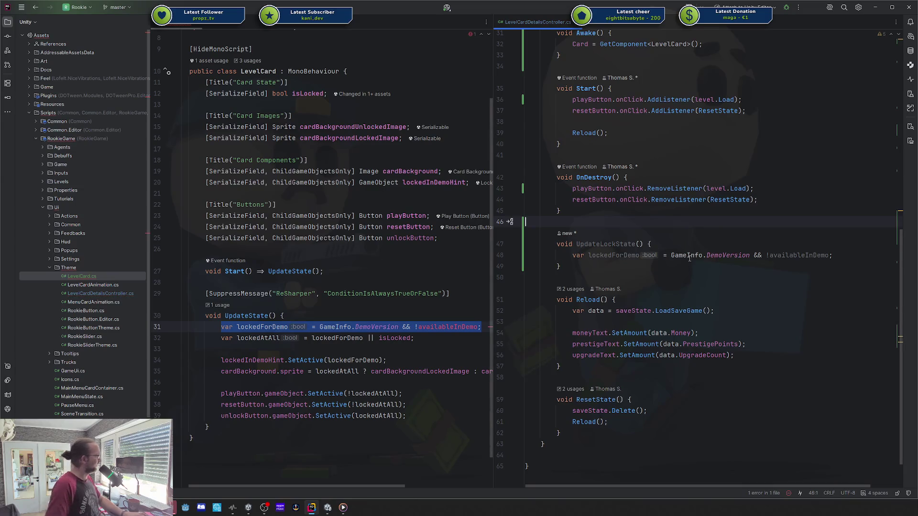
- Move the SuppressMessage attribute from LevelCard above UpdateLockState and import its namespace
triple_click(407, 293)
key(Delete)
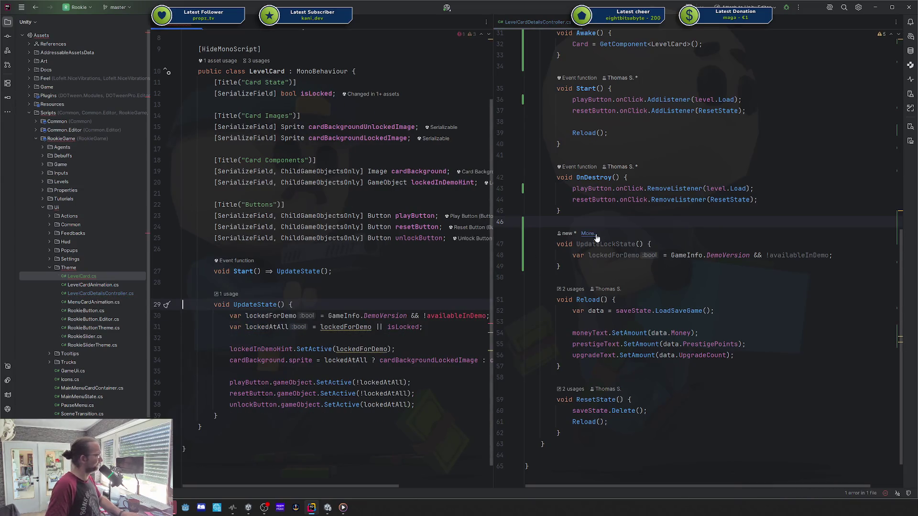
click(596, 234)
click(618, 225)
key(Return)
text([SuppressMessage("ReSharper", "ConditionIsAlwaysTrueOrFalse")])
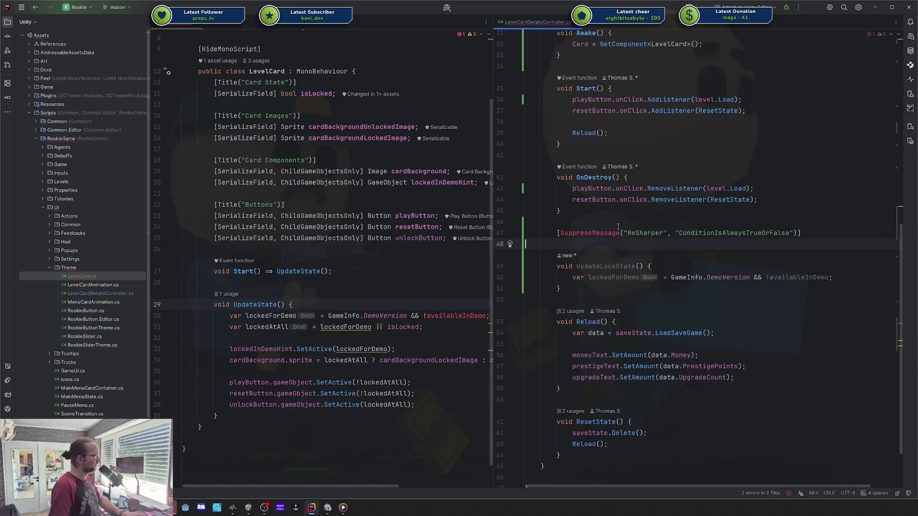
key(Home)
key(Right)
key(alt+Return)
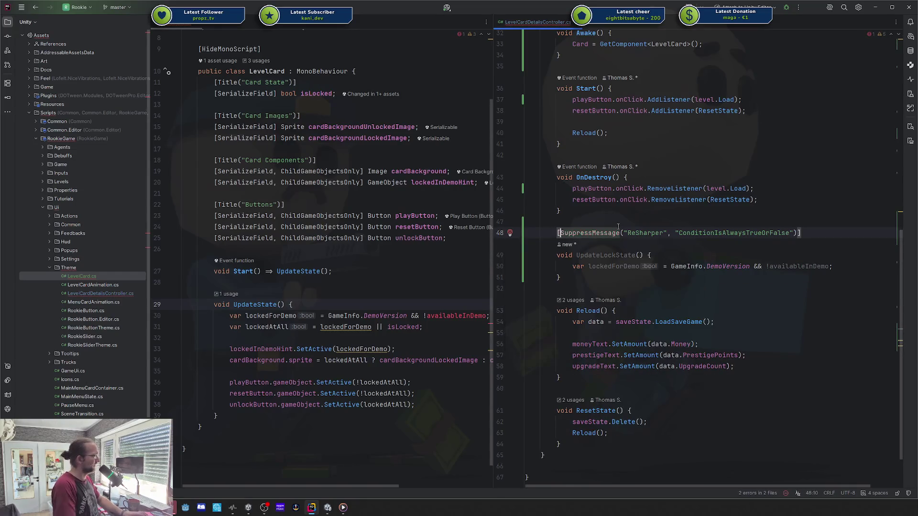
click(620, 267)
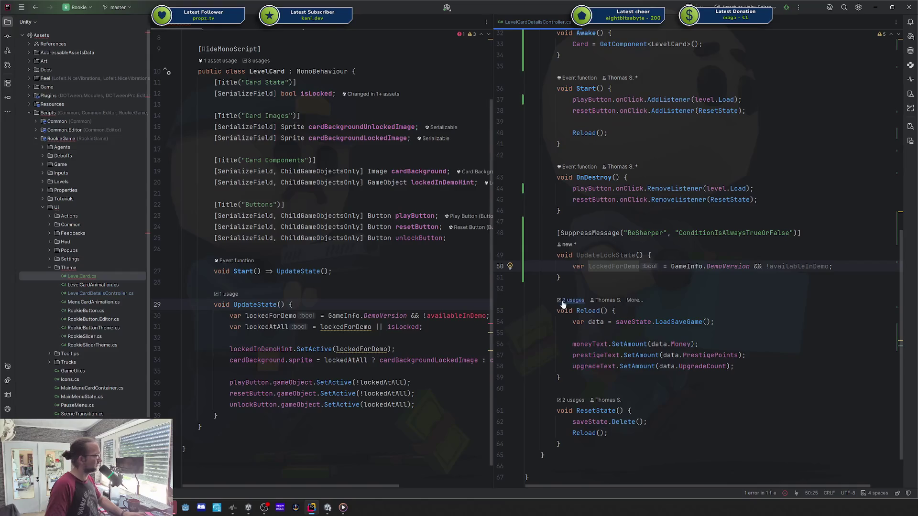
click(619, 274)
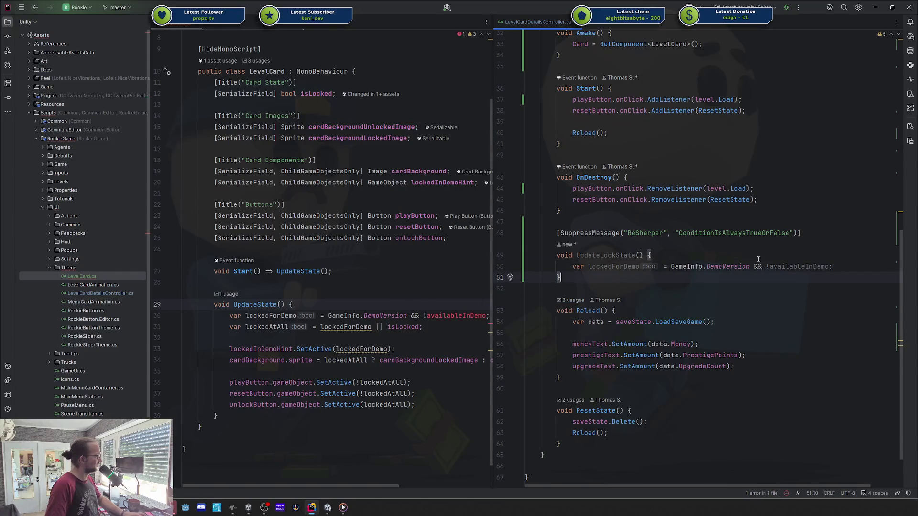
click(839, 266)
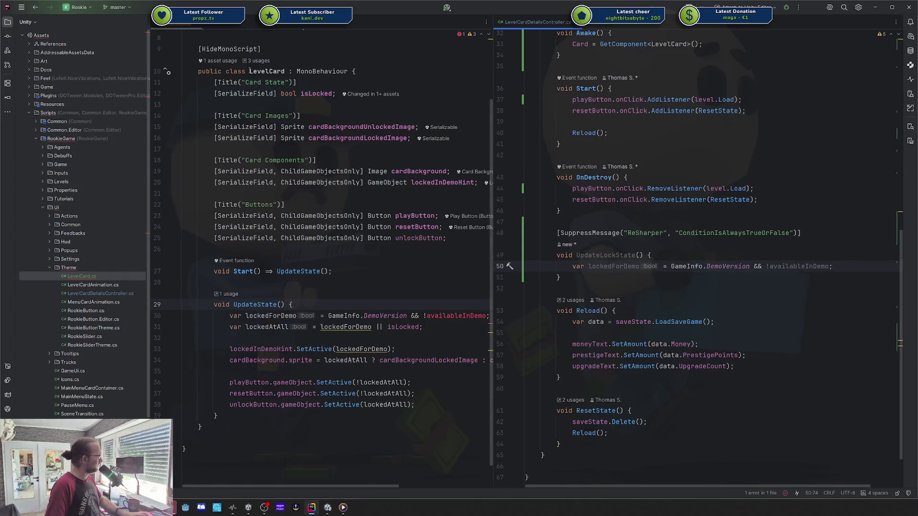
click(287, 282)
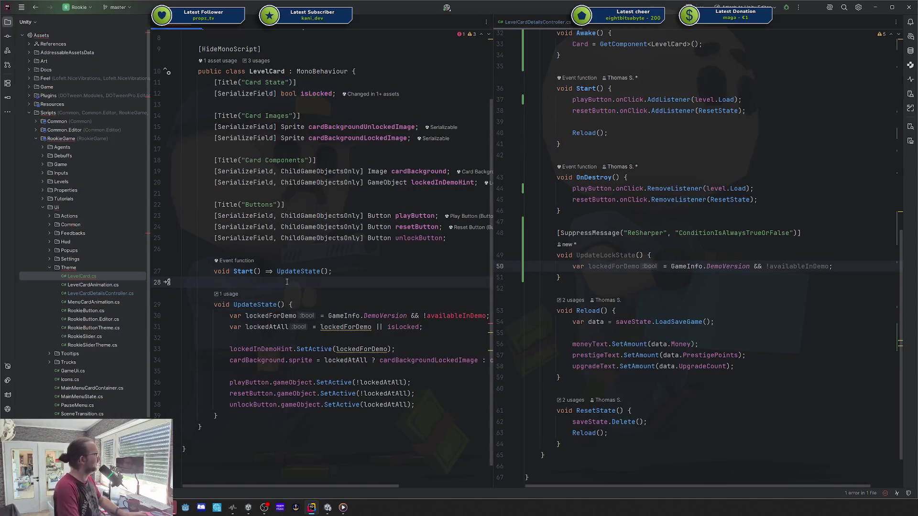
- Add a public SetLocked(bool locked) method to LevelCard that sets isLocked and calls UpdateState
key(Return)
key(Return)
key(Up)
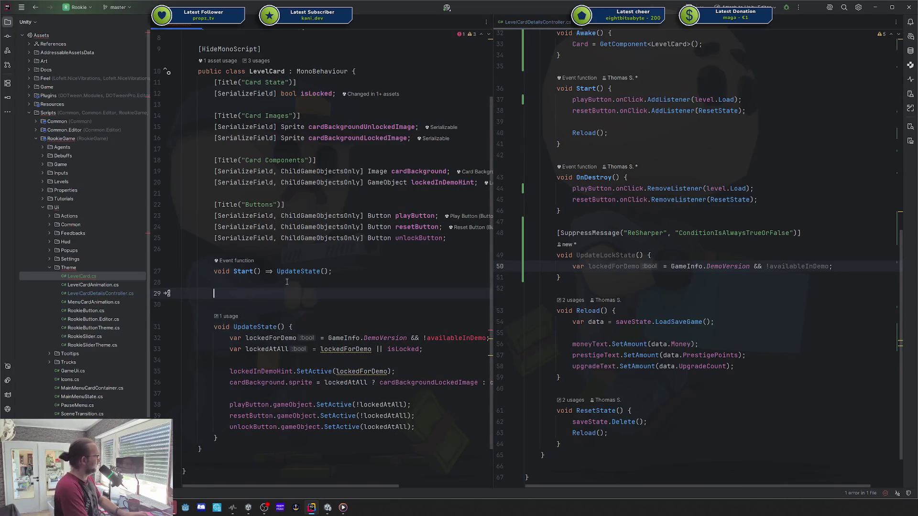
text(public void SetLocked()
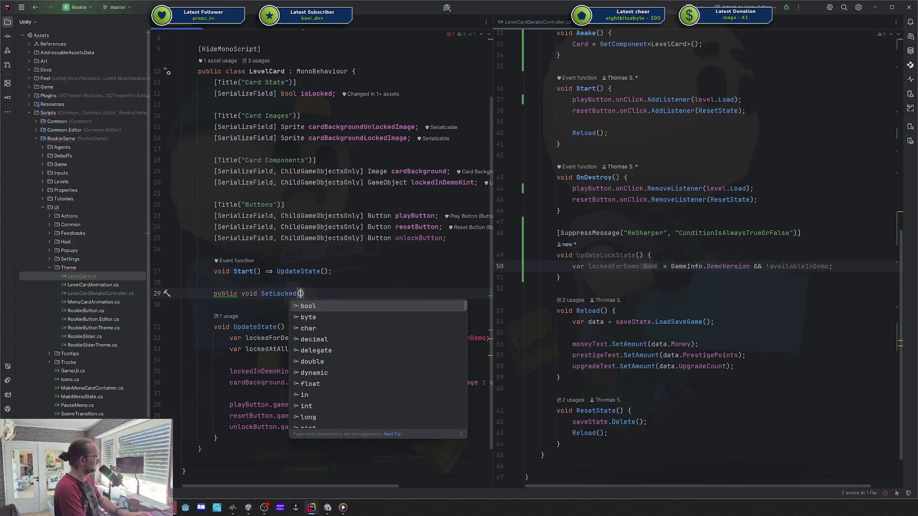
key(ctrl+z)
key(ctrl+z)
key(ctrl+z)
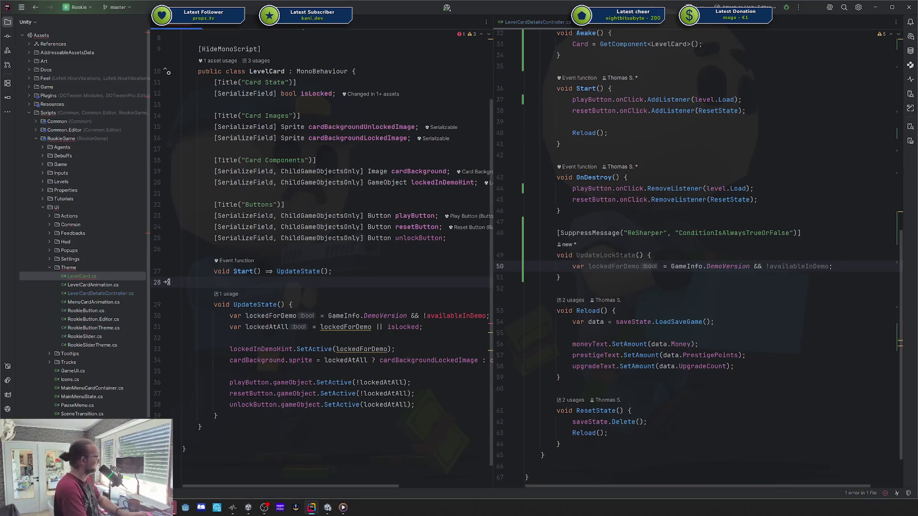
key(Return)
key(Return)
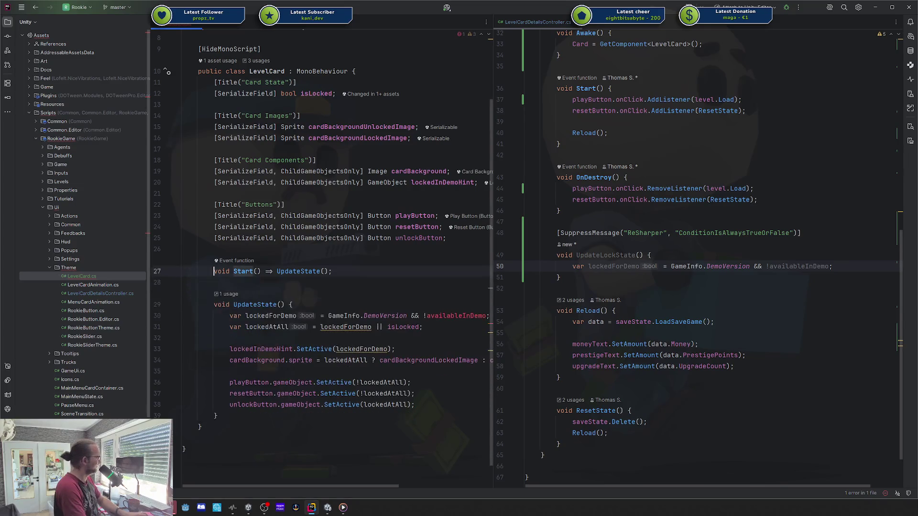
key(ctrl+z)
key(ctrl+z)
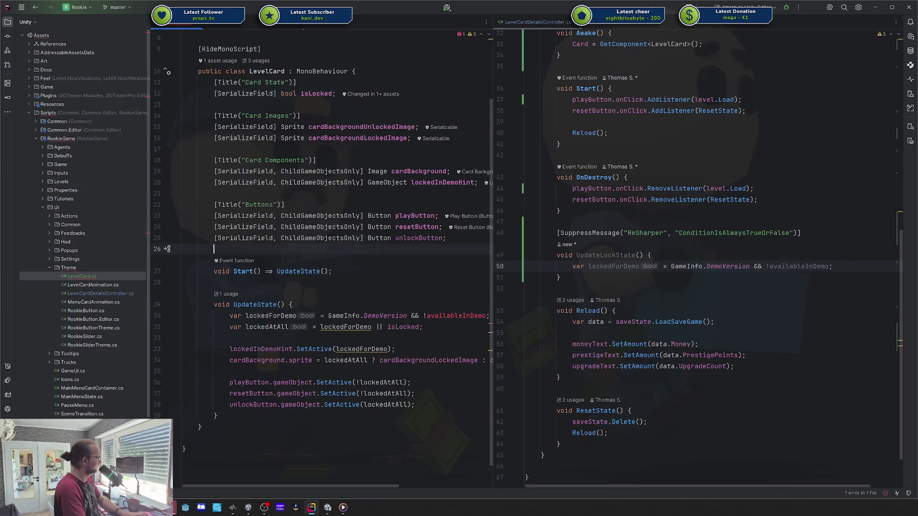
key(Return)
key(Return)
text(public voi)
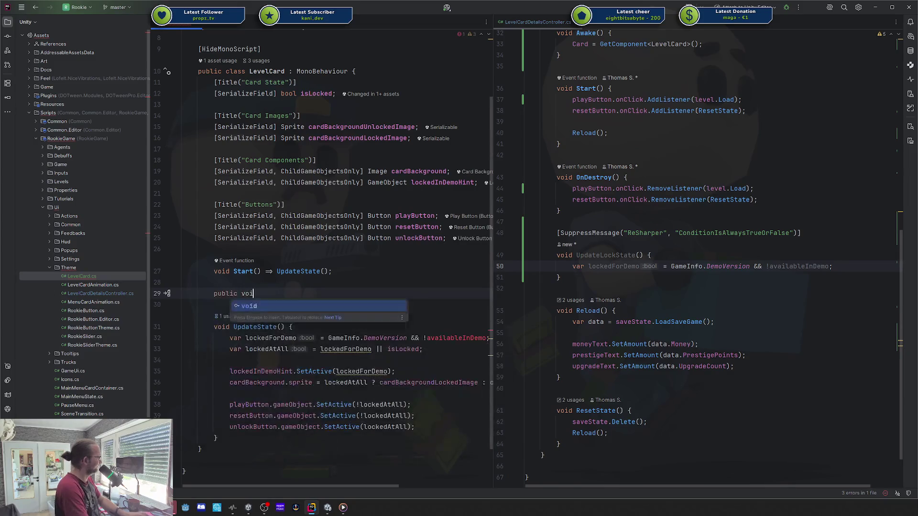
text(d SetLocked()bool locked) {)
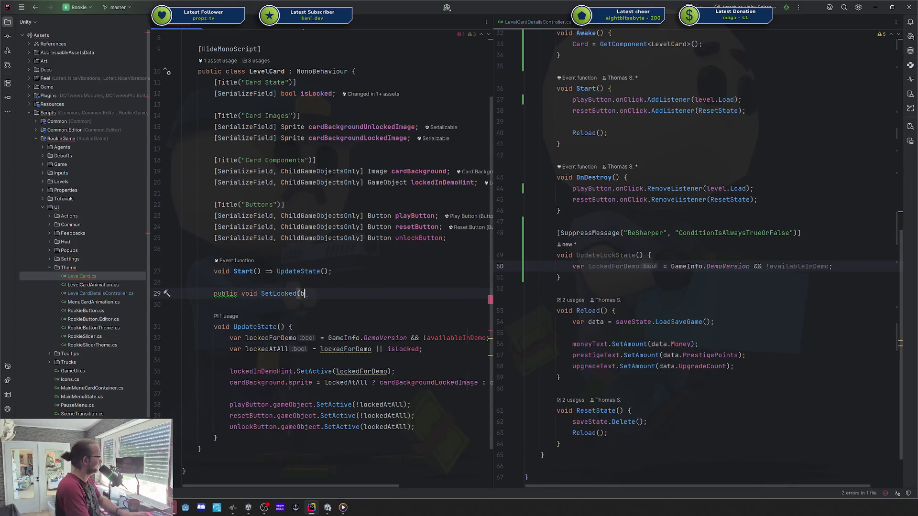
key(Return)
text(isLocked = locked;)
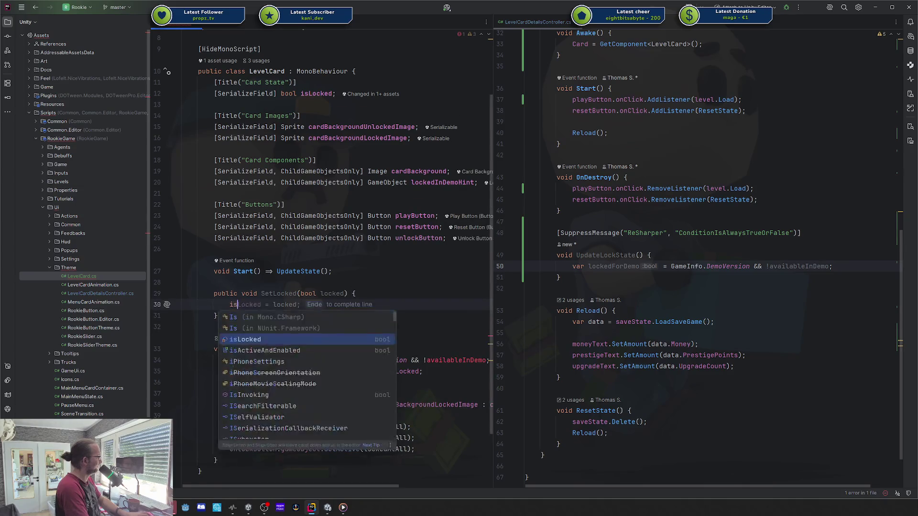
key(Return)
text(UpdateState();)
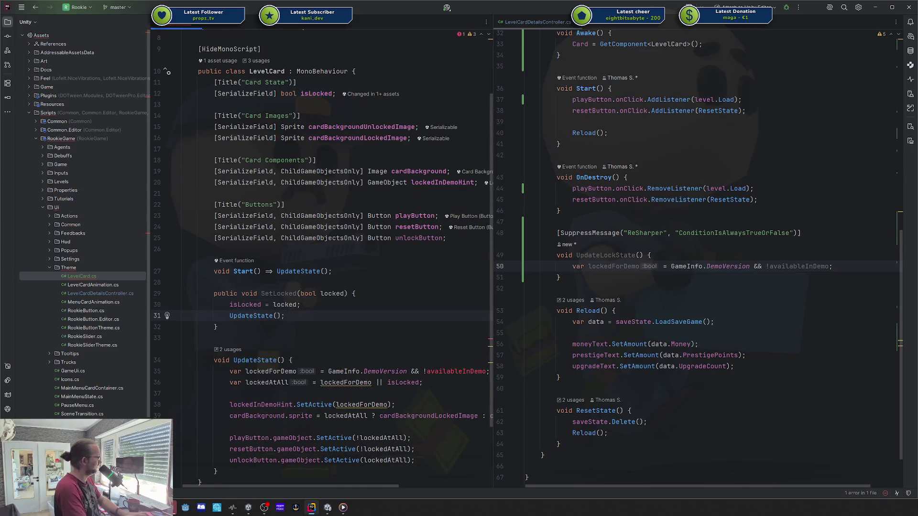
- Delete, then restore, UpdateState's lockedForDemo and lockedAtAll declarations, and inspect lockedForDemo's usage
key(Down)
key(Down)
key(Down)
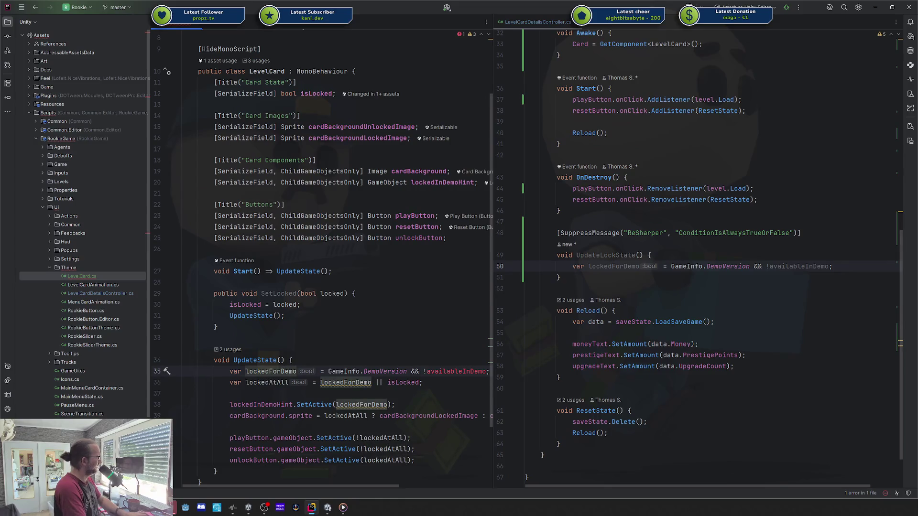
key(ctrl+y)
key(ctrl+y)
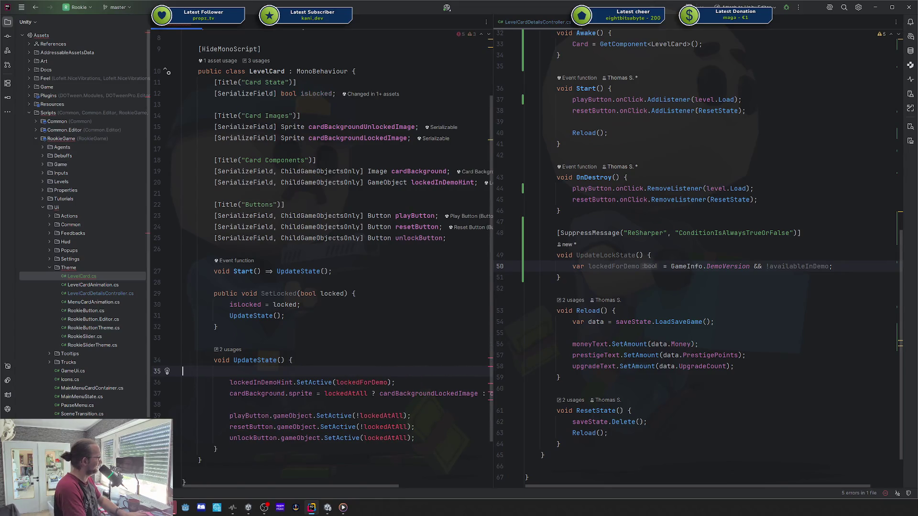
key(ctrl+y)
key(End)
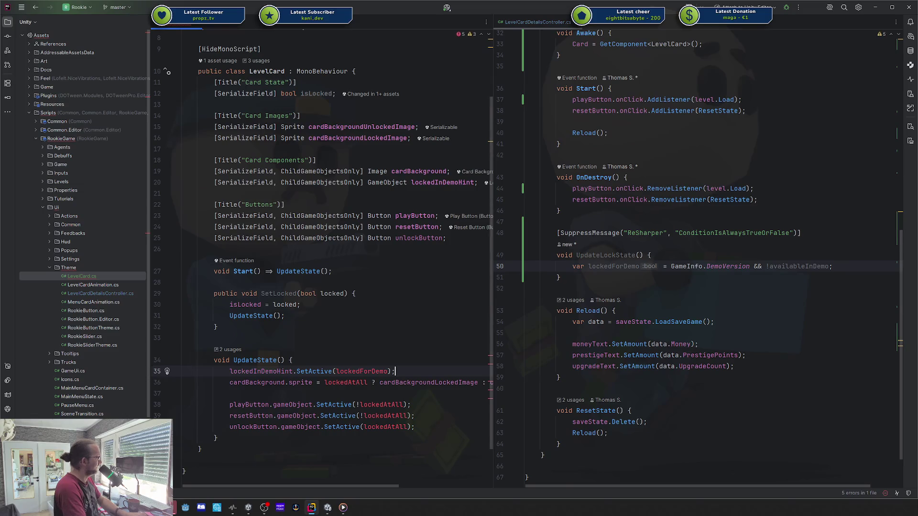
key(ctrl+z)
key(ctrl+z)
key(ctrl+z)
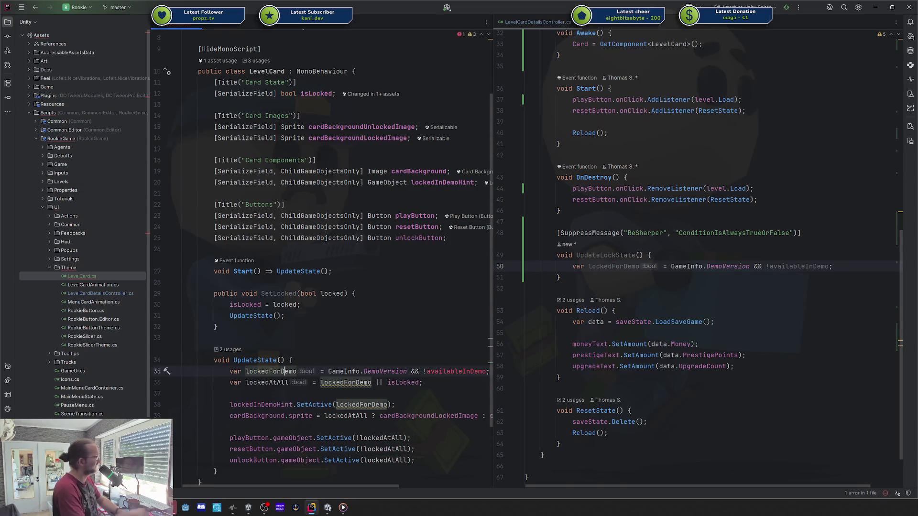
click(350, 405)
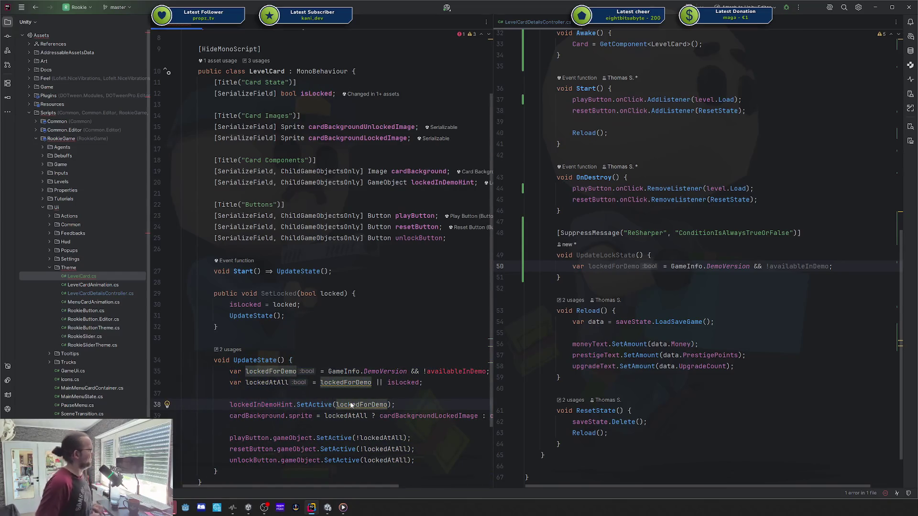
double_click(359, 405)
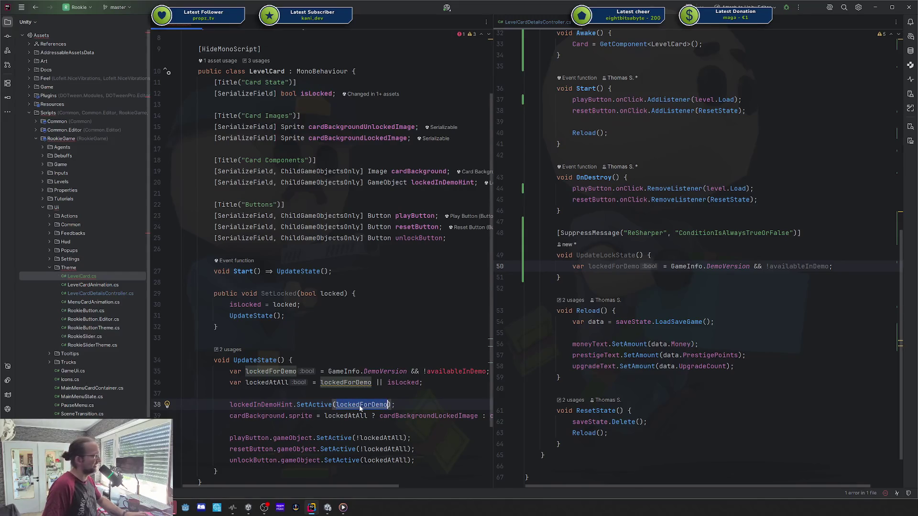
mouse_move(359, 406)
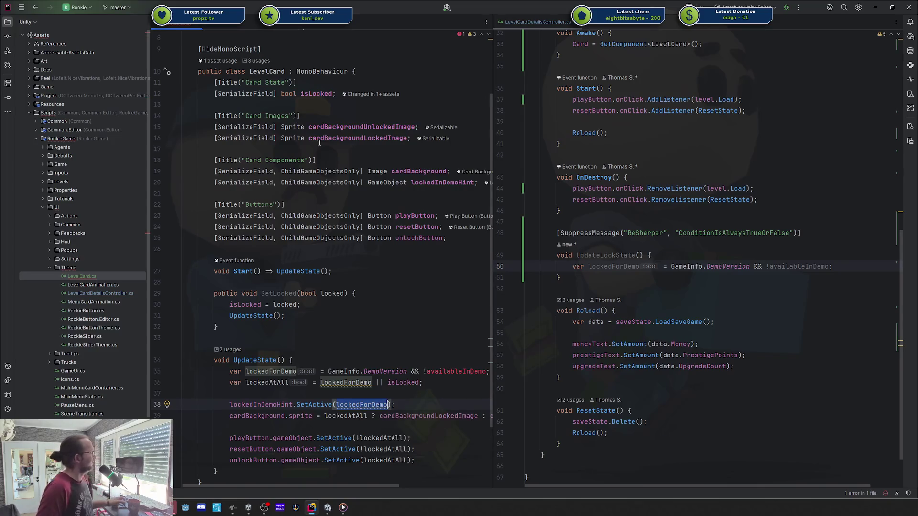
mouse_move(309, 75)
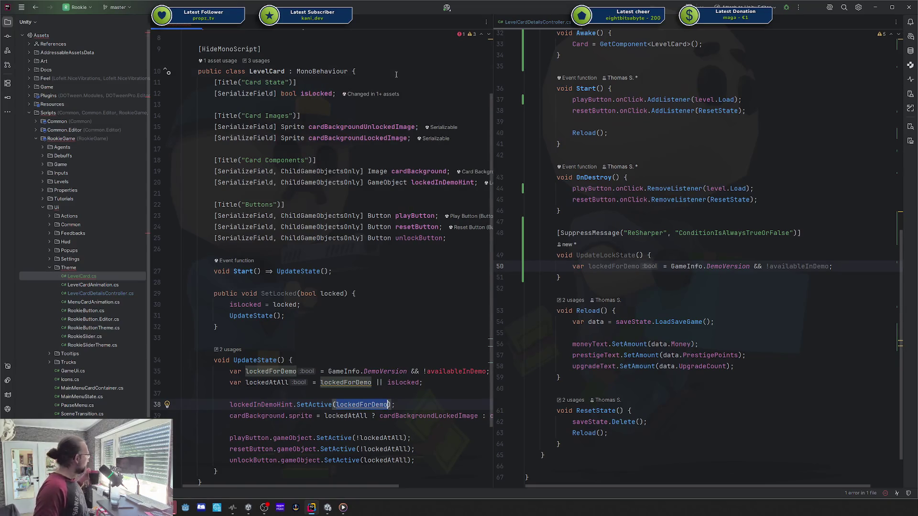
click(396, 74)
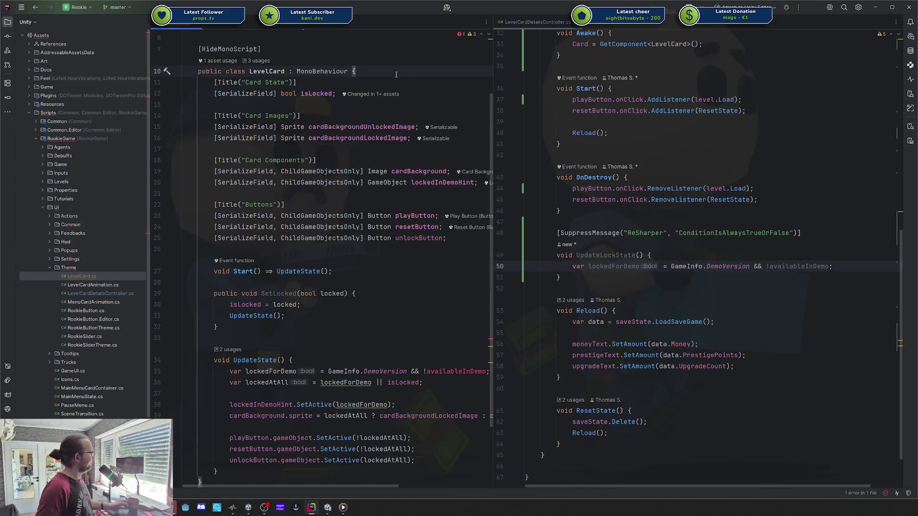
- Add a [SerializeField] bool demoLock field below isLocked in LevelCard
click(440, 92)
key(Return)
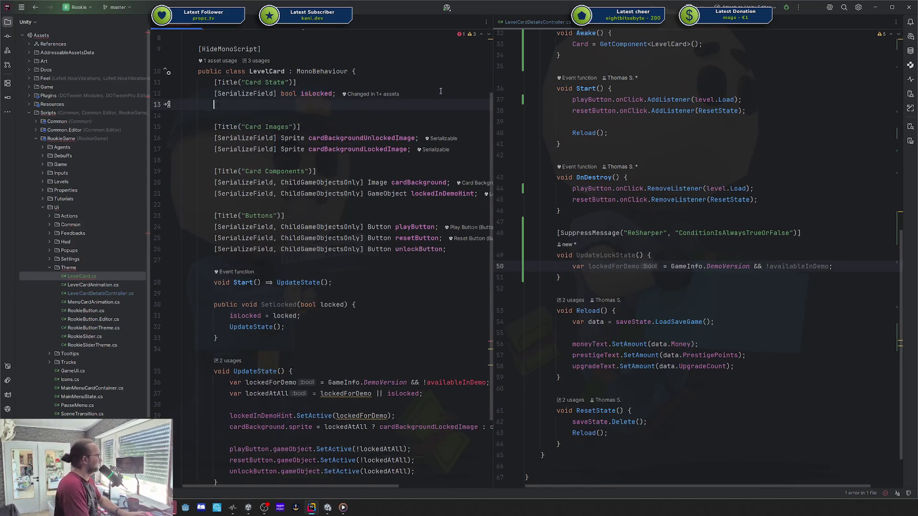
text([SerializeField] boo)
text(l o)
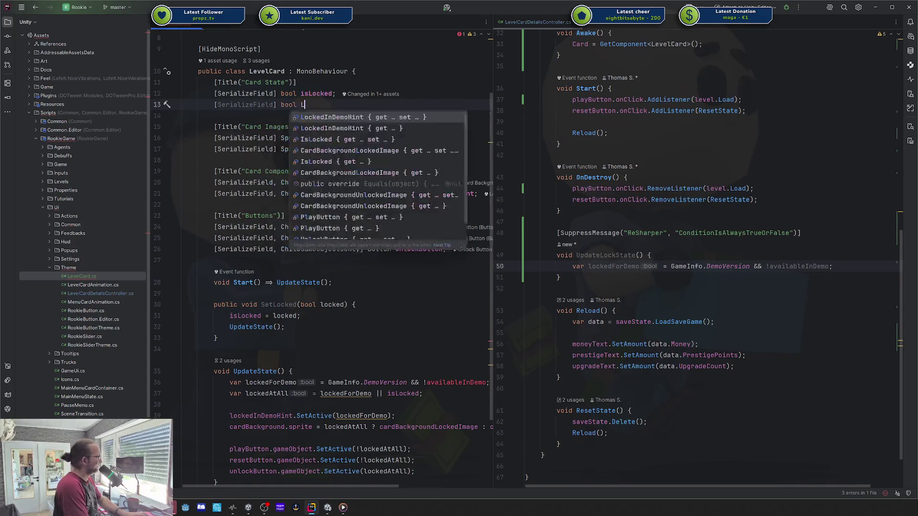
key(Escape)
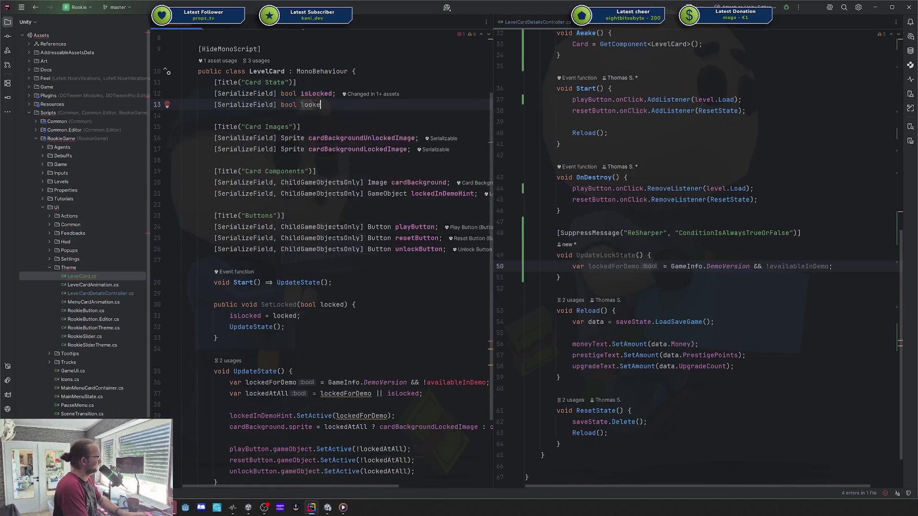
text(demoLock;)
key(ctrl+alt+Return)
key(ctrl+z)
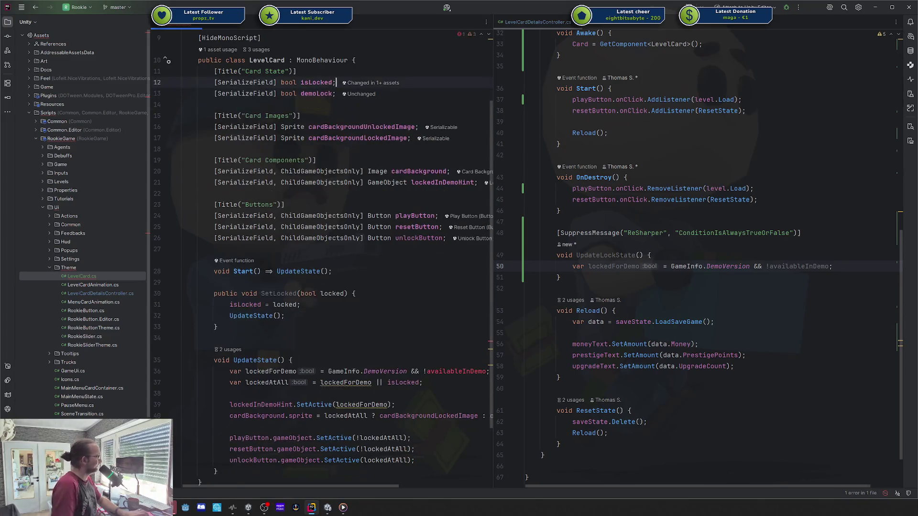
- Change the demo hint's condition from lockedForDemo to isLocked && demoLock
click(352, 338)
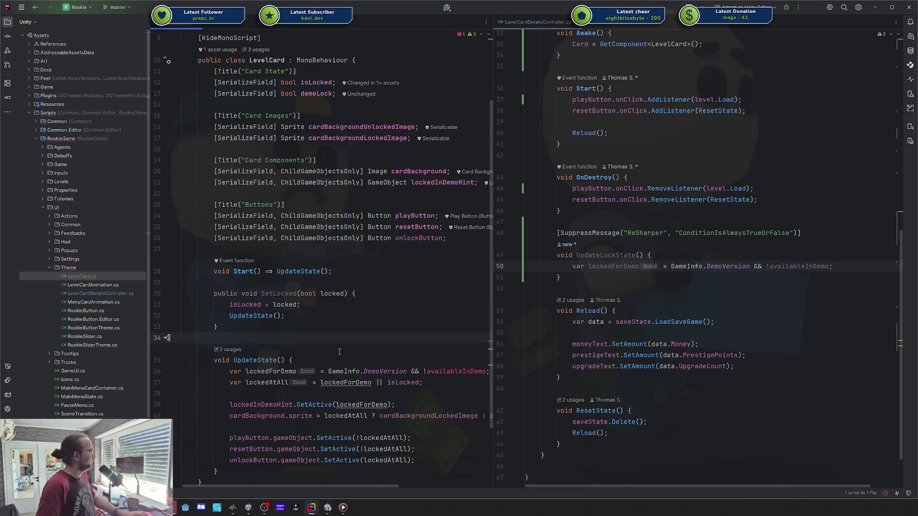
double_click(297, 294)
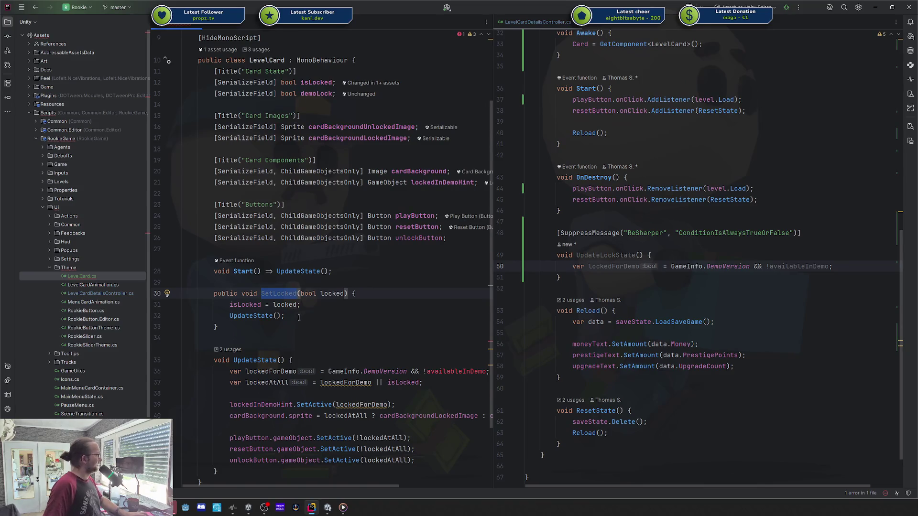
click(373, 371)
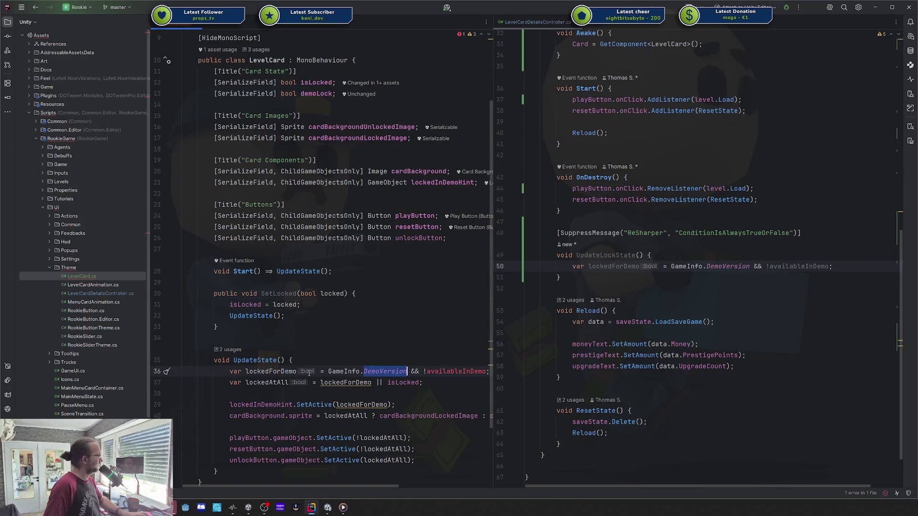
double_click(345, 382)
drag(335, 405, 389, 404)
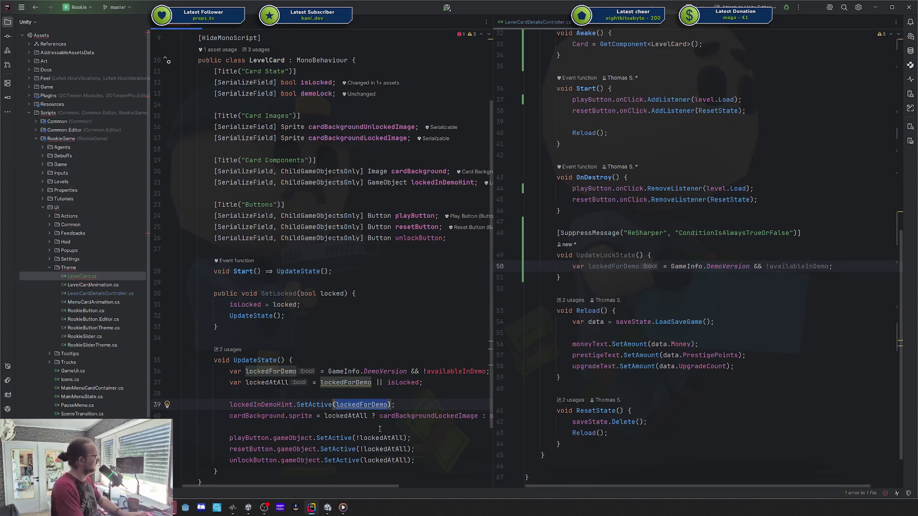
text(isLocked &&)
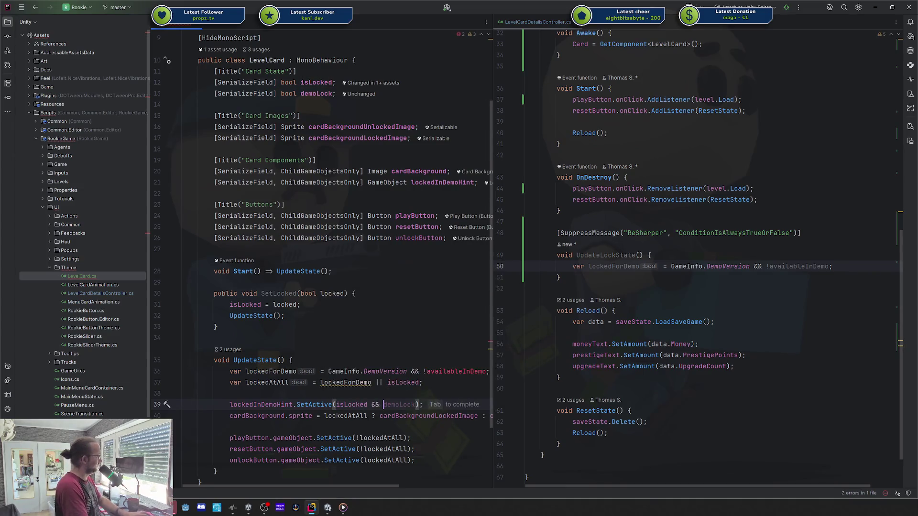
key(Tab)
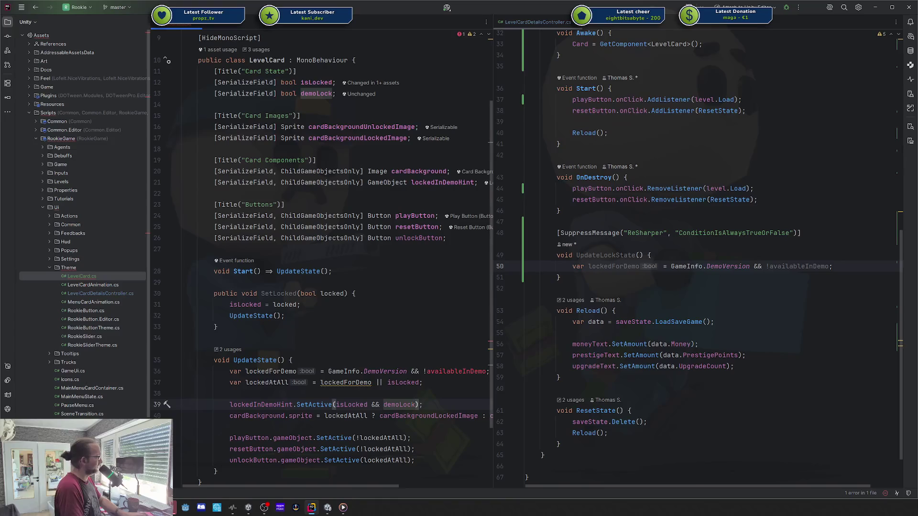
- Delete the lockedForDemo and lockedAtAll declarations and use isLocked in the sprite assignment
drag(423, 382, 229, 372)
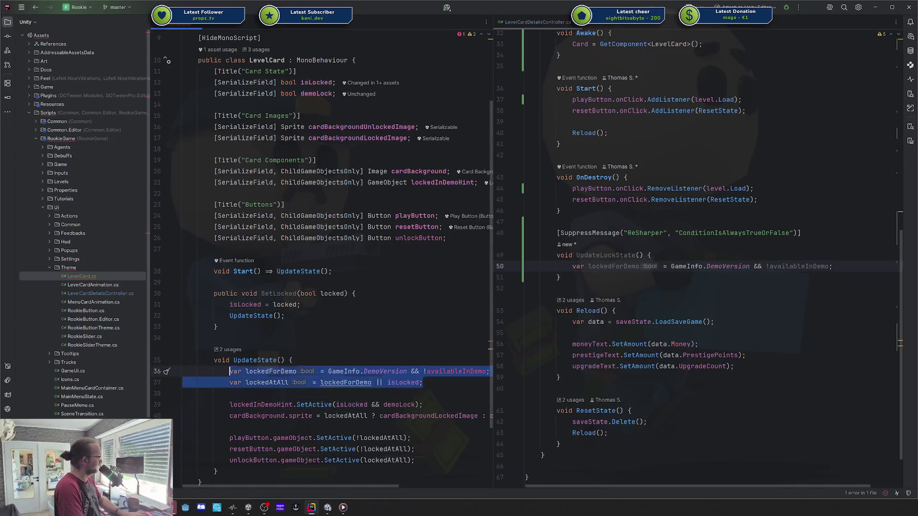
key(BackSpace)
key(BackSpace)
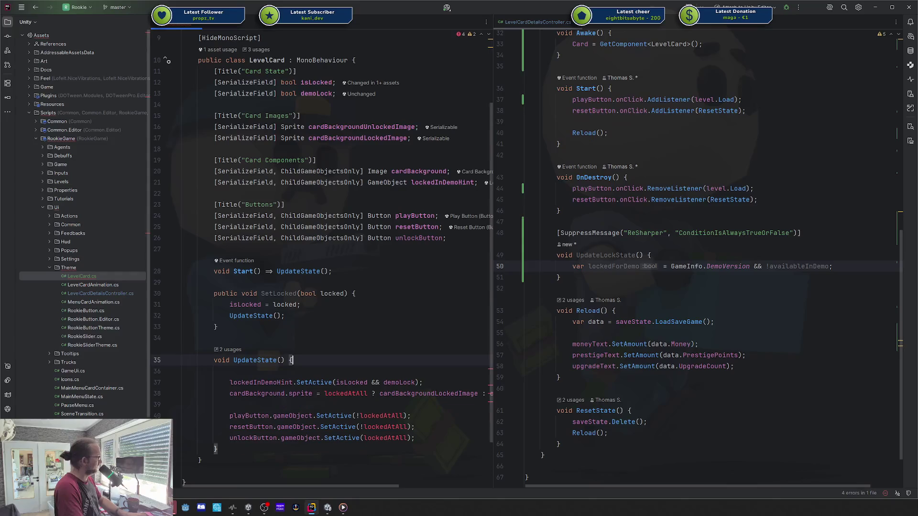
double_click(351, 382)
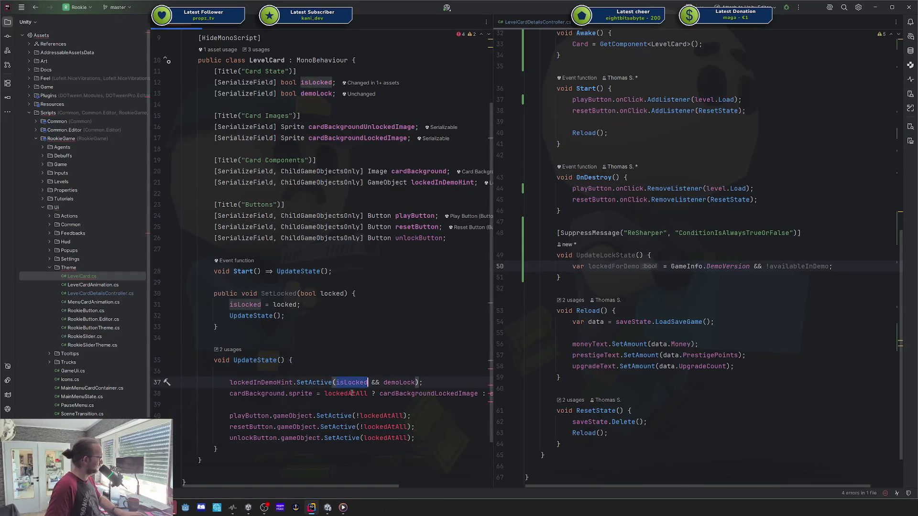
key(ctrl+c)
double_click(351, 393)
key(ctrl+v)
- Replace lockedAtAll with isLocked in the play, reset and unlock button lines, removing the empty line
double_click(380, 416)
key(ctrl+v)
double_click(385, 427)
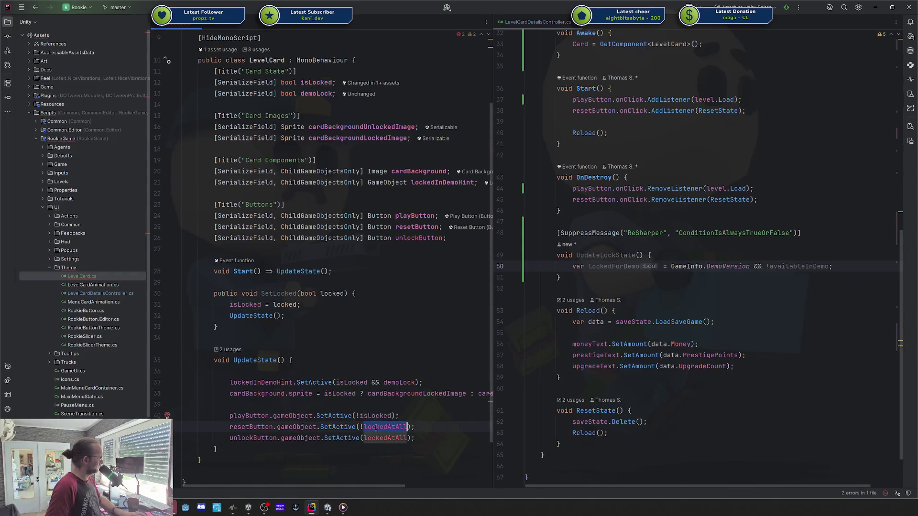
key(ctrl+v)
double_click(385, 438)
key(ctrl+v)
click(321, 371)
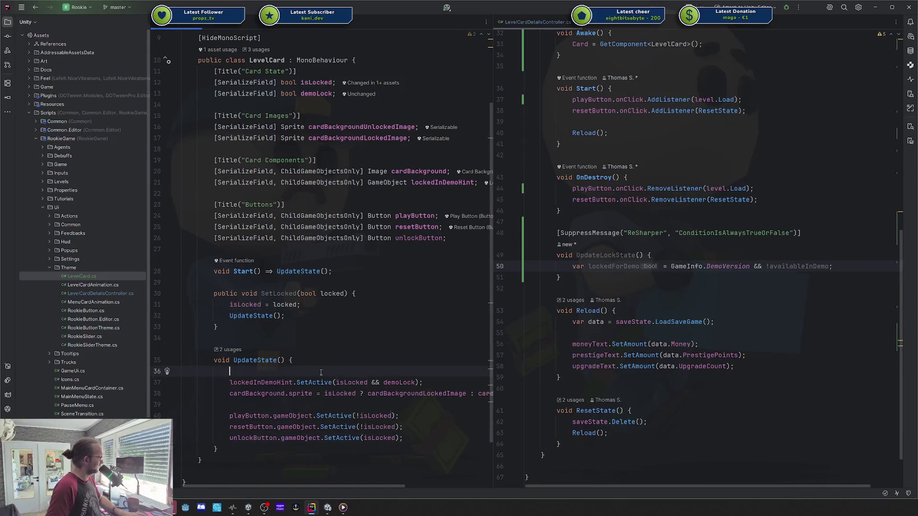
key(BackSpace)
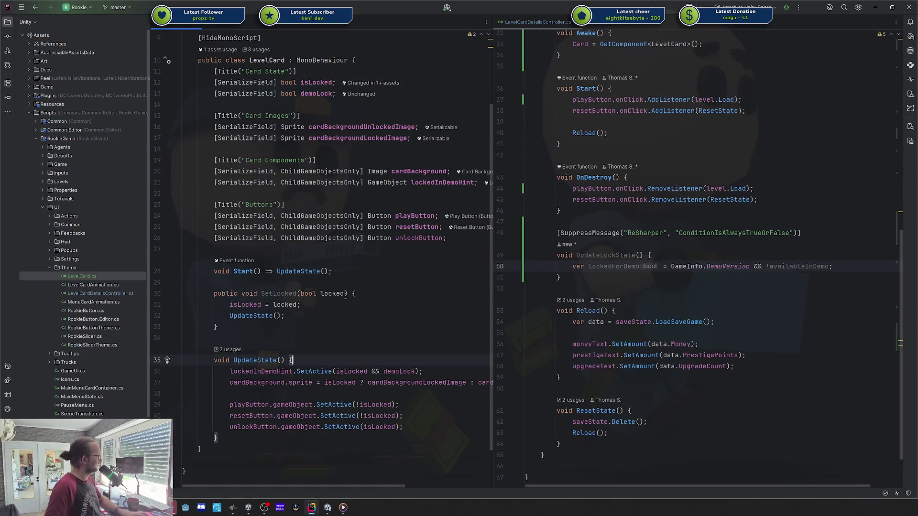
- Keep SetLocked with its single locked parameter and check where demoLock is used
click(346, 293)
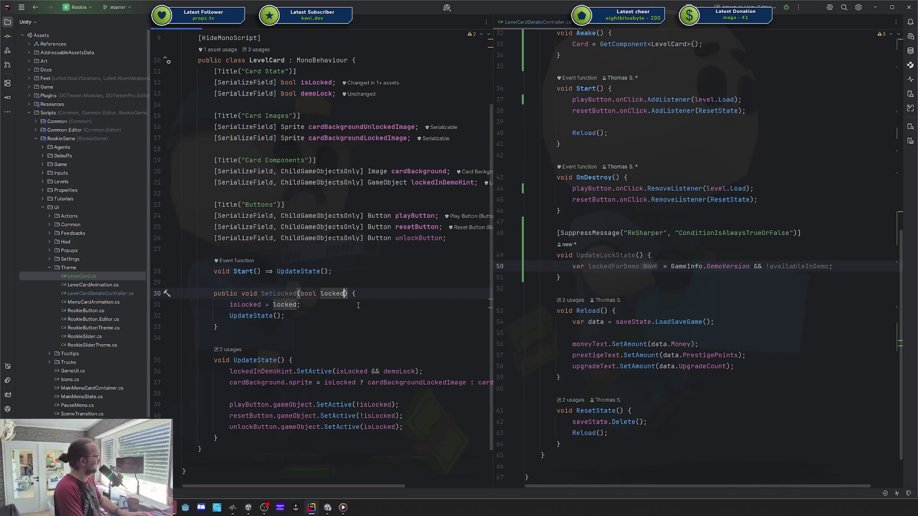
text(, boo)
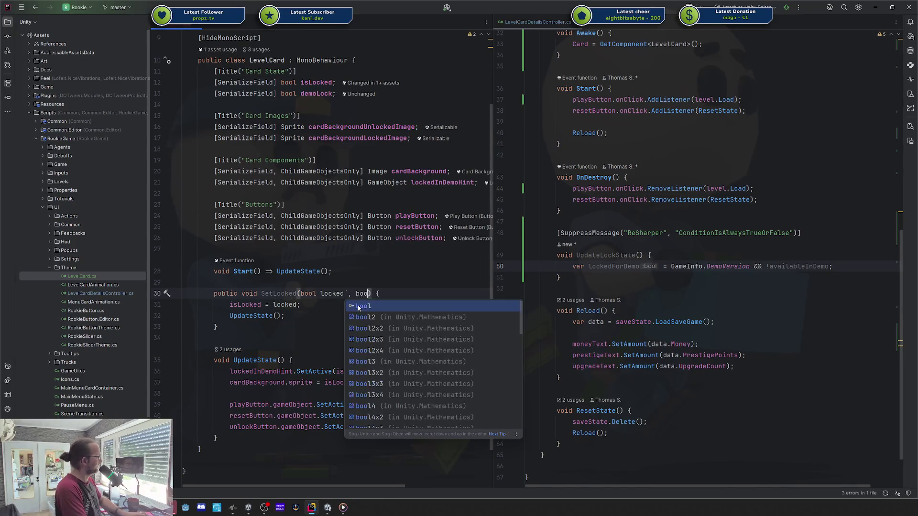
key(BackSpace)
key(BackSpace)
key(BackSpace)
key(Down)
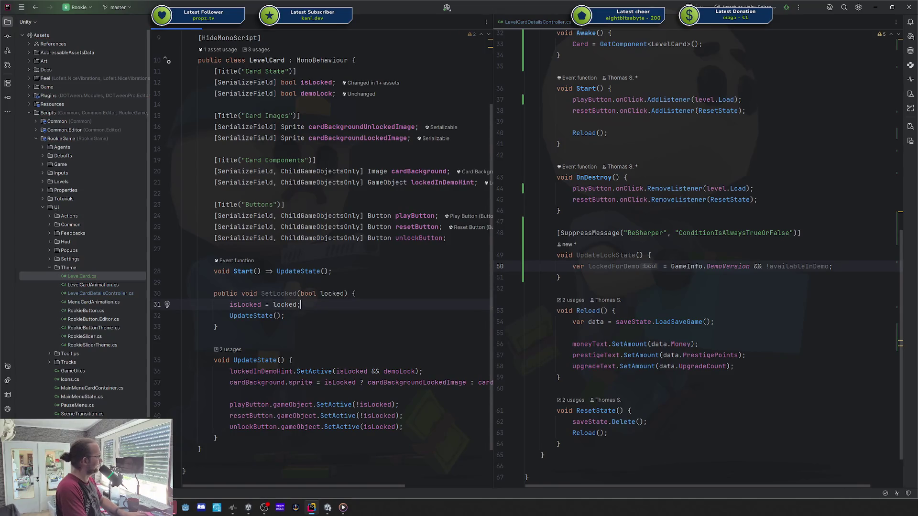
click(317, 94)
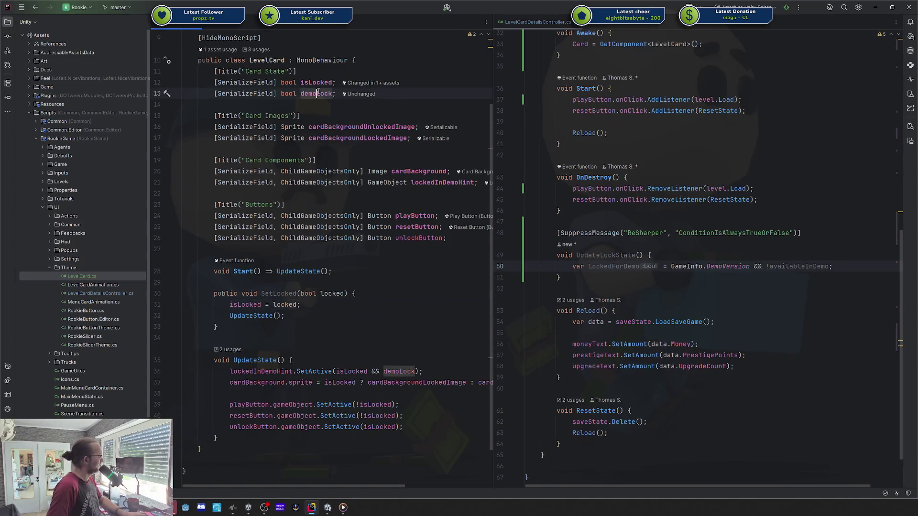
mouse_move(318, 90)
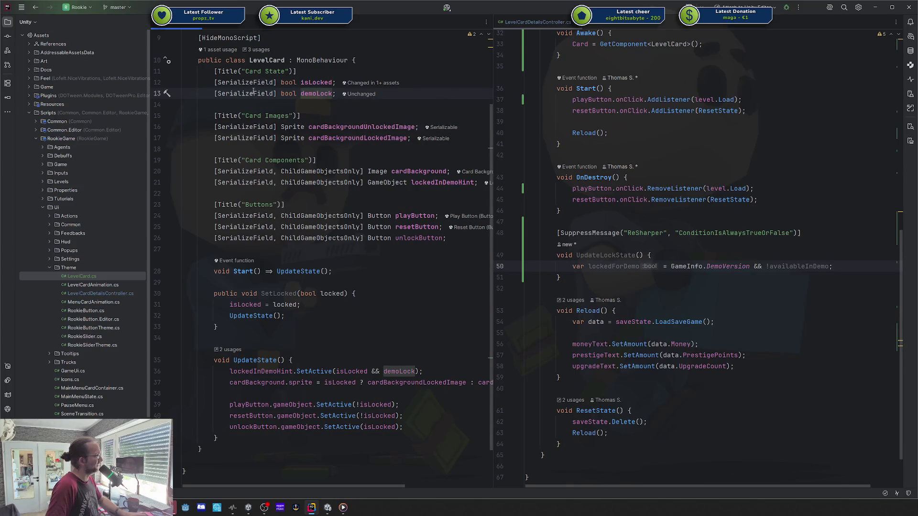
click(308, 94)
click(273, 294)
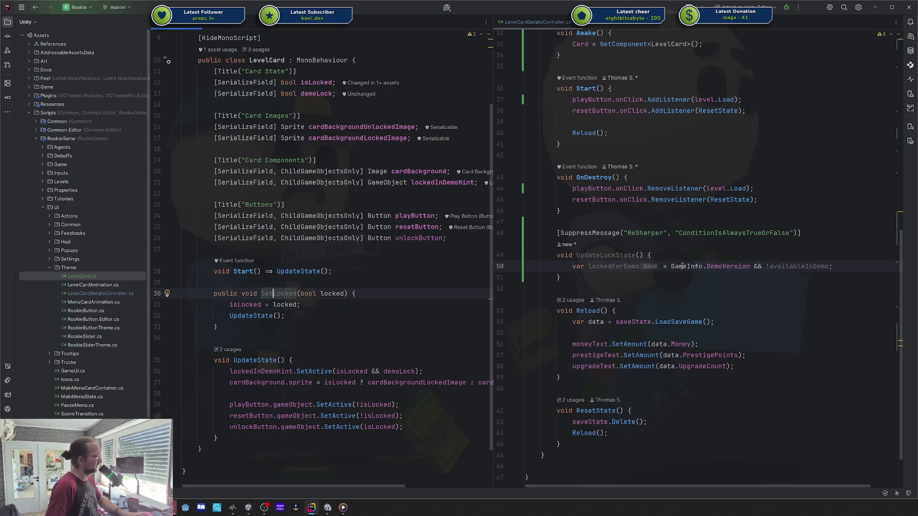
click(857, 268)
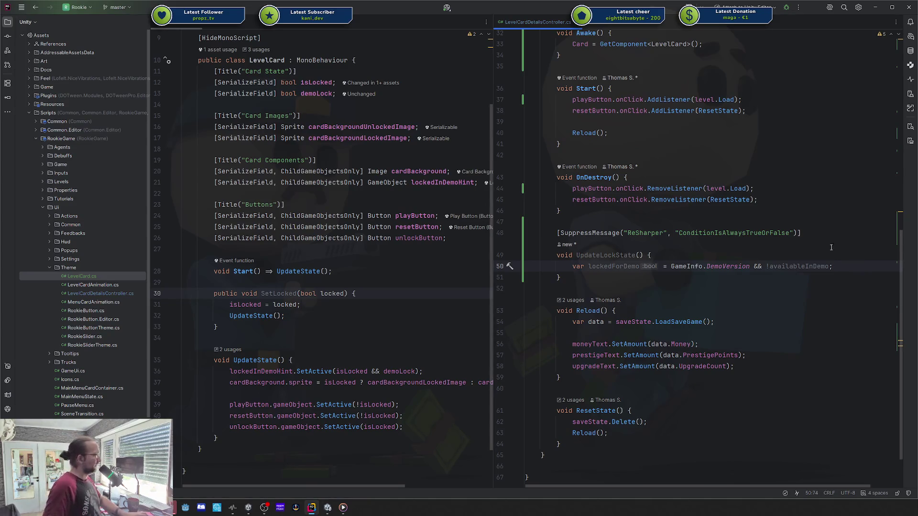
scroll(831, 248, up, 5)
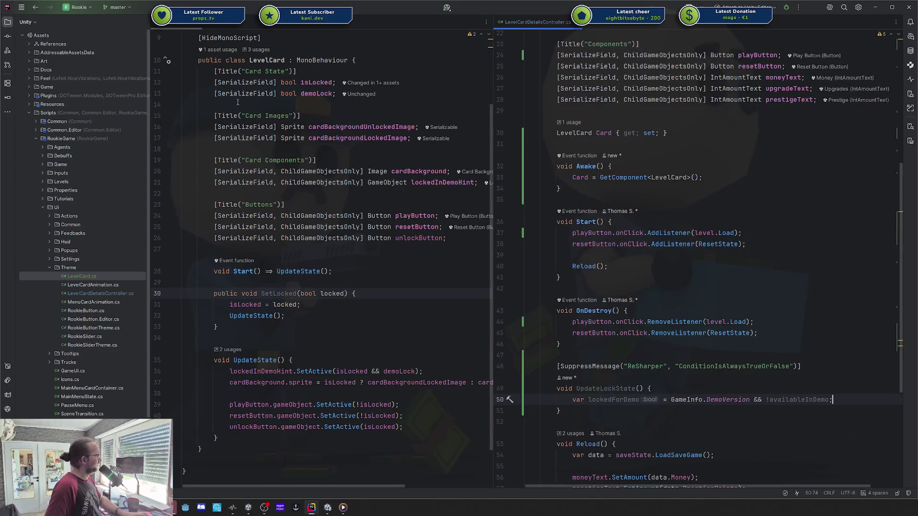
- Add a public bool DemoLock property returning demoLock to LevelCard
click(404, 249)
key(Return)
key(Return)
key(Up)
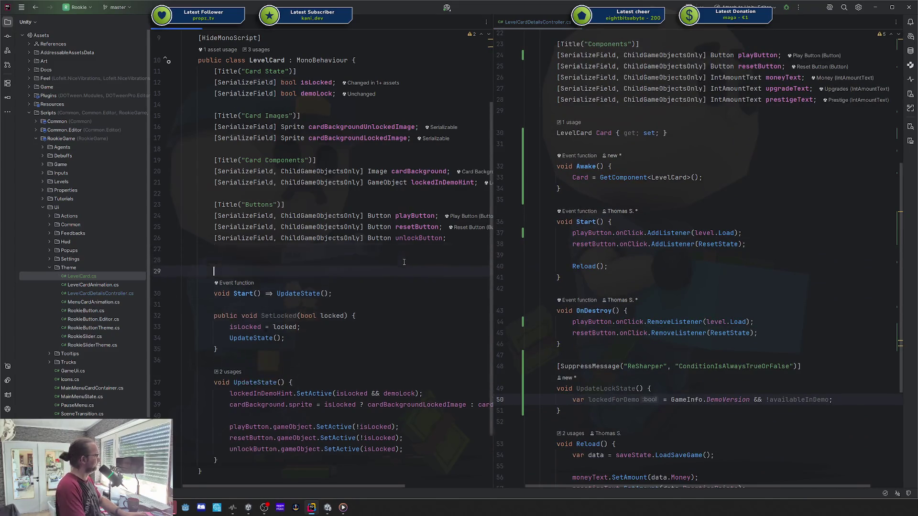
text(publ)
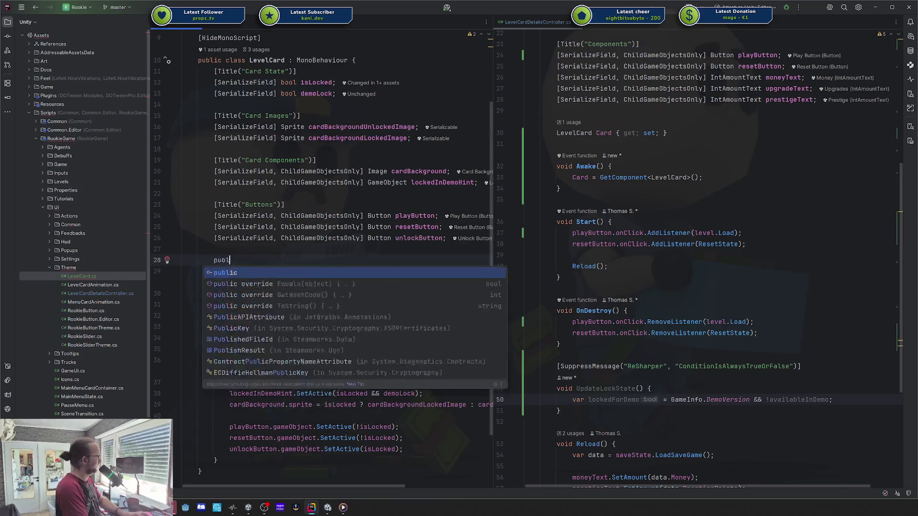
text(ic bool Demo)
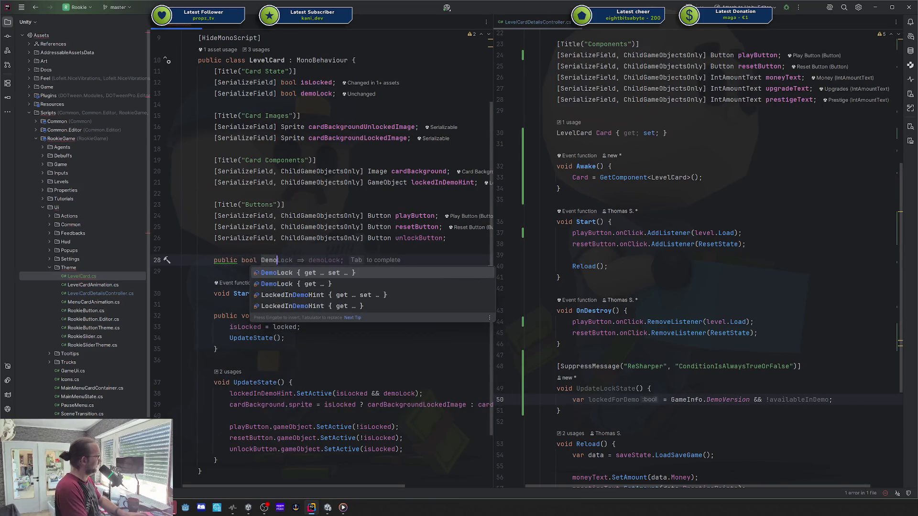
key(Return)
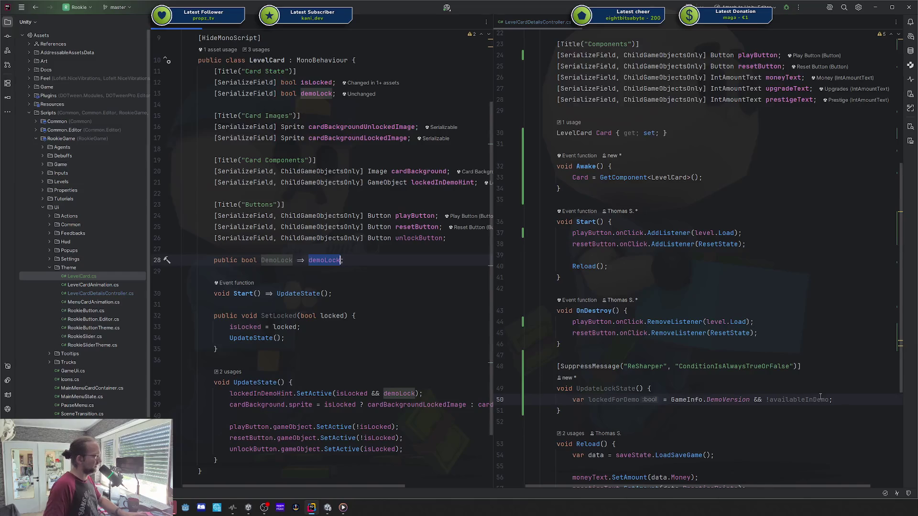
- Delete the [Title("Config")] header and availableInDemo field in LevelCardDetailsController
click(715, 399)
scroll(624, 175, up, 6)
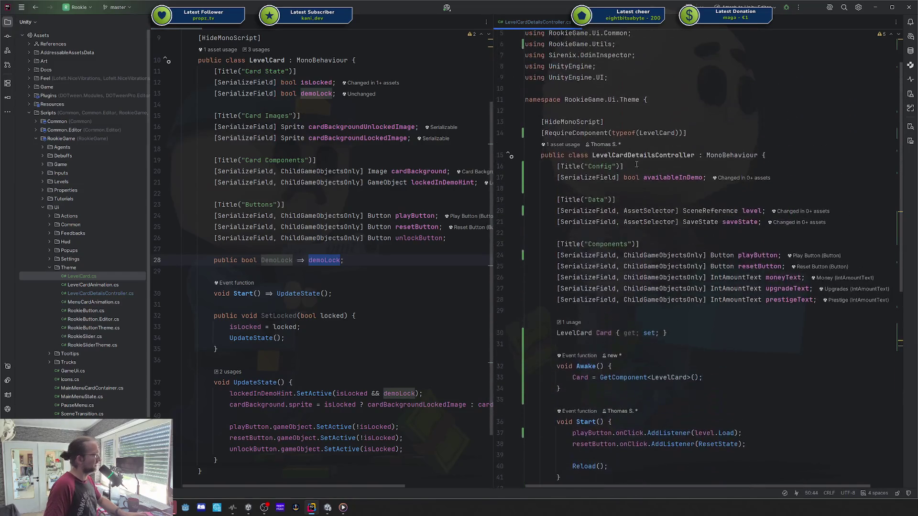
key(Down)
key(End)
key(shift+Up)
key(shift+Up)
key(shift+Up)
key(shift+End)
key(BackSpace)
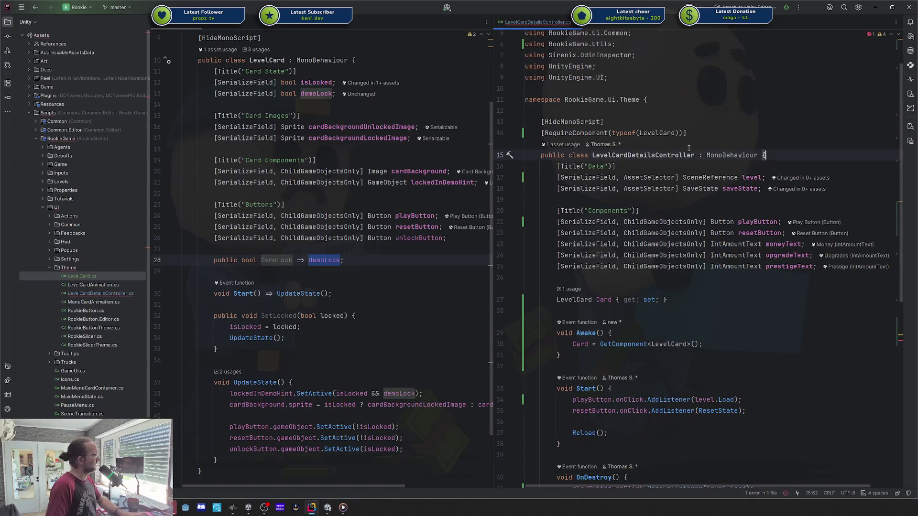
- Undo a mistyped Card reference, then restore the Config and availableInDemo deletion and remove the blank line
scroll(689, 148, down, 7)
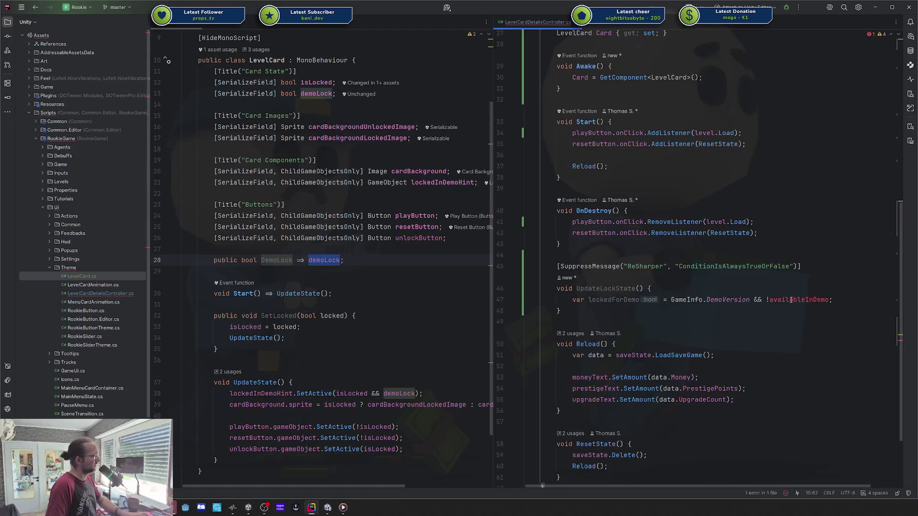
double_click(791, 300)
text(Card.)
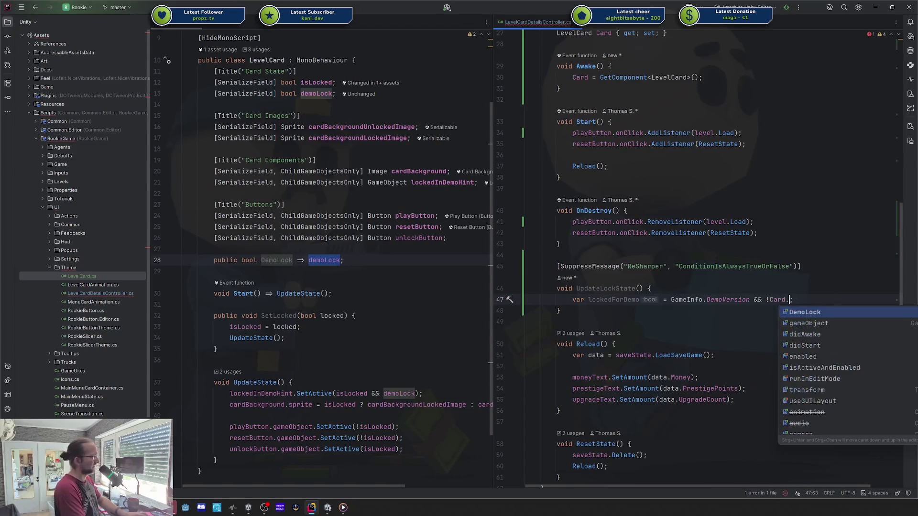
text(emo)
key(ctrl+z)
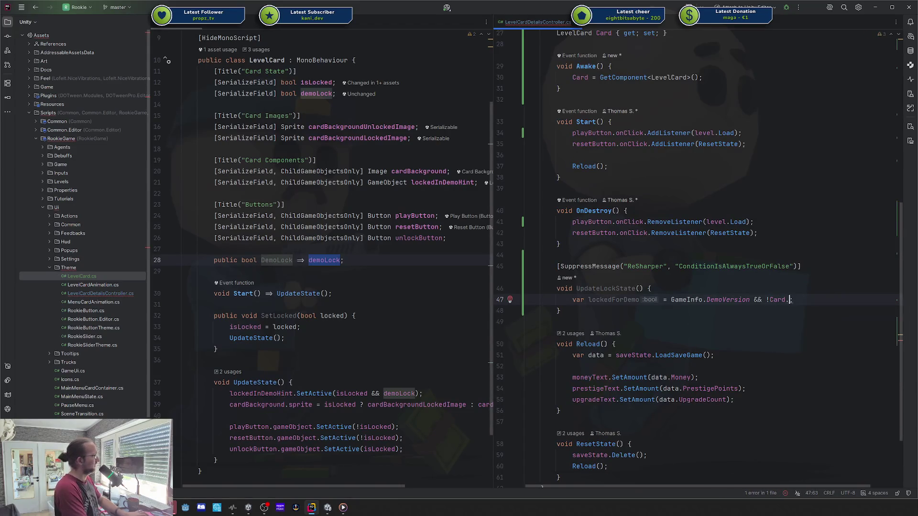
key(ctrl+z)
key(ctrl+z)
key(ctrl+z)
key(ctrl+z)
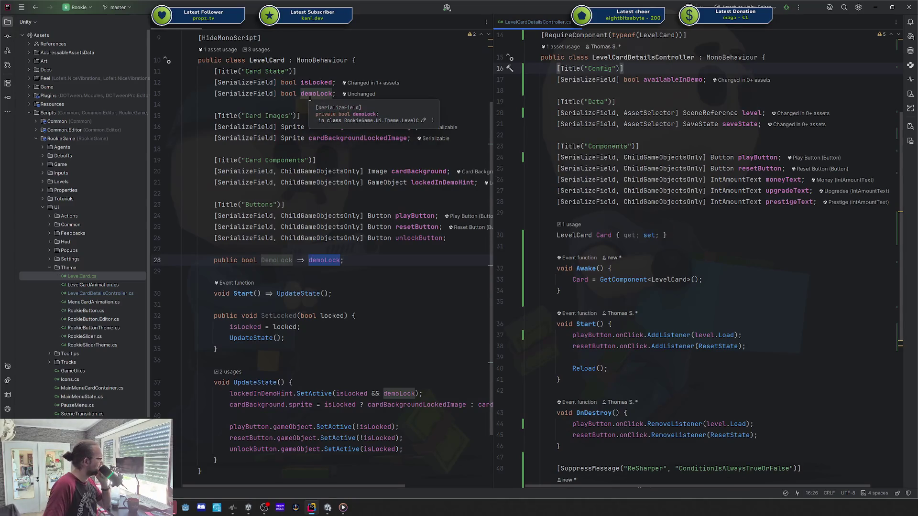
click(591, 67)
key(ctrl+shift+z)
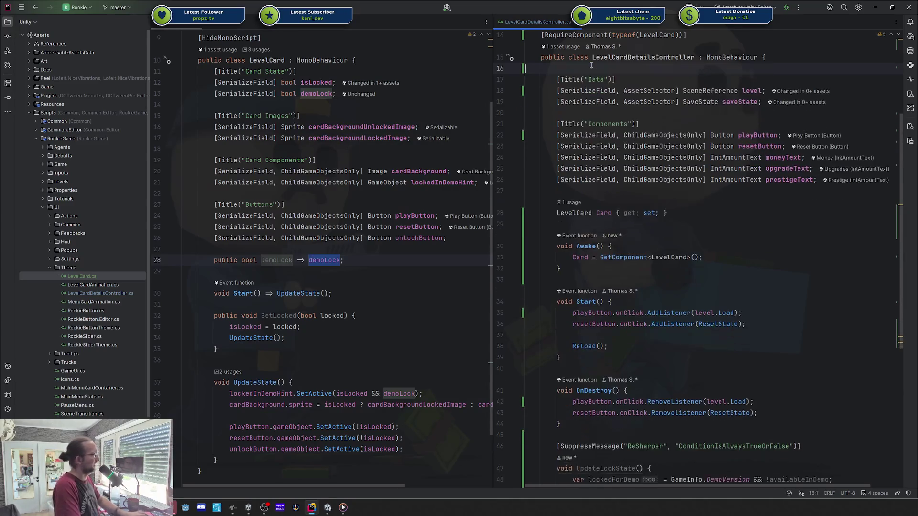
key(BackSpace)
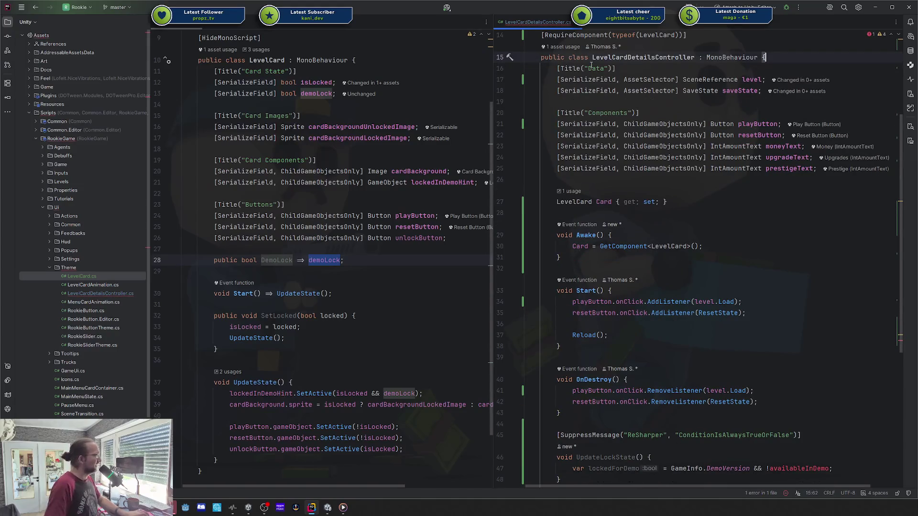
- Remove the unused 'using System;' directive with ctrl+alt+O
scroll(321, 82, down, 1)
scroll(676, 85, up, 5)
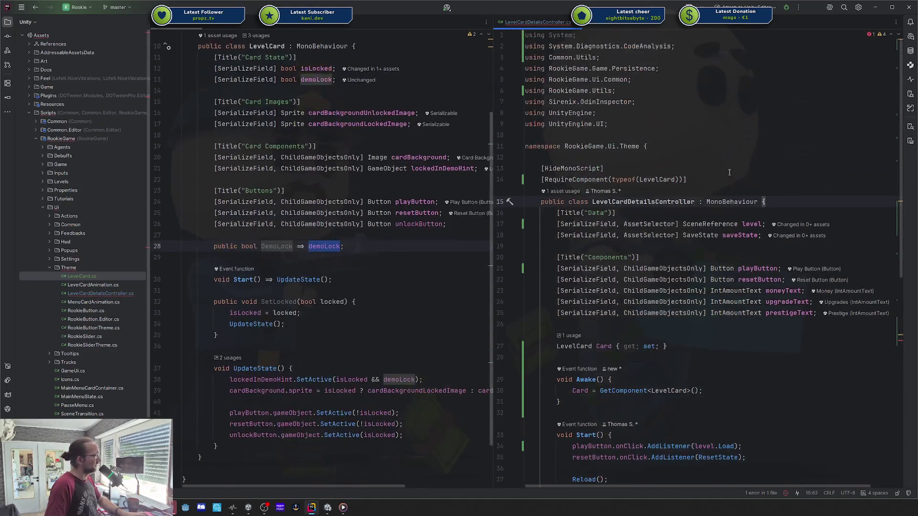
key(ctrl+alt+o)
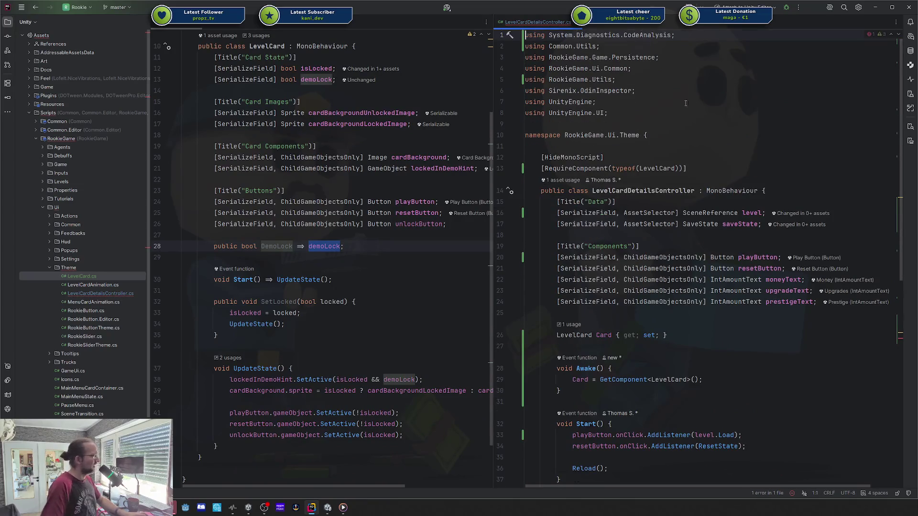
scroll(717, 120, down, 8)
- Replace !availableInDemo with Card.DemoLock in the lockedForDemo expression
scroll(748, 141, down, 3)
double_click(797, 236)
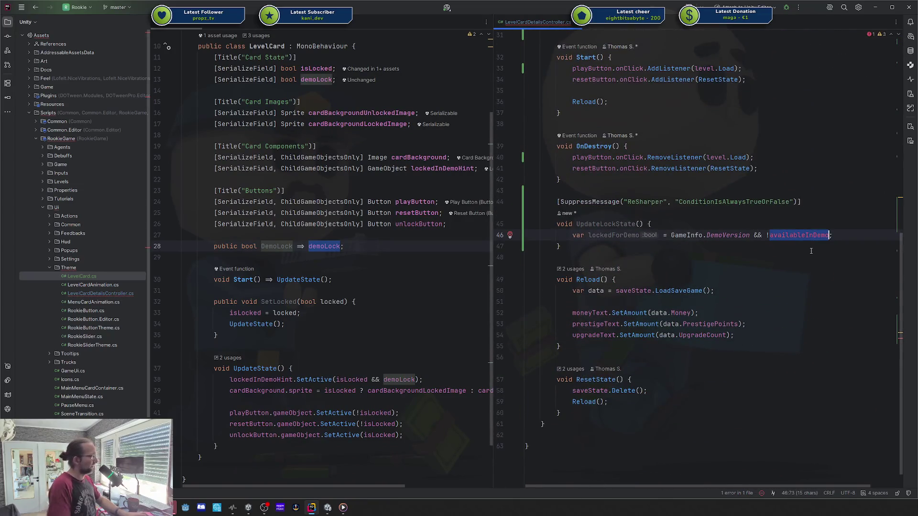
key(BackSpace)
key(BackSpace)
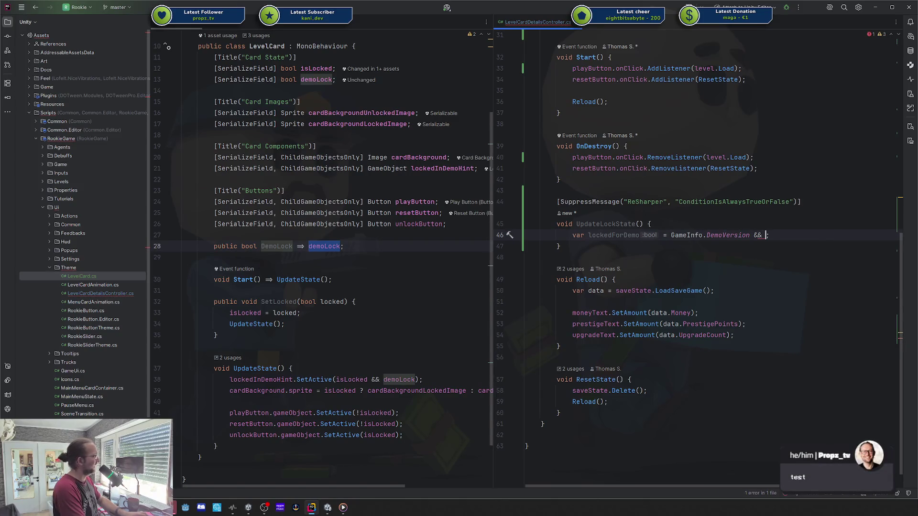
text(Card.DemoLock)
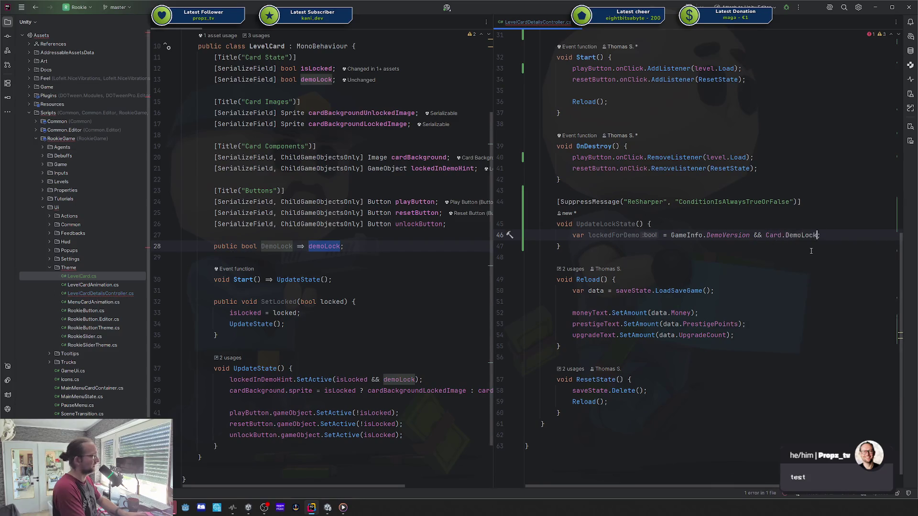
key(Down)
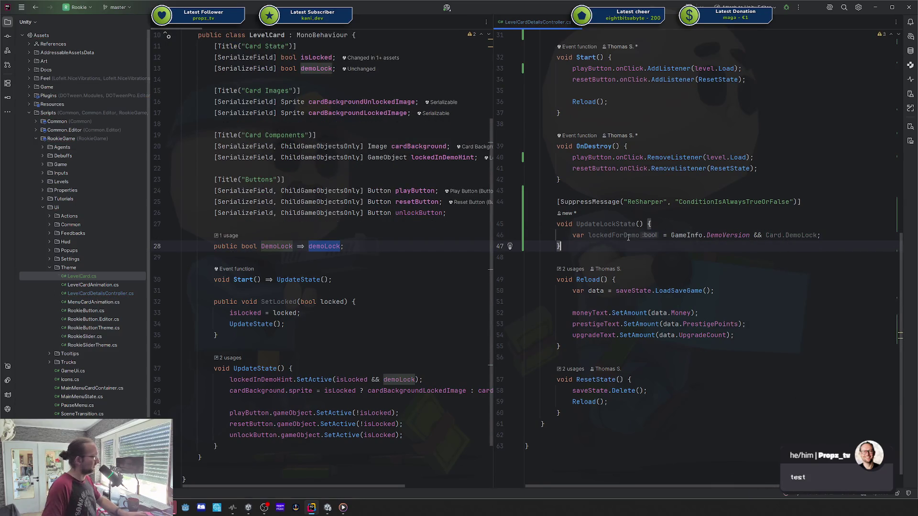
- Add Card.SetLocked(lockedForDemo); below the lockedForDemo declaration
double_click(628, 236)
click(830, 230)
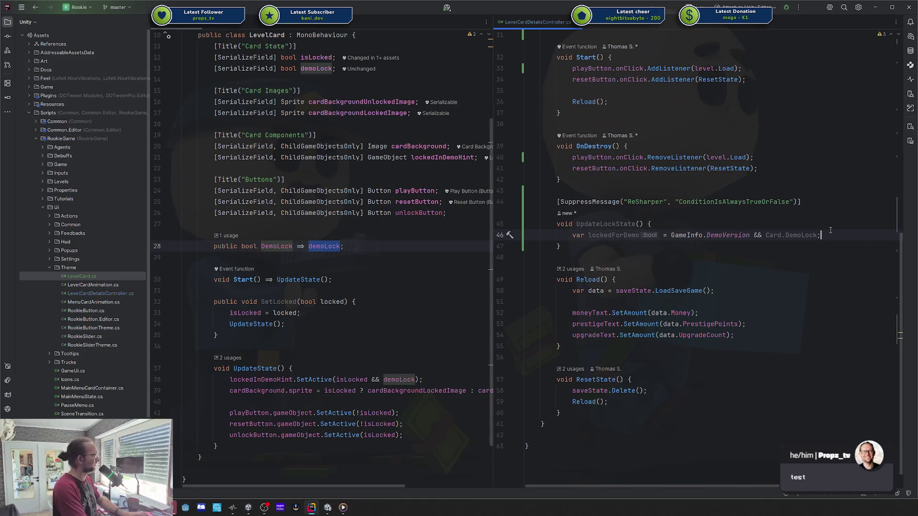
key(Return)
key(Return)
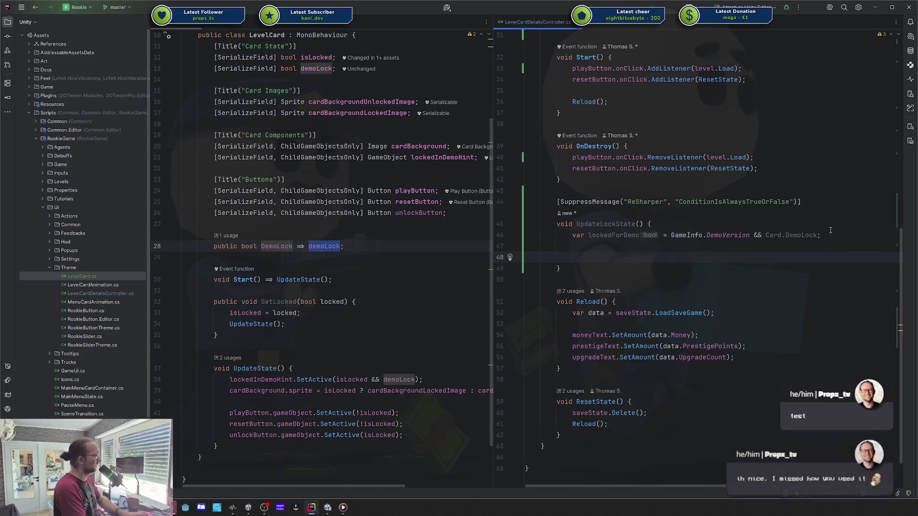
text(Card.SetLocked(l);)
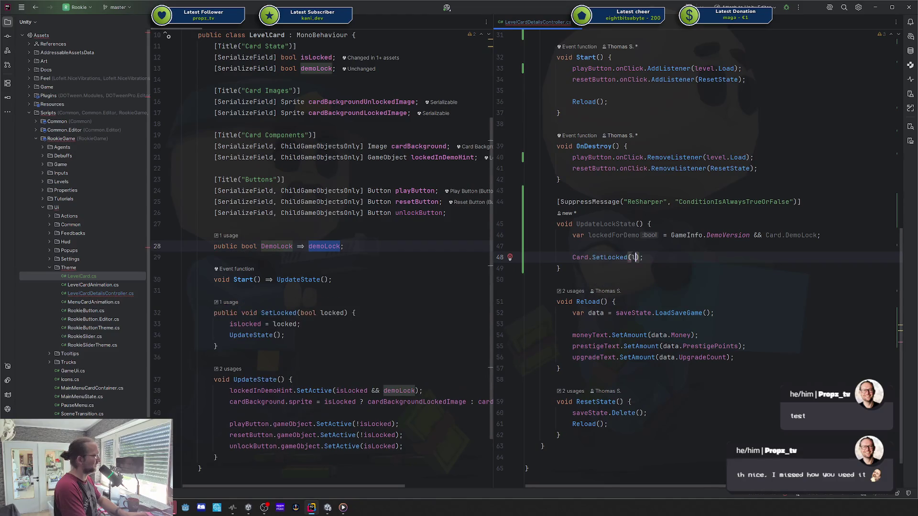
key(Return)
- Insert the comment '// Check If Unlocked due to progress' above the SetLocked call
click(572, 247)
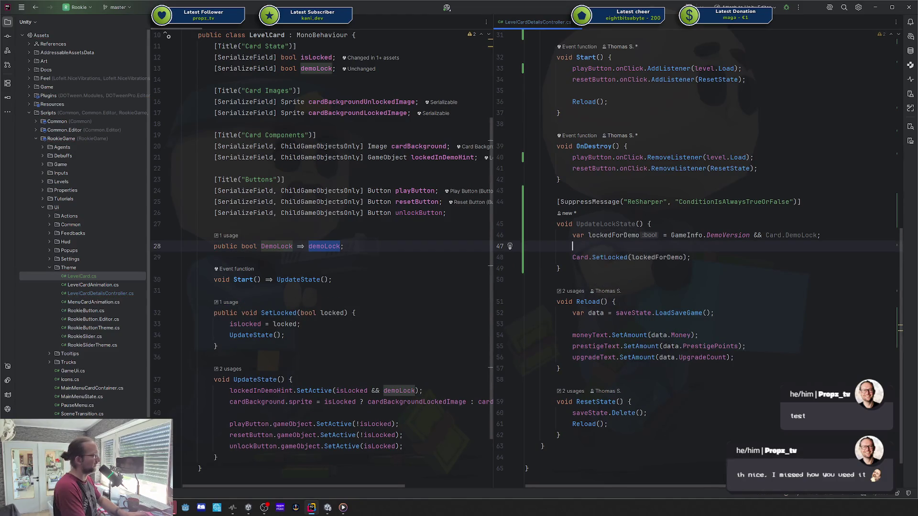
key(Return)
key(Return)
key(Up)
text(// C)
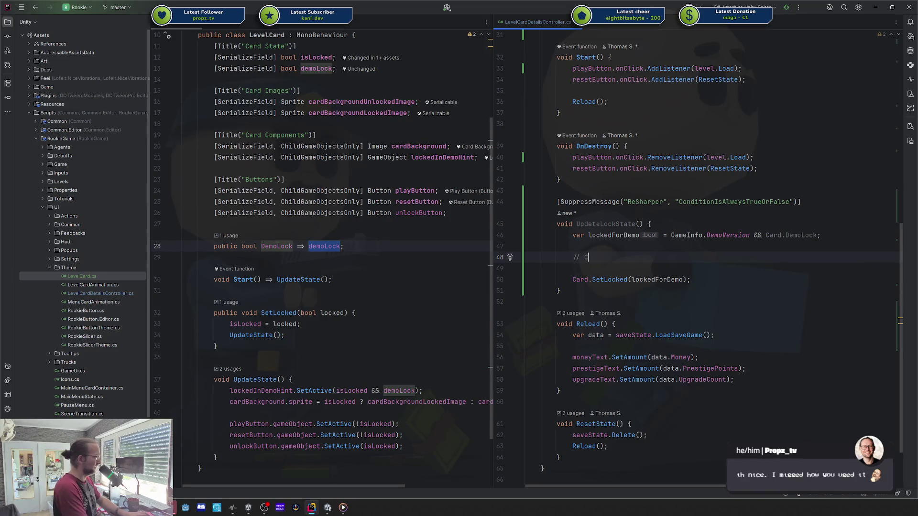
text(heck If Unlocked)
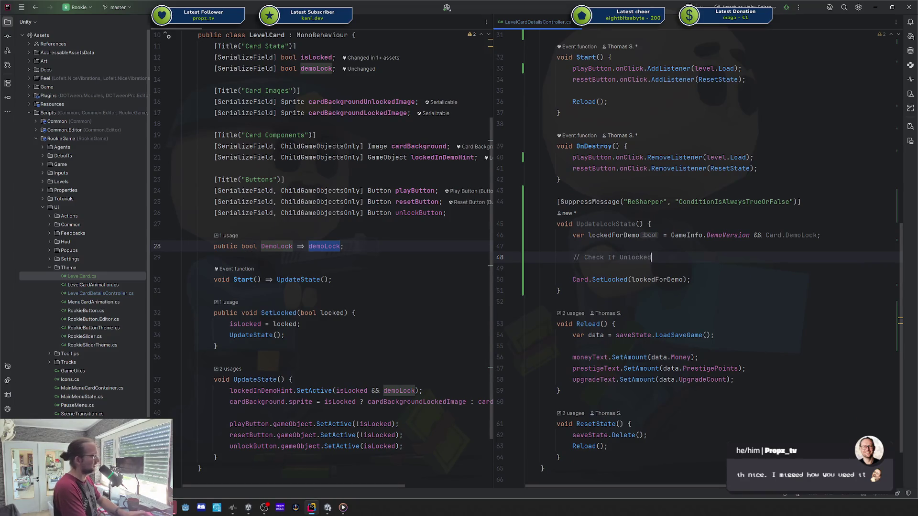
text( due to )
text(progress)
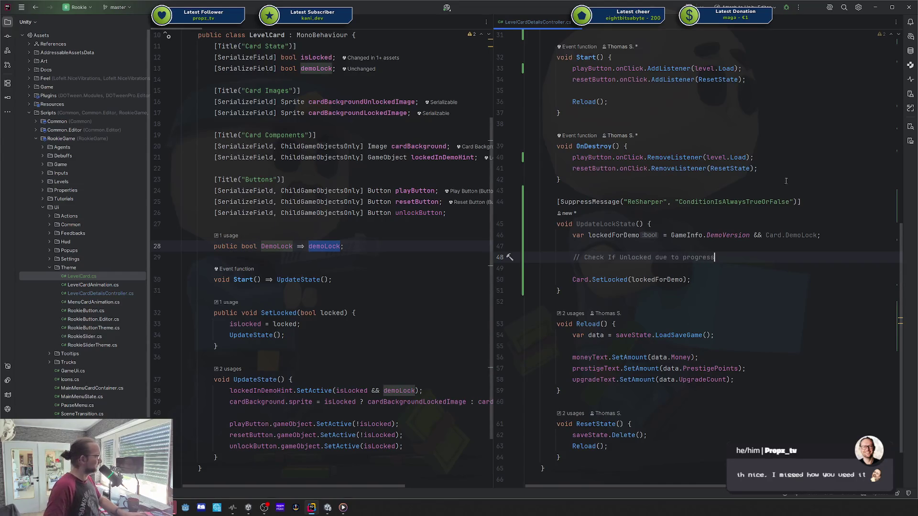
scroll(669, 140, up, 3)
- Insert an UpdateLockState(); call in Start() just before Reload()
click(672, 187)
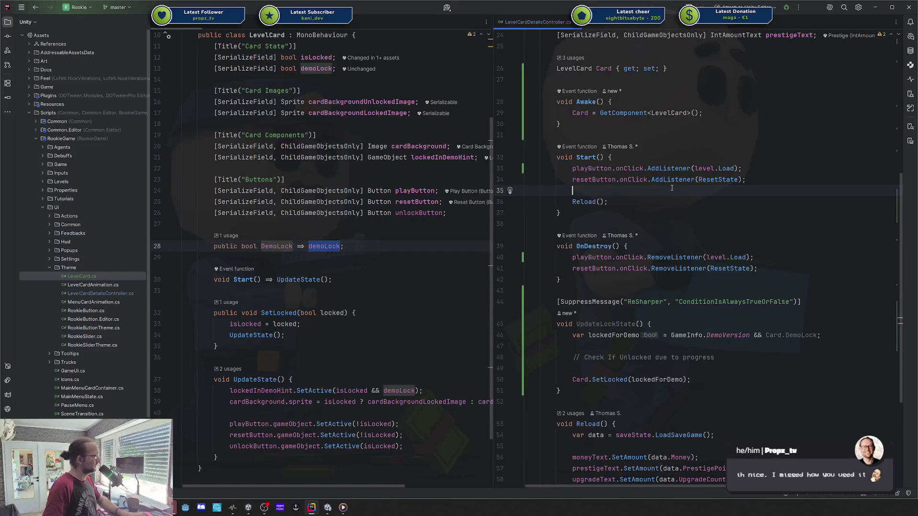
key(Return)
key(Return)
key(Up)
text(Update)
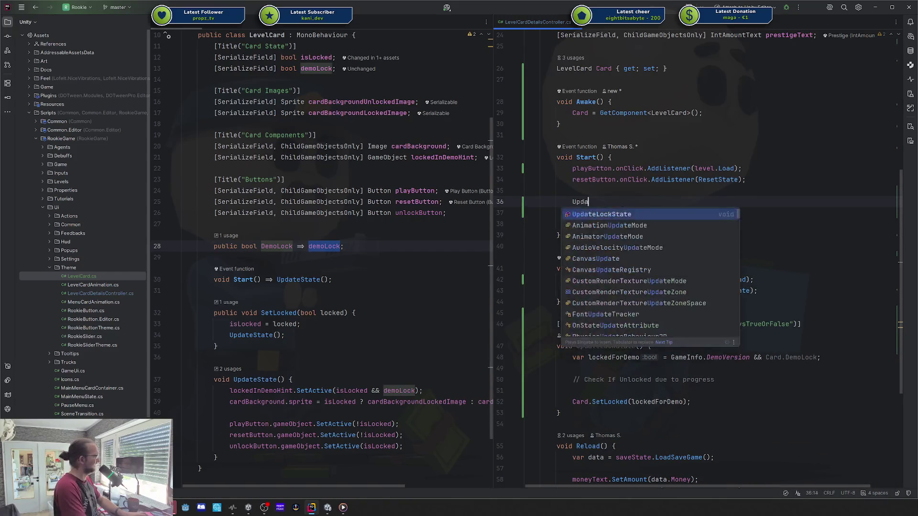
key(Down)
key(Return)
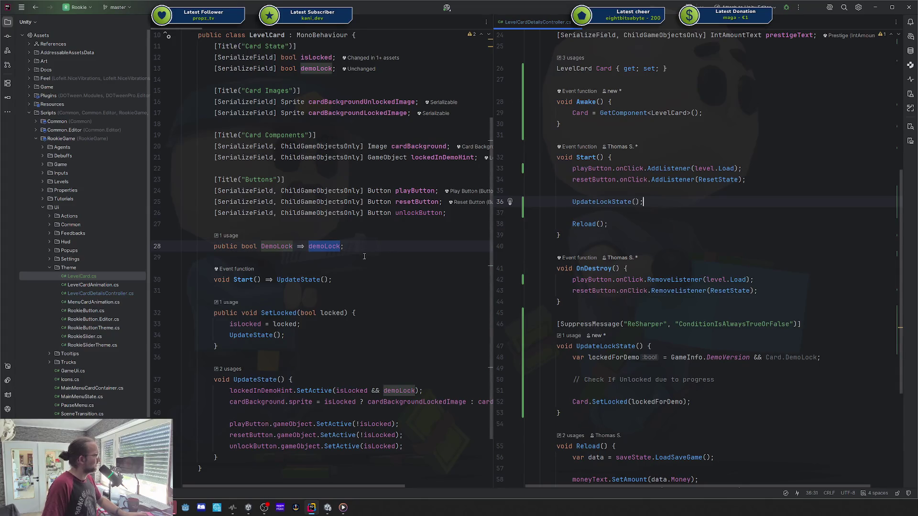
scroll(698, 256, down, 1)
scroll(375, 246, down, 2)
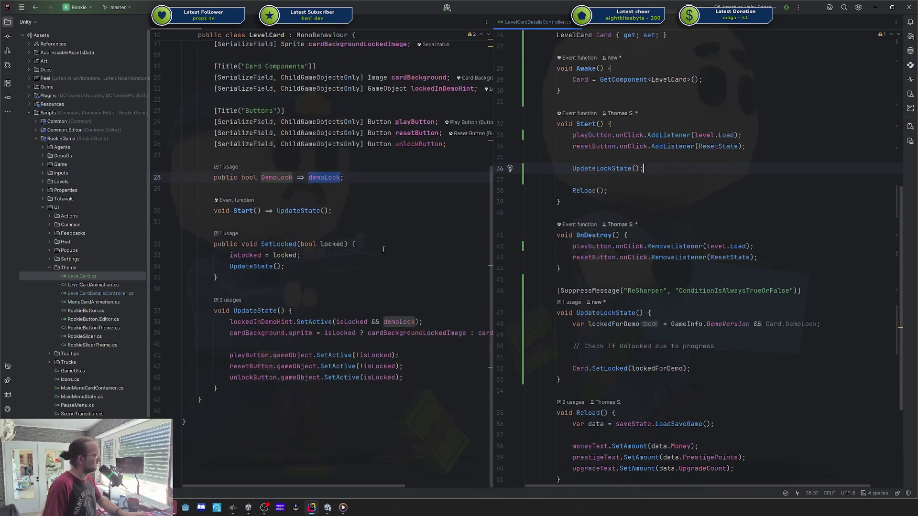
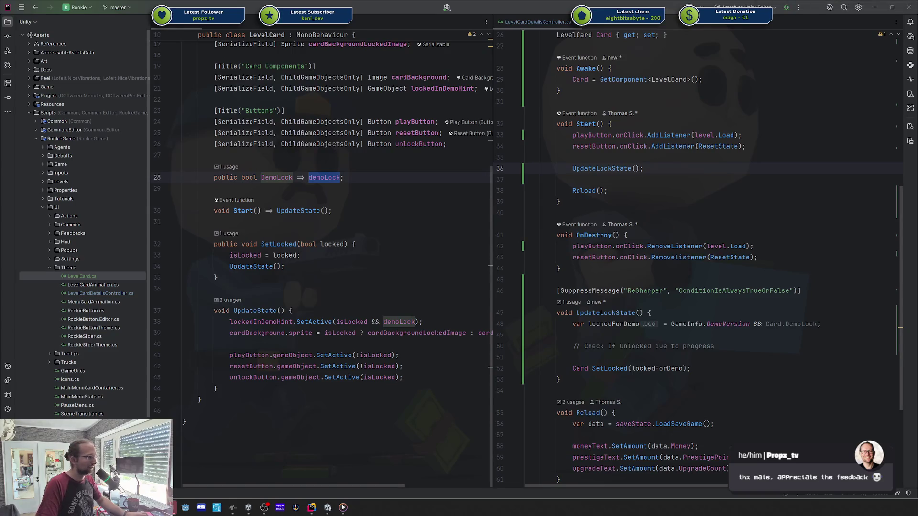
- Open the 'Reka buffering a pun' clip in an enlarged browser window
mouse_move(794, 91)
mouse_down()
mouse_move(492, 75)
mouse_move(556, 54)
mouse_up()
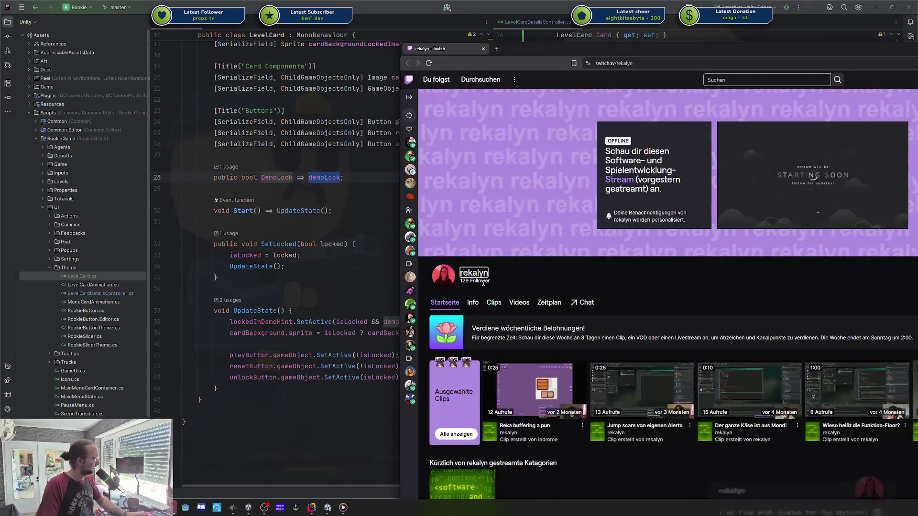
click(521, 394)
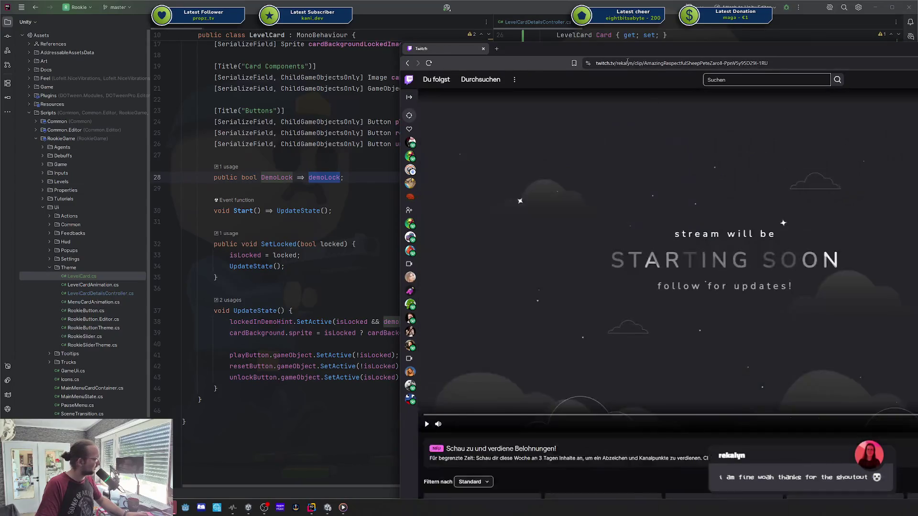
drag(635, 57, 356, 41)
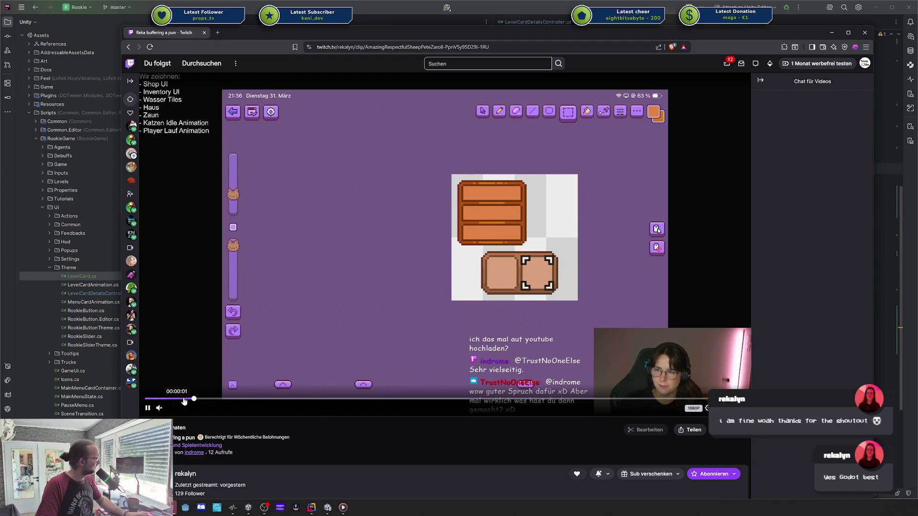
- Go back to the rekalyn channel page and show its Videos list
scroll(256, 409, down, 4)
scroll(229, 366, down, 1)
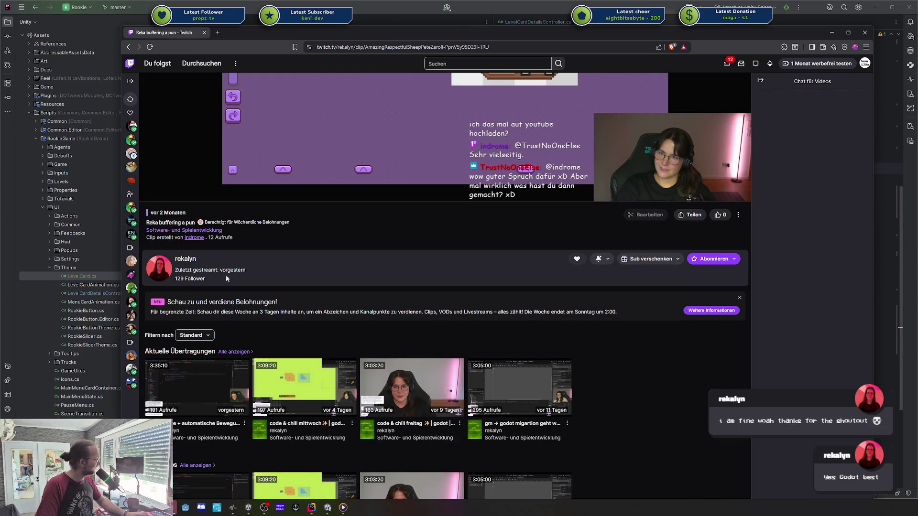
click(185, 260)
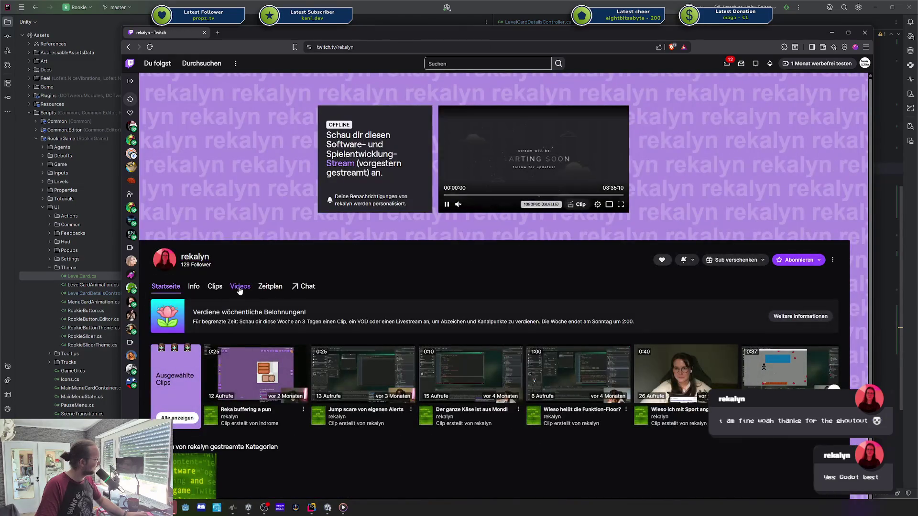
click(240, 287)
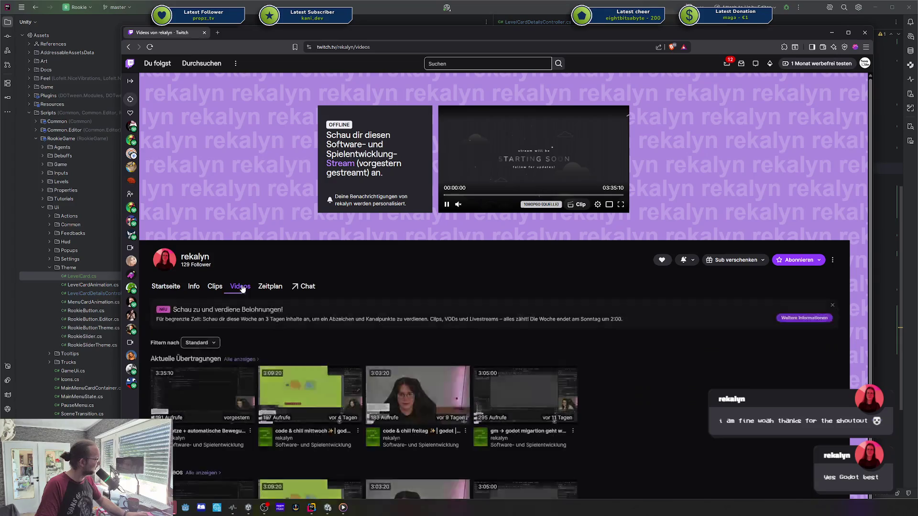
- Play the 'Katze + automatische Bewegung' broadcast and skip its starting-soon screen
click(208, 392)
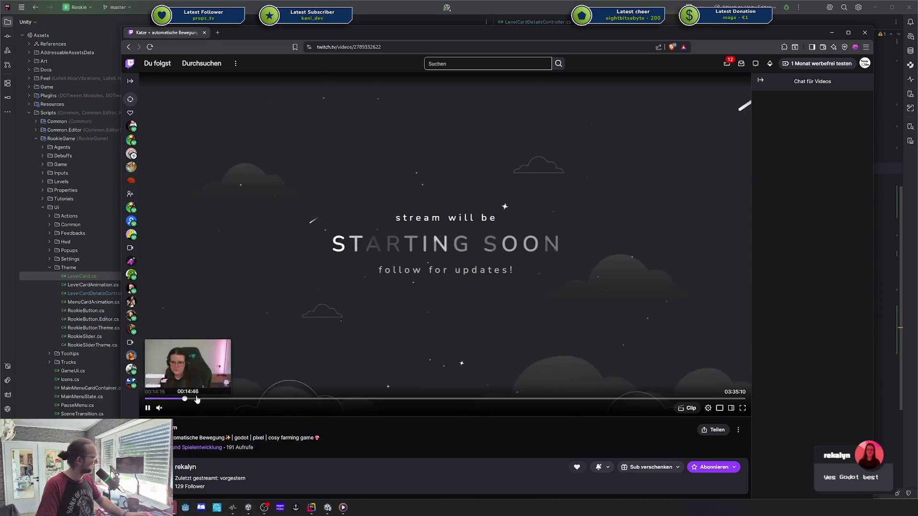
click(250, 398)
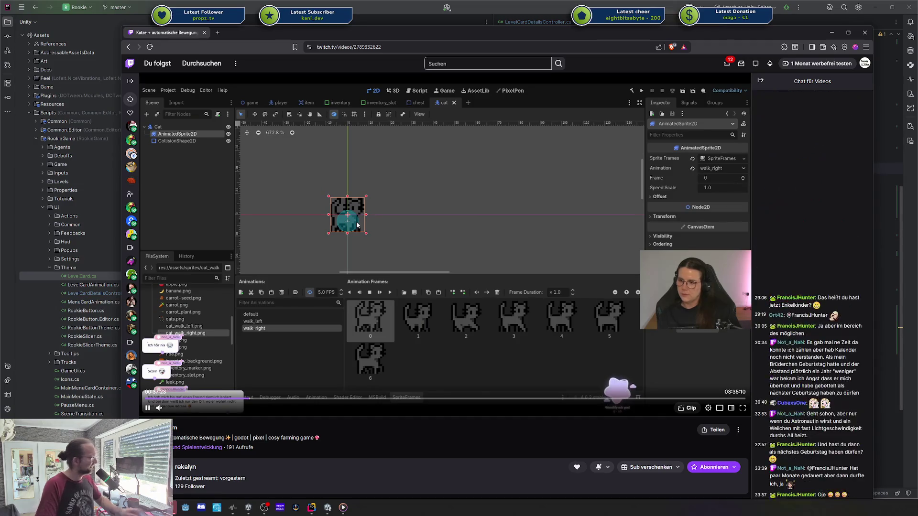
scroll(356, 224, down, 4)
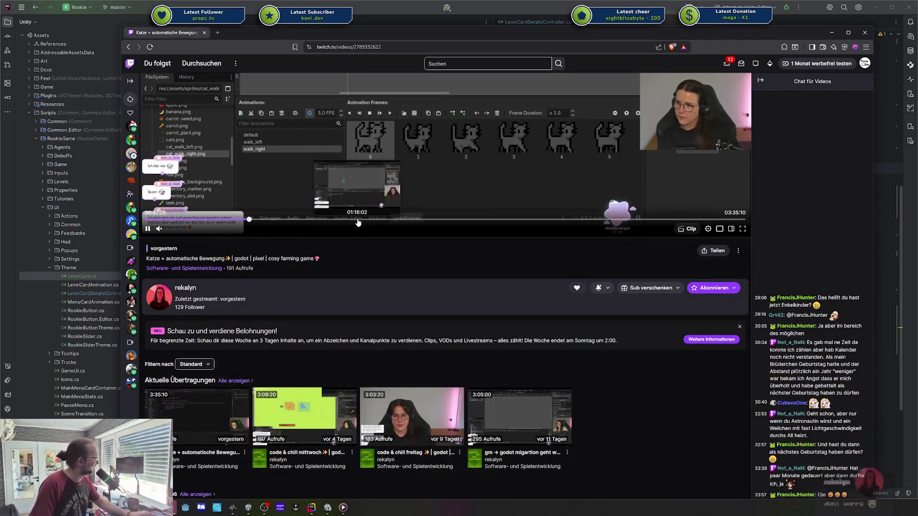
scroll(357, 221, down, 1)
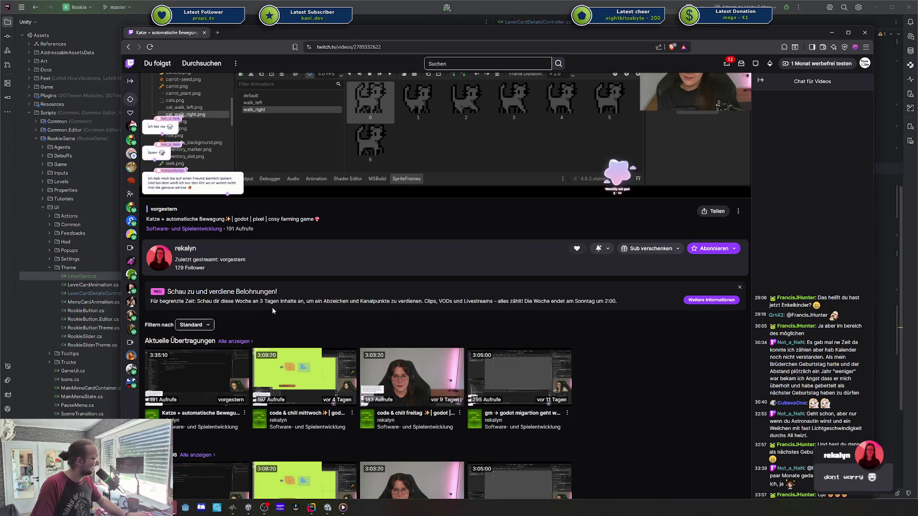
scroll(278, 303, up, 3)
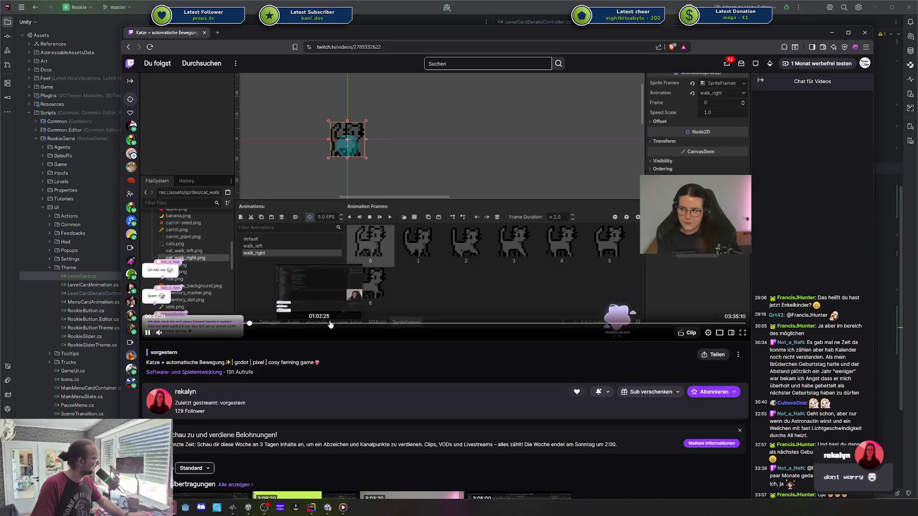
- Jump the broadcast ahead in stages from 00:56:15 to 01:59:35
click(302, 325)
scroll(334, 323, up, 2)
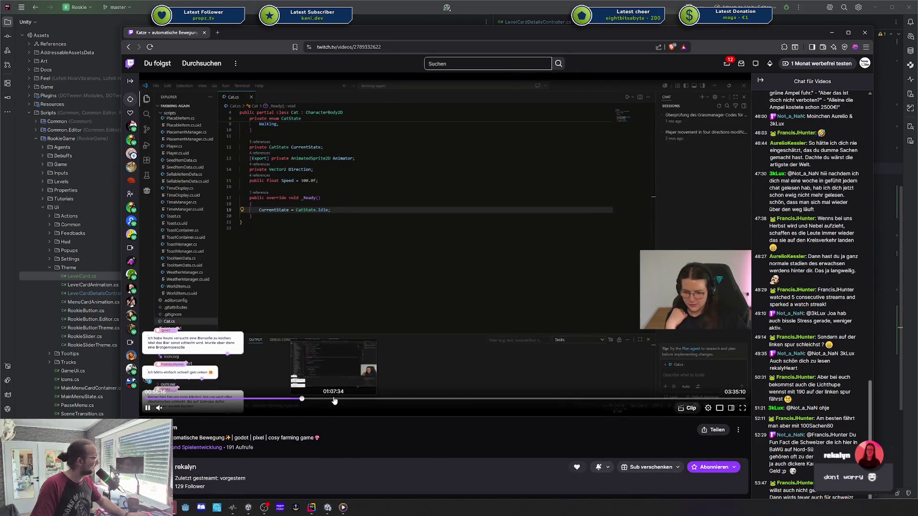
click(333, 399)
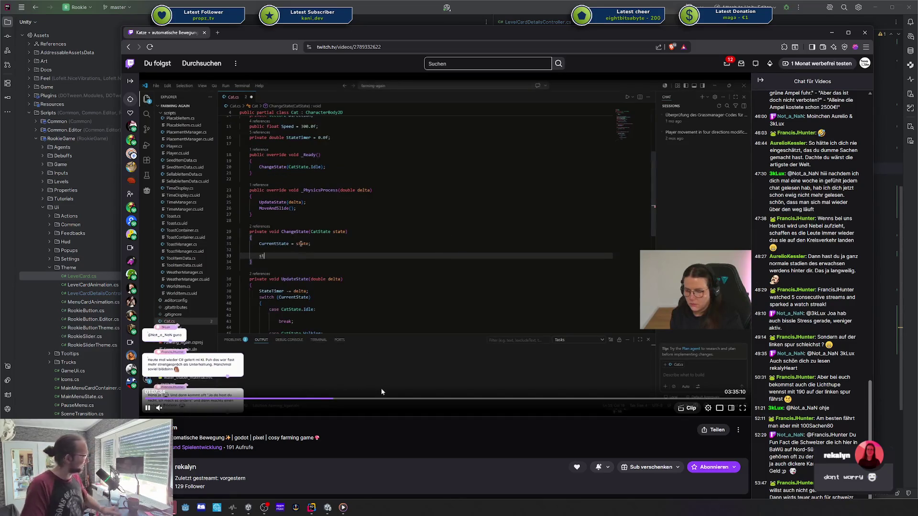
click(371, 399)
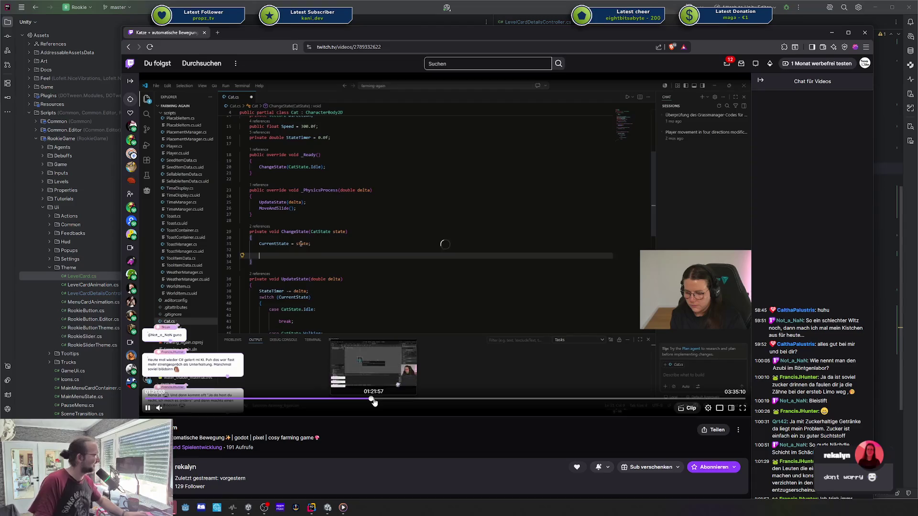
click(392, 400)
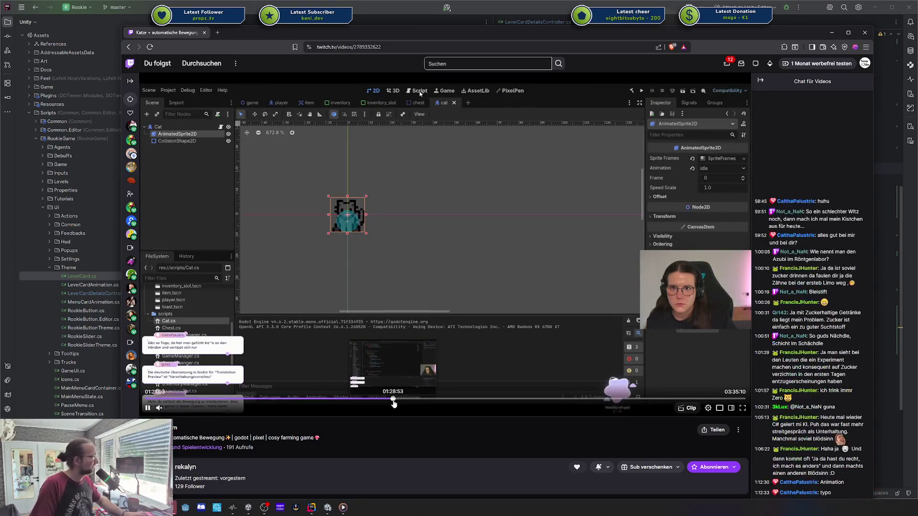
click(430, 400)
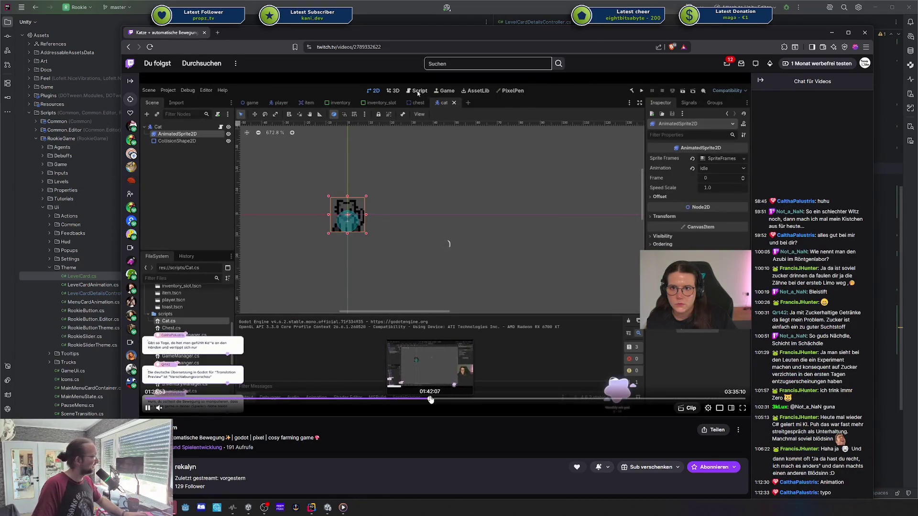
click(479, 400)
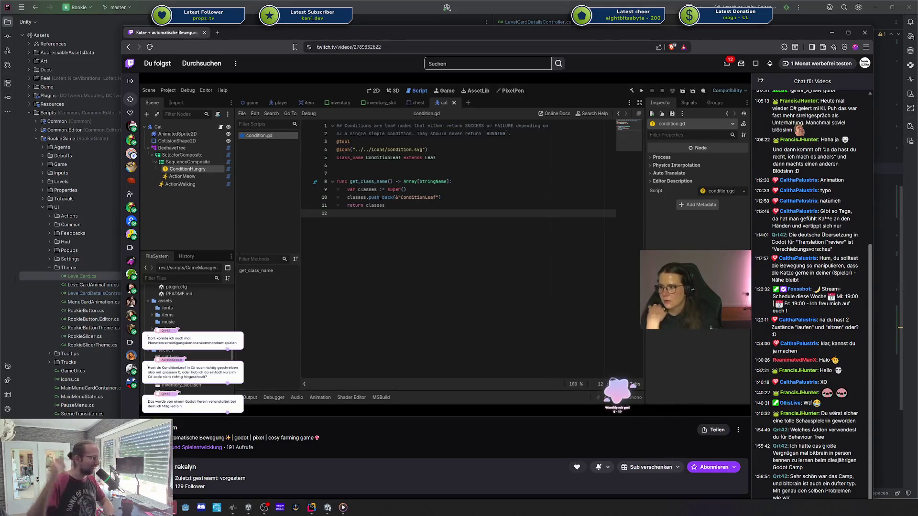
mouse_move(142, 148)
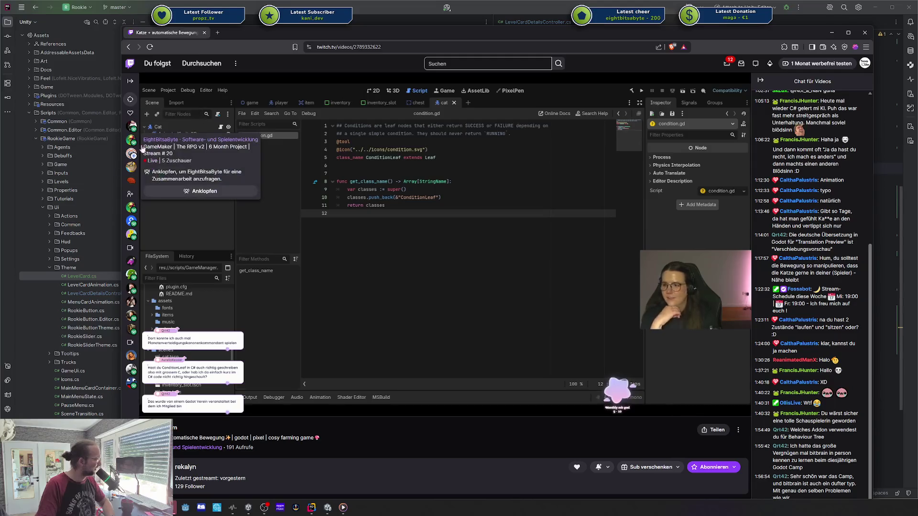
mouse_move(564, 128)
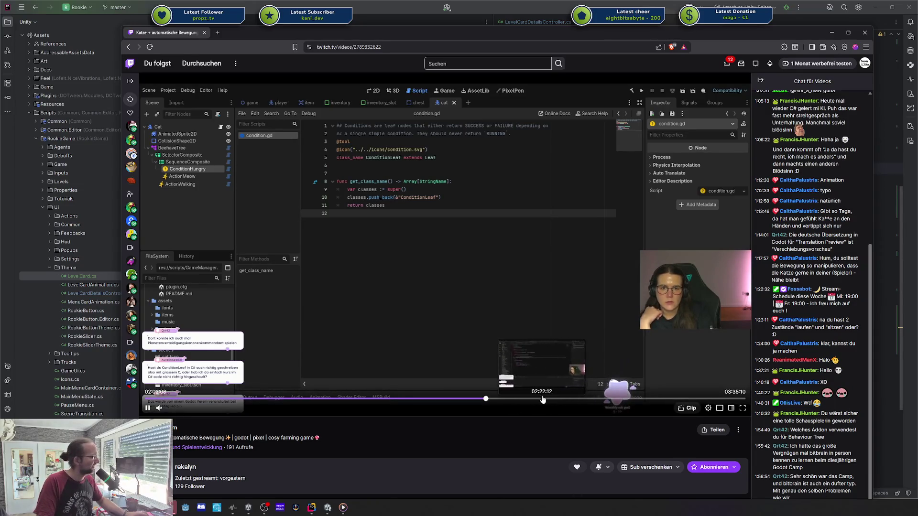
- Seek the broadcast to about 02:41, then back to 02:39:01
click(595, 401)
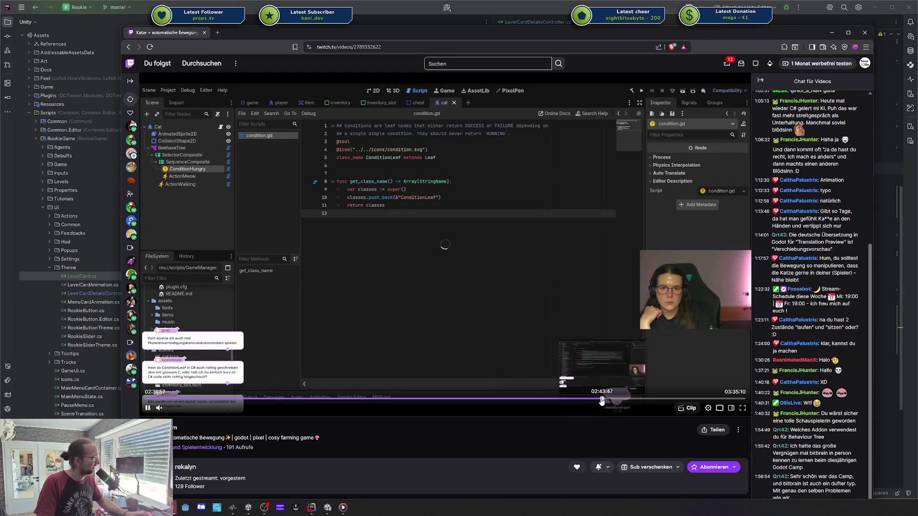
click(586, 400)
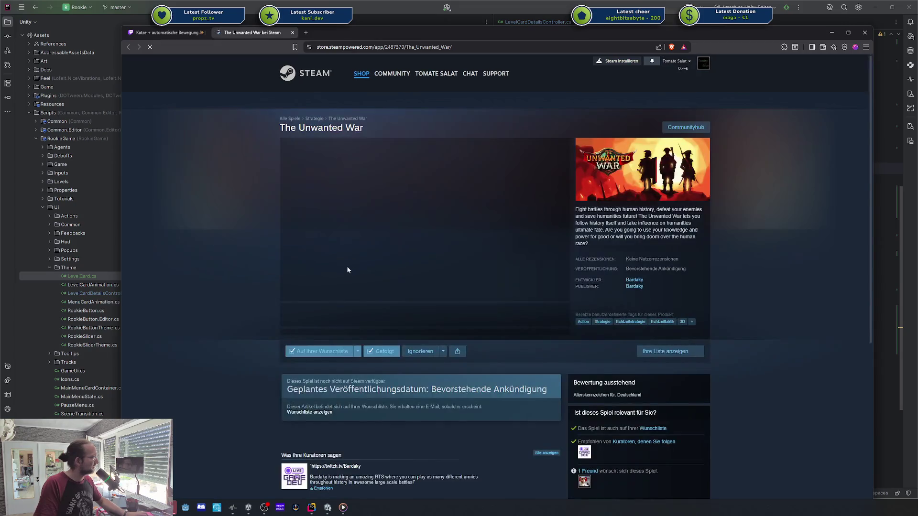
- Scroll The Unwanted War's Steam store page, then close its tab
scroll(335, 272, down, 2)
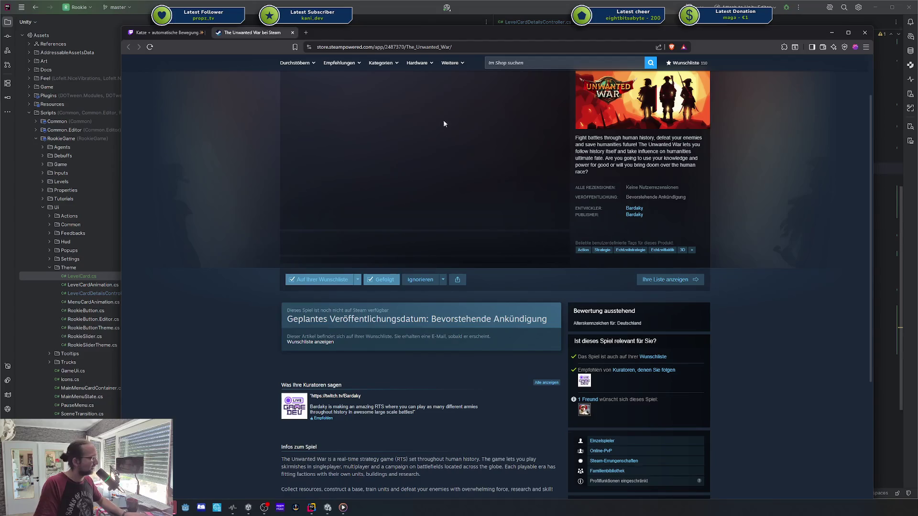
middle_click(252, 36)
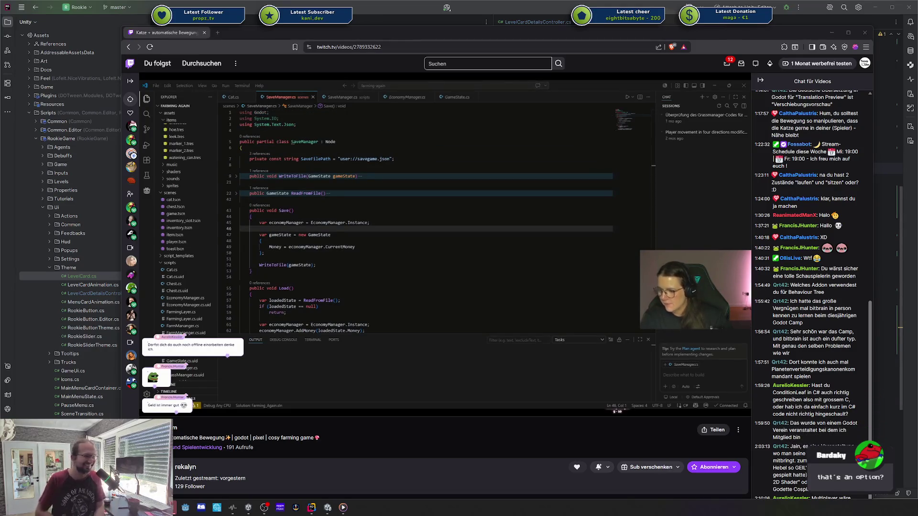
- Close the Twitch browser window to reveal LevelCard.cs in Rider
mouse_move(323, 156)
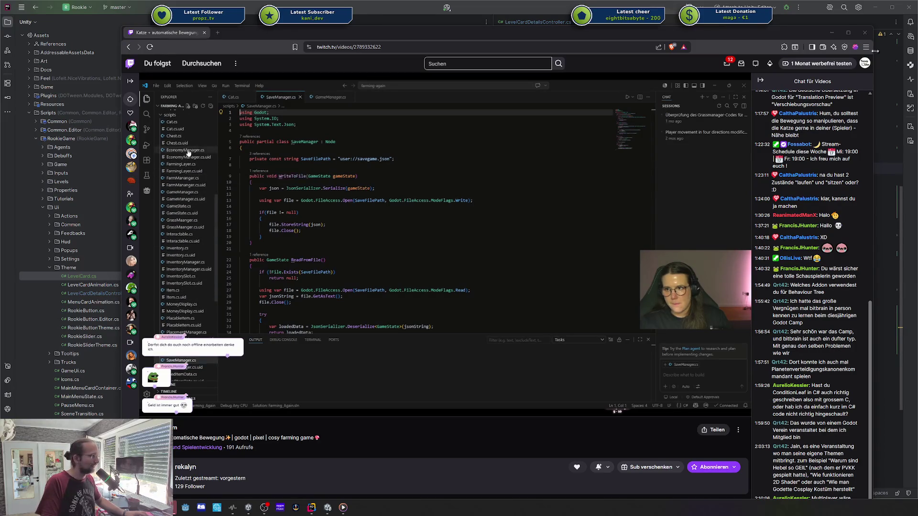
click(865, 33)
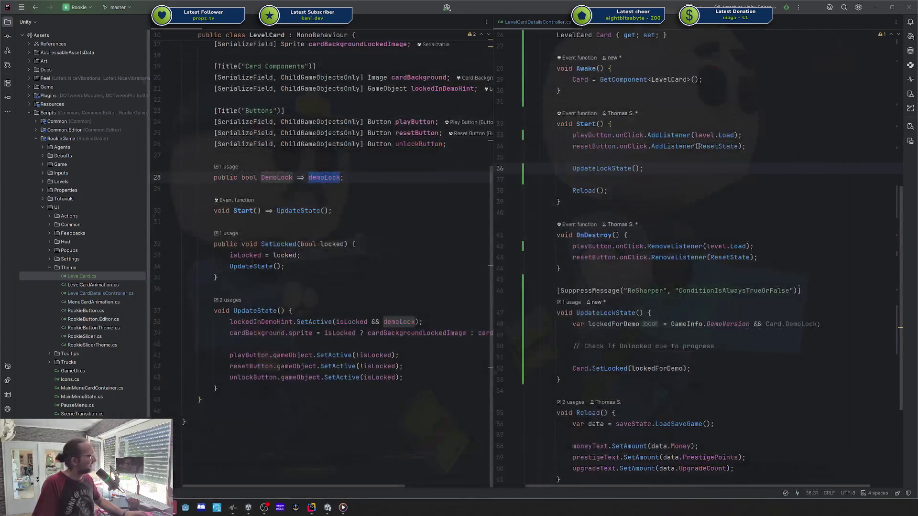
- Write UpdateLockState using GameInfo.DemoVersion && Card.DemoLock with Card.SetLocked, then return to Unity
click(711, 205)
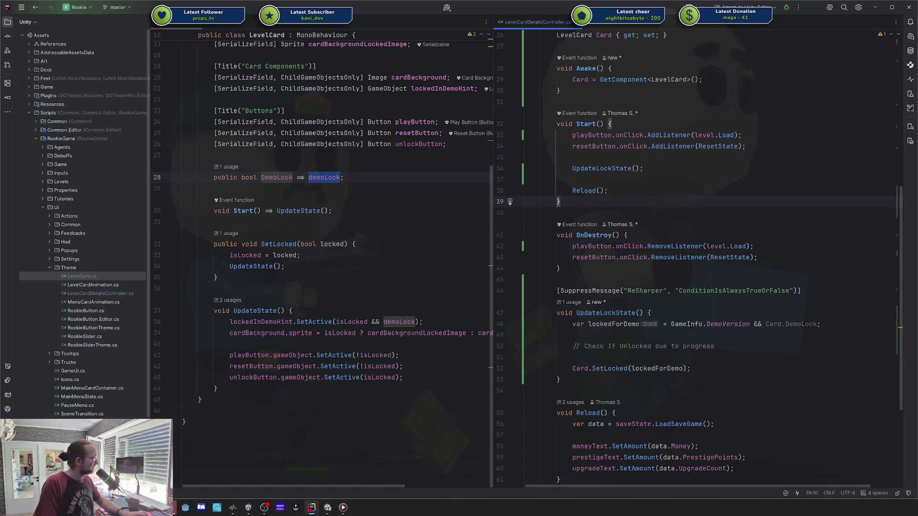
mouse_move(177, 506)
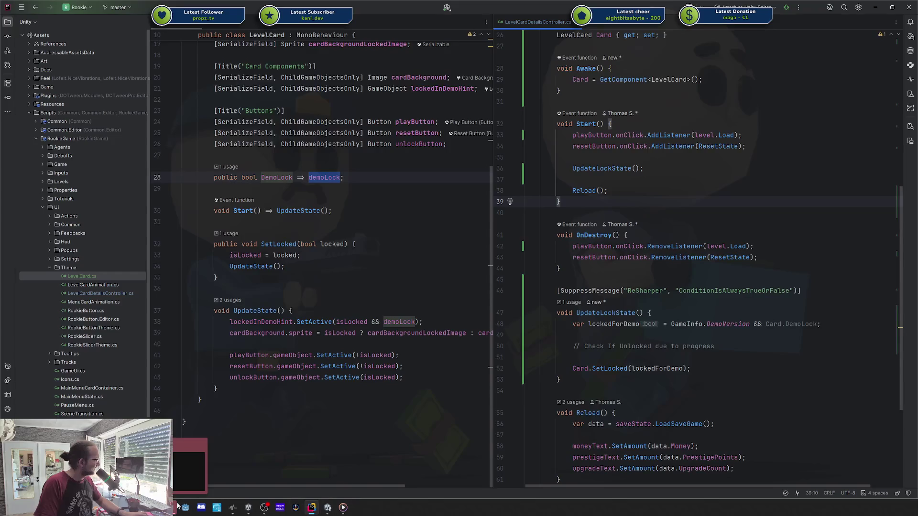
click(380, 432)
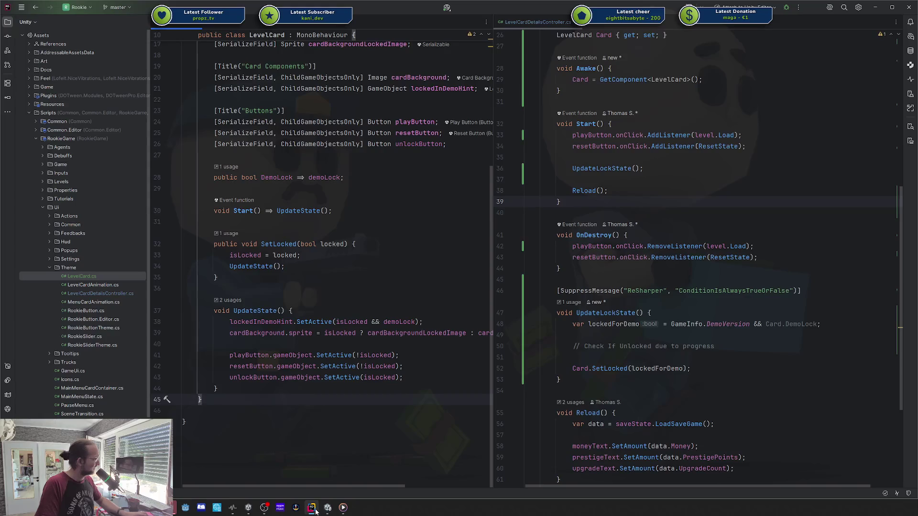
mouse_move(316, 511)
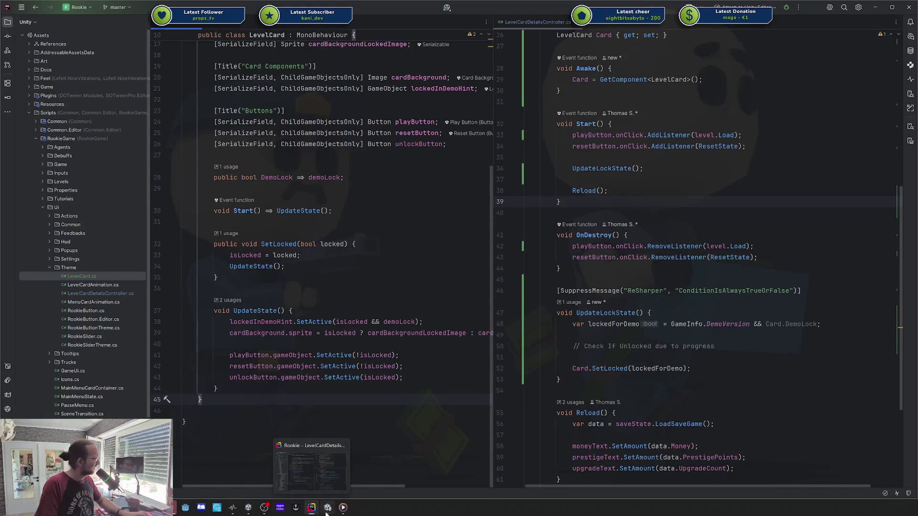
click(327, 508)
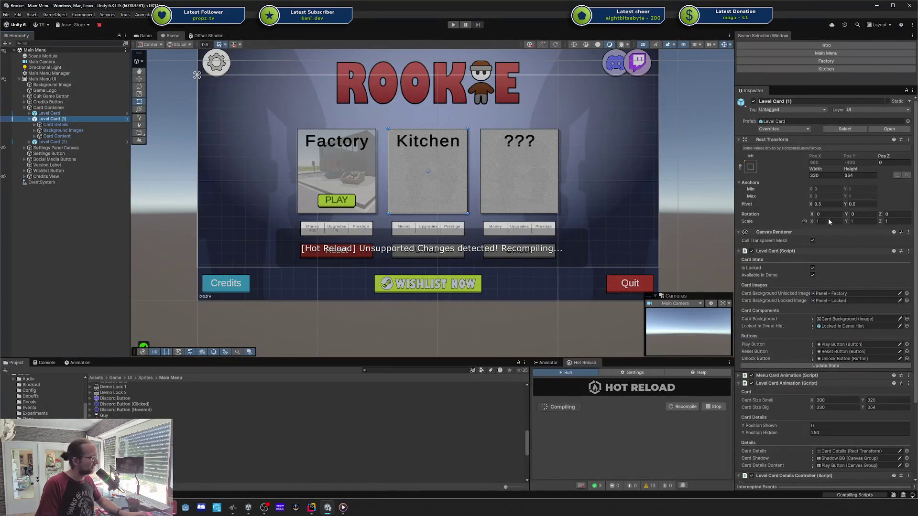
- Scroll the Inspector to confirm Level Card's new Demo Lock field after recompiling
scroll(829, 222, down, 4)
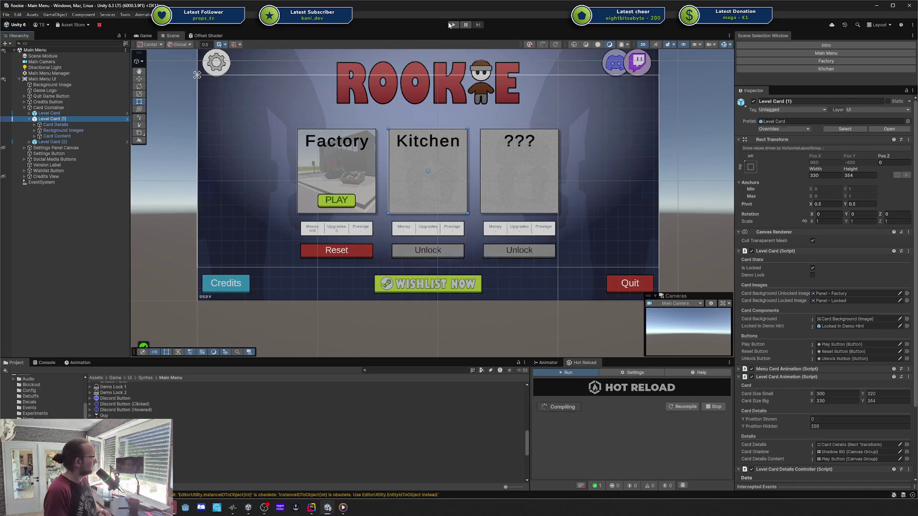
click(449, 25)
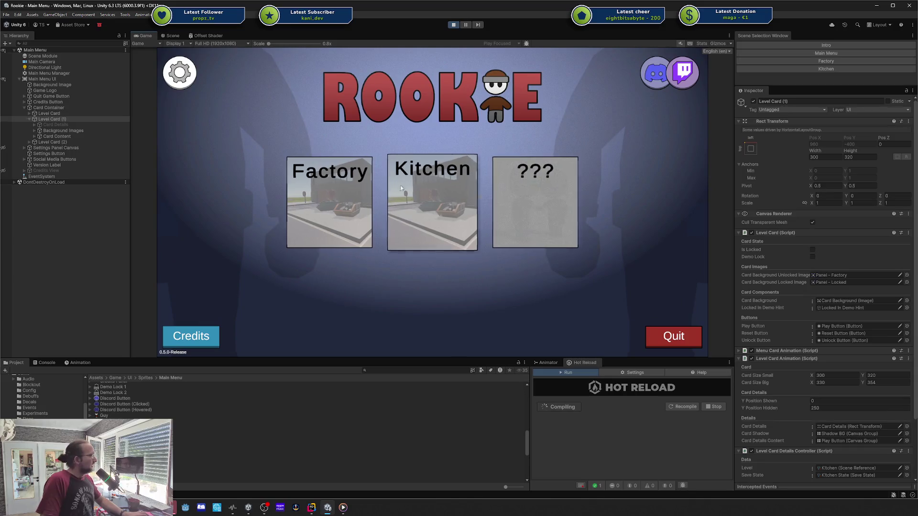
mouse_move(401, 187)
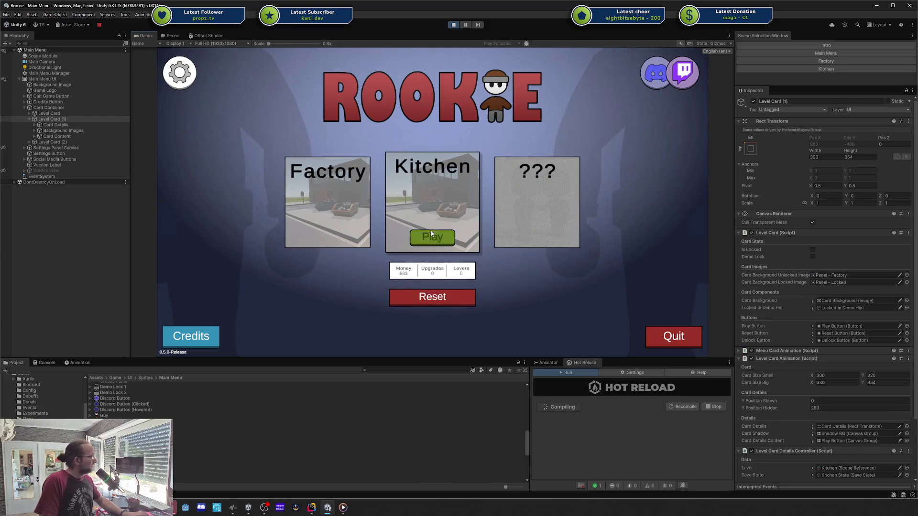
mouse_move(346, 225)
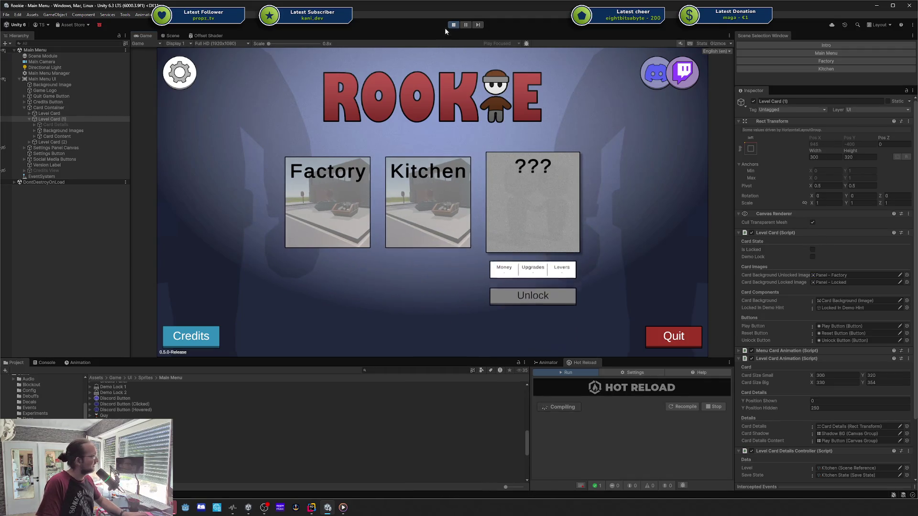
mouse_move(443, 203)
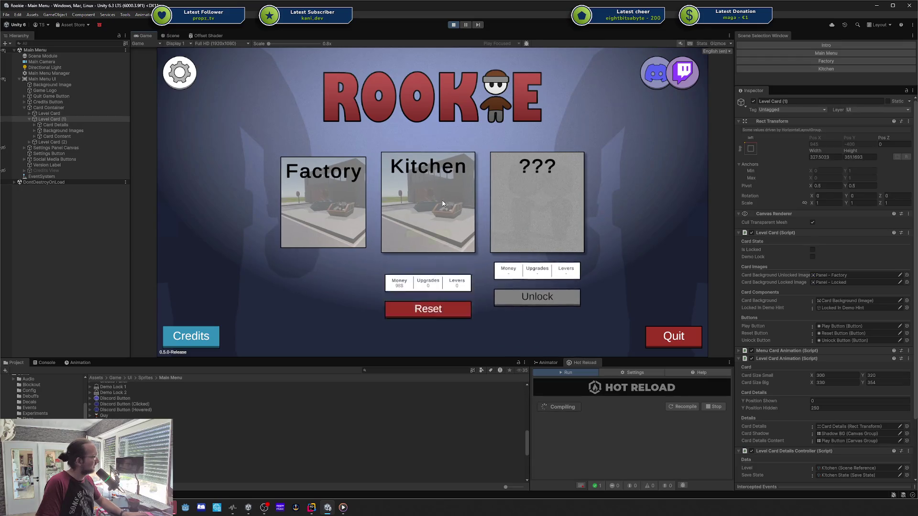
click(454, 25)
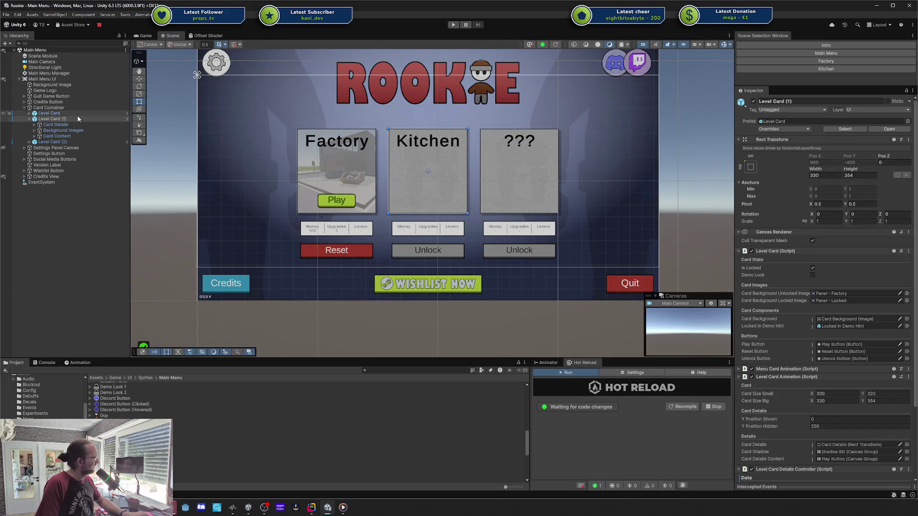
- Inspect the Kitchen card, its details object and the third ??? card in the Hierarchy
click(77, 119)
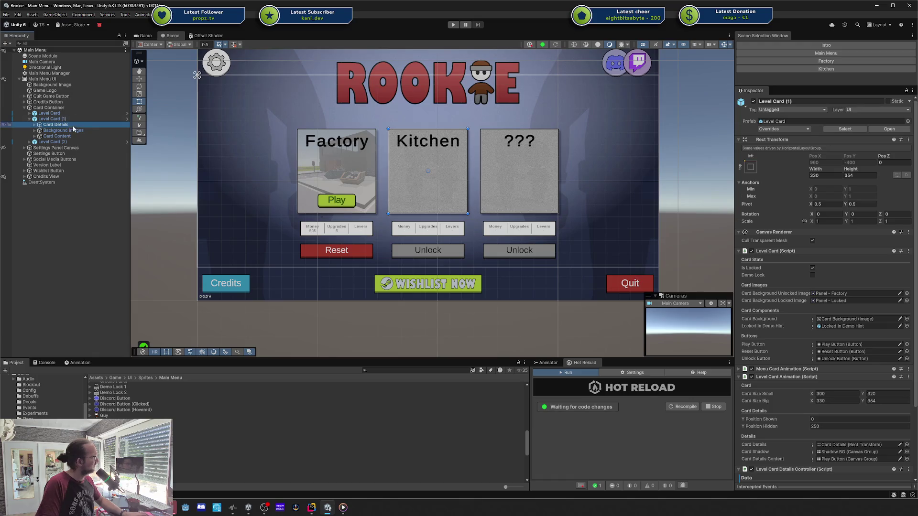
click(73, 124)
click(63, 142)
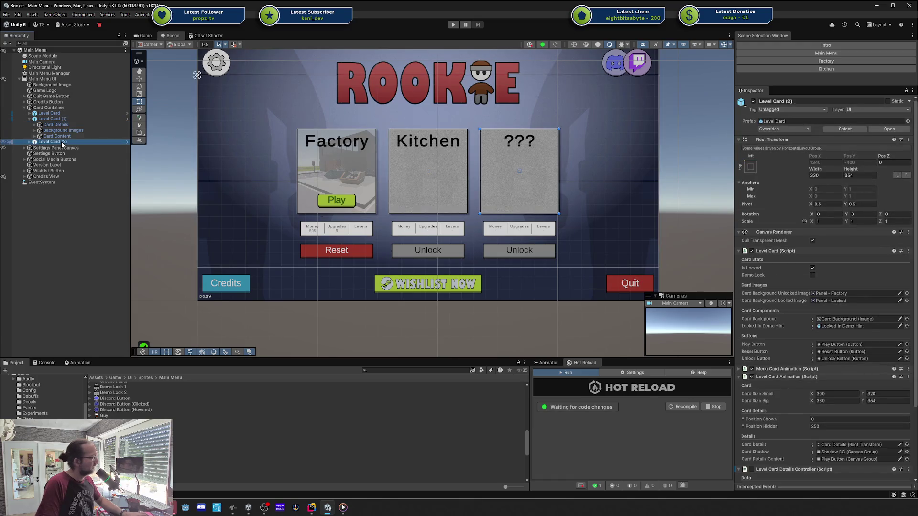
click(51, 118)
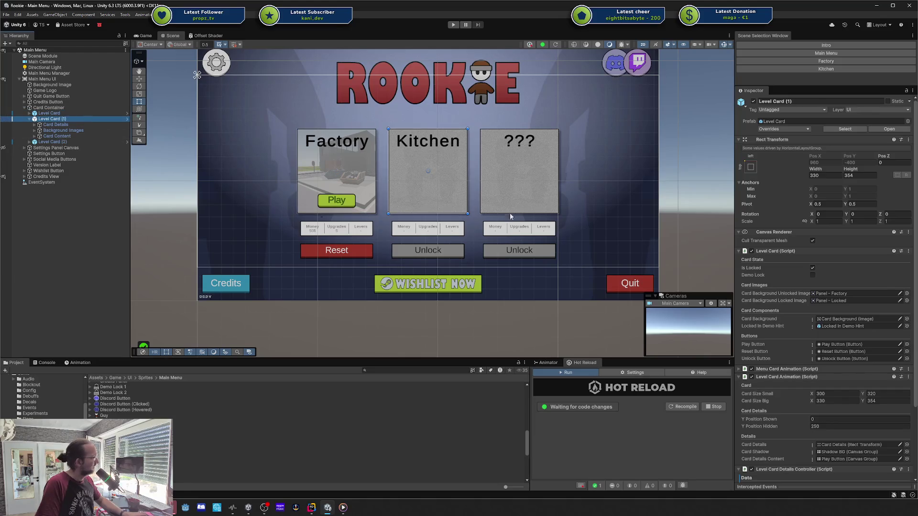
- Enable Demo Lock on the level card prefab, overriding it off for the Factory card
click(128, 118)
click(812, 249)
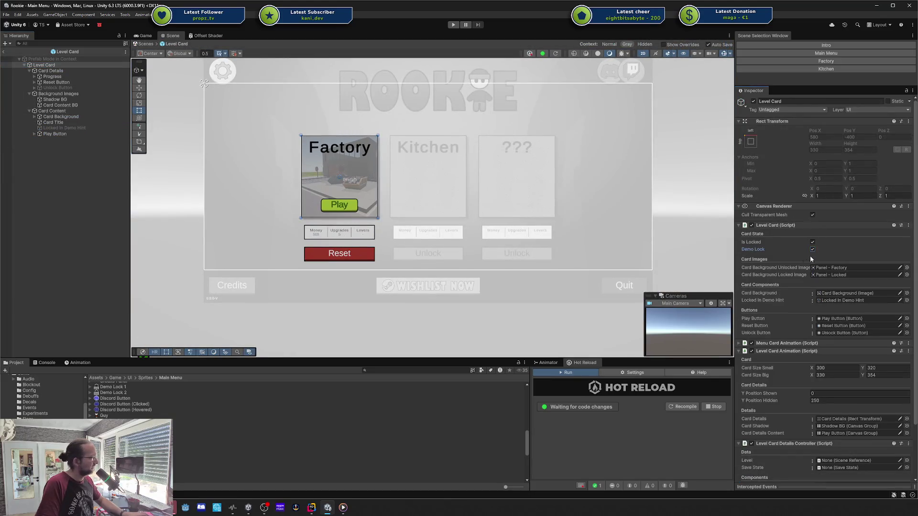
click(3, 52)
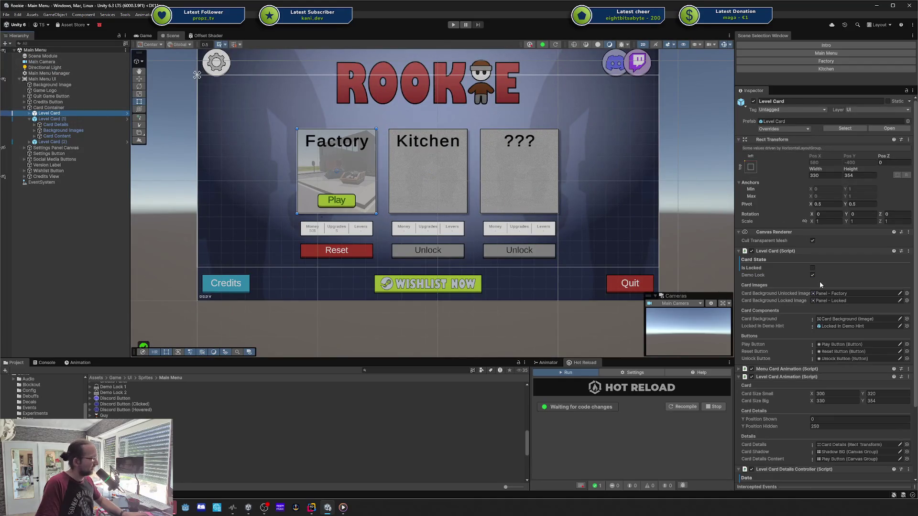
click(812, 276)
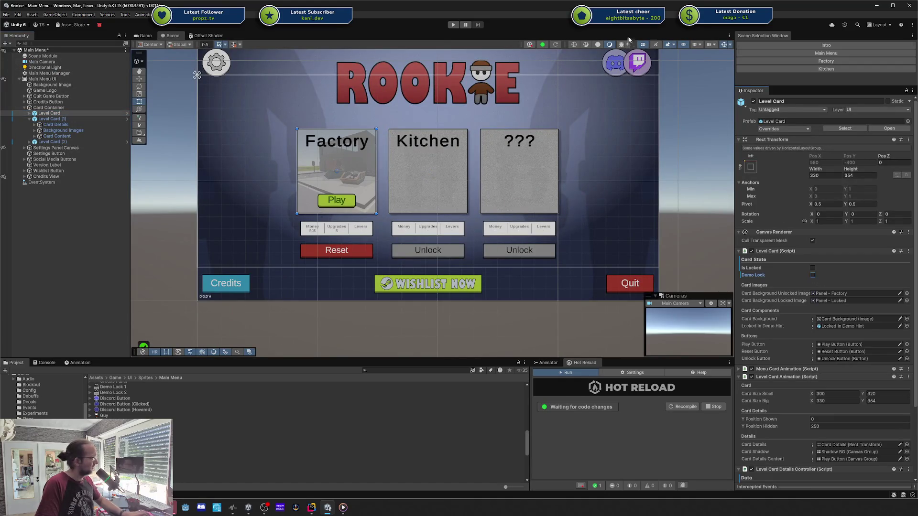
click(53, 119)
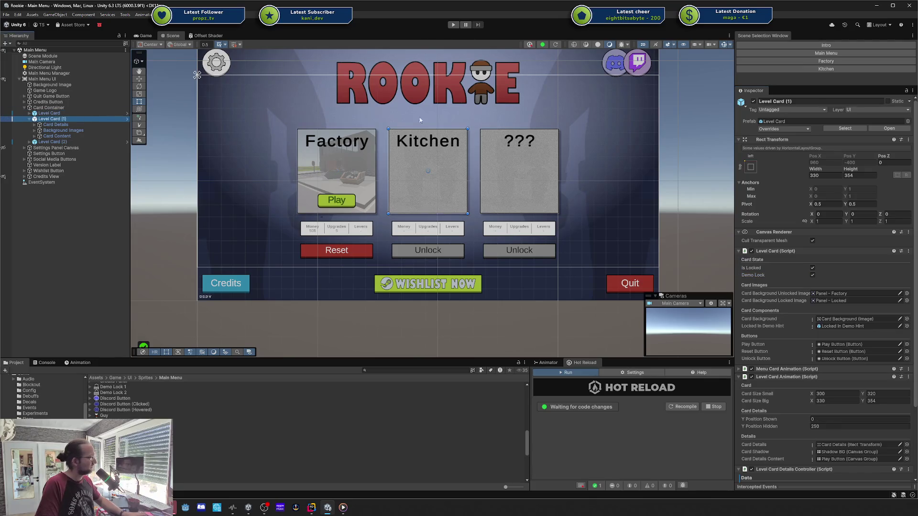
- Play the game and inspect the Factory, Kitchen and ??? cards plus the Console
click(454, 25)
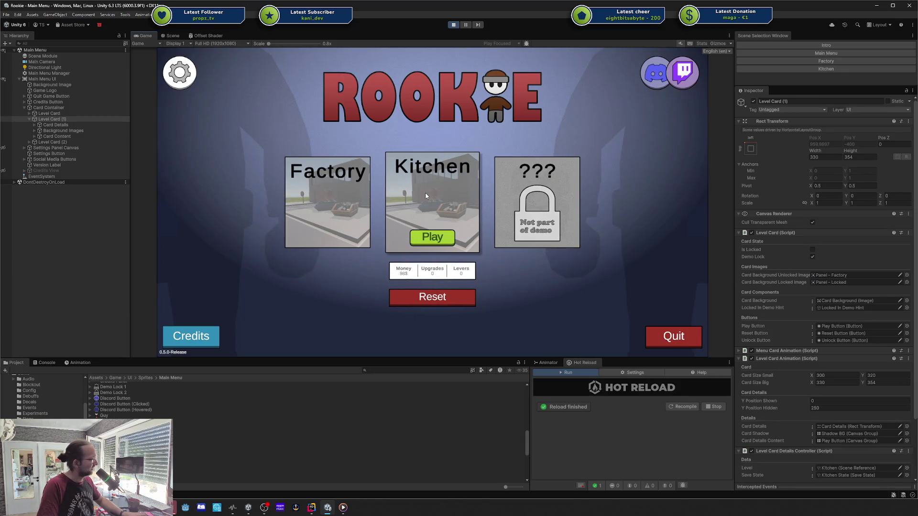
click(65, 116)
click(64, 118)
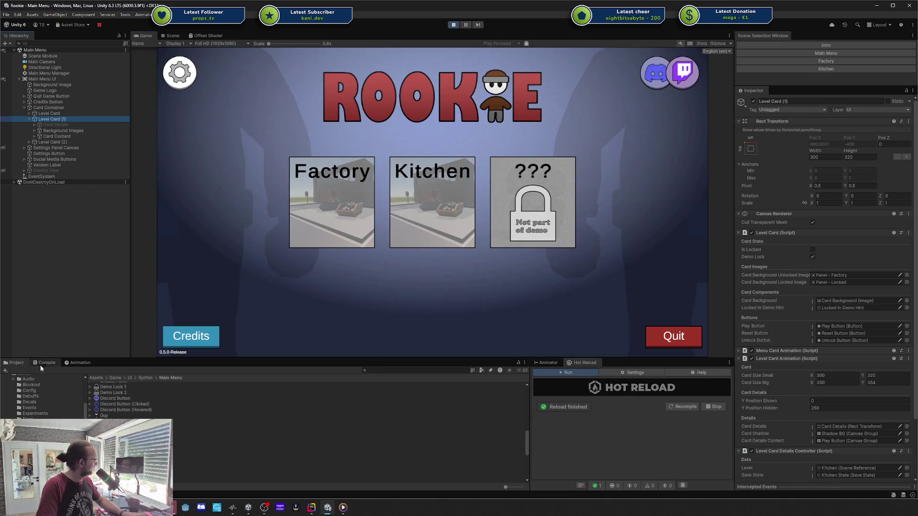
click(16, 362)
click(64, 142)
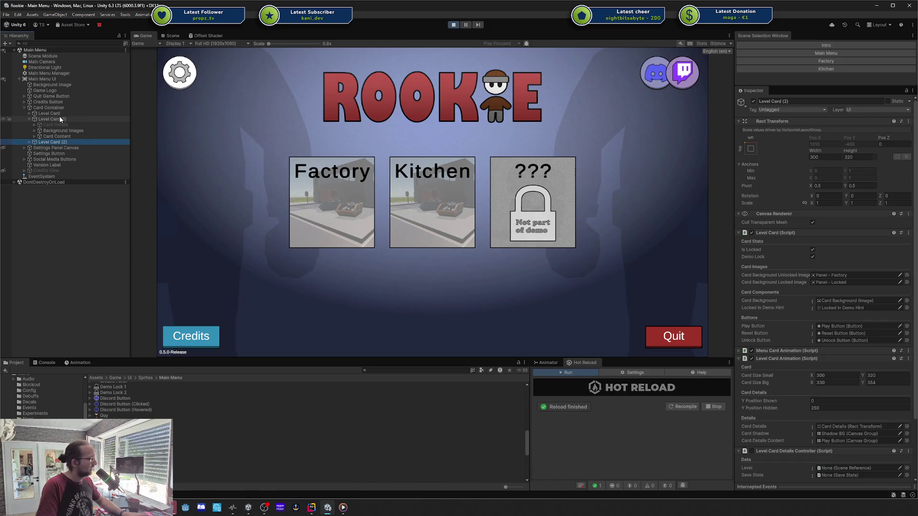
click(60, 118)
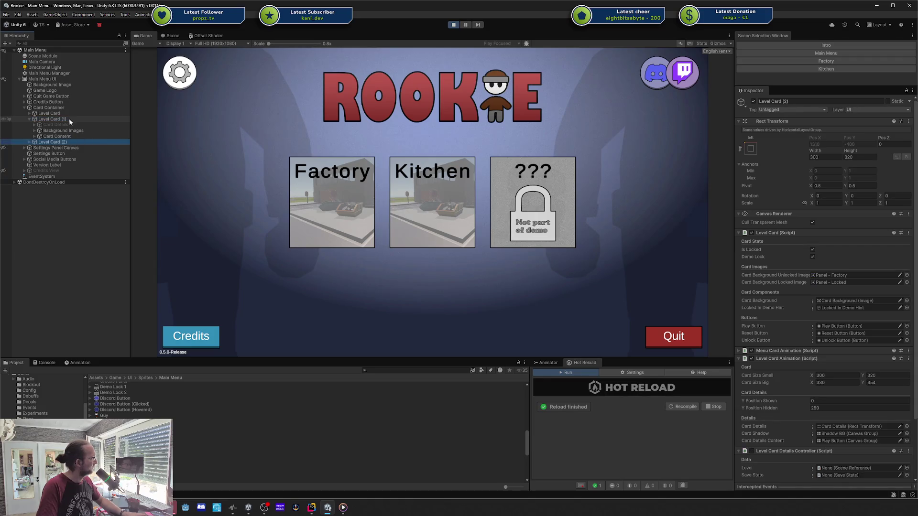
click(312, 508)
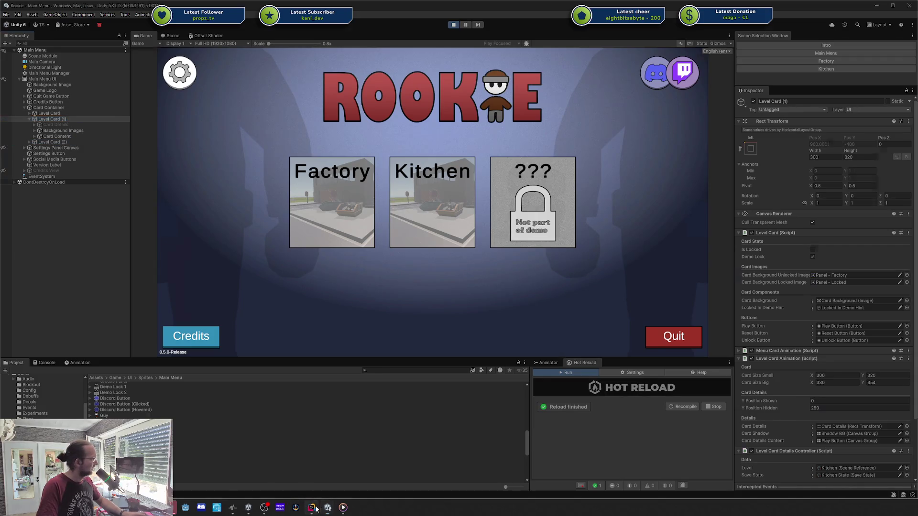
text(i)
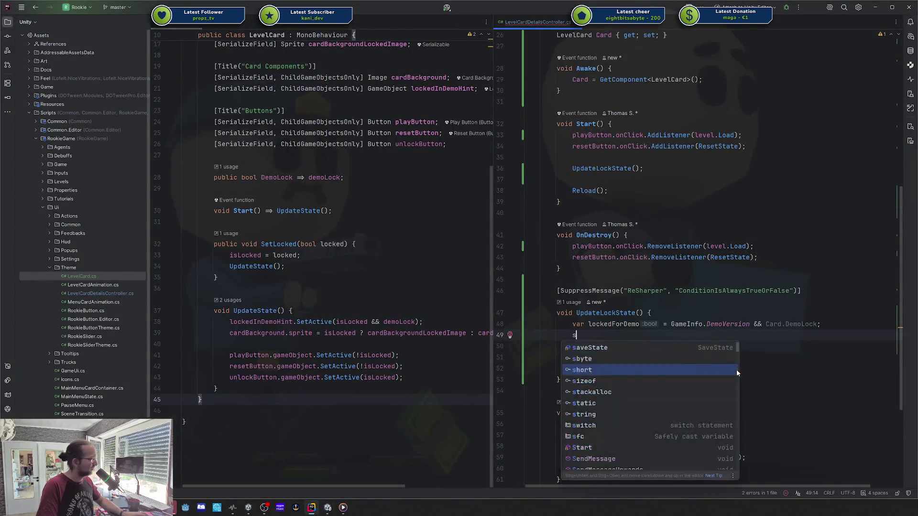
key(BackSpace)
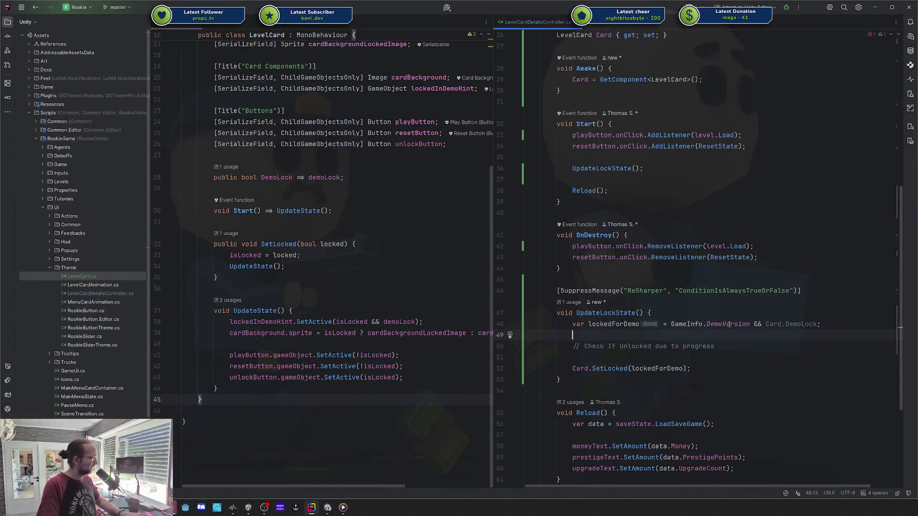
double_click(738, 324)
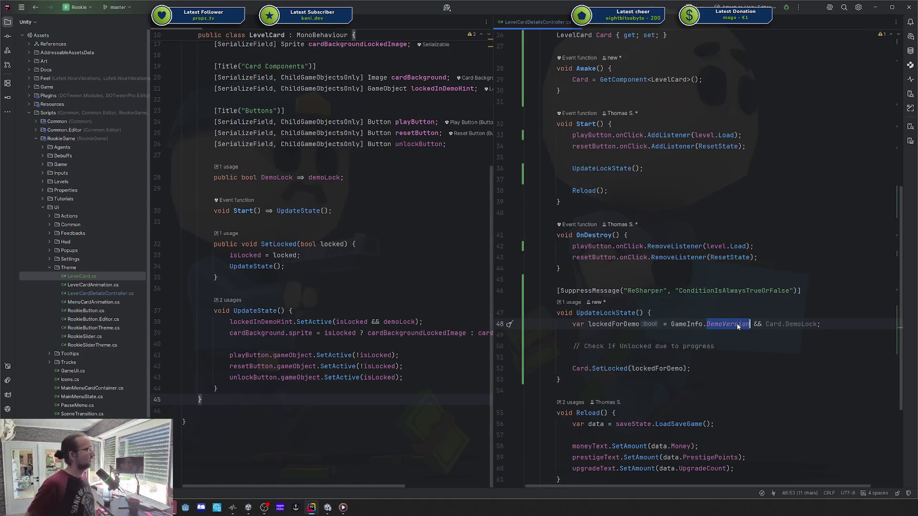
click(328, 508)
- Launch the Kitchen level twice, each time escaping back to the Main Menu
mouse_move(438, 201)
click(437, 233)
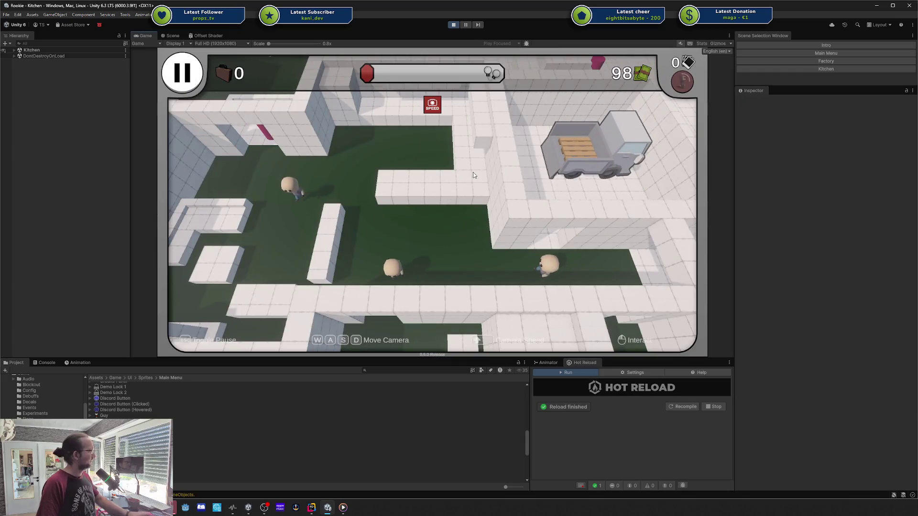
key(Escape)
click(462, 238)
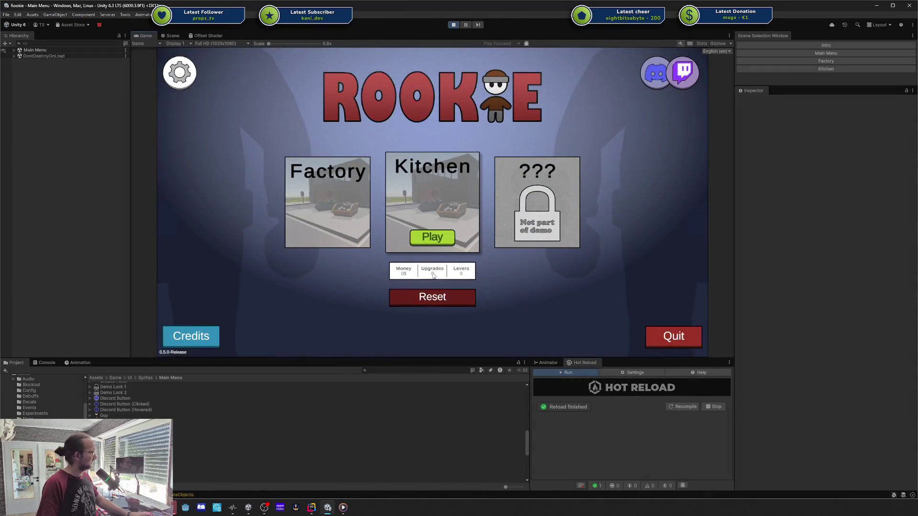
click(433, 237)
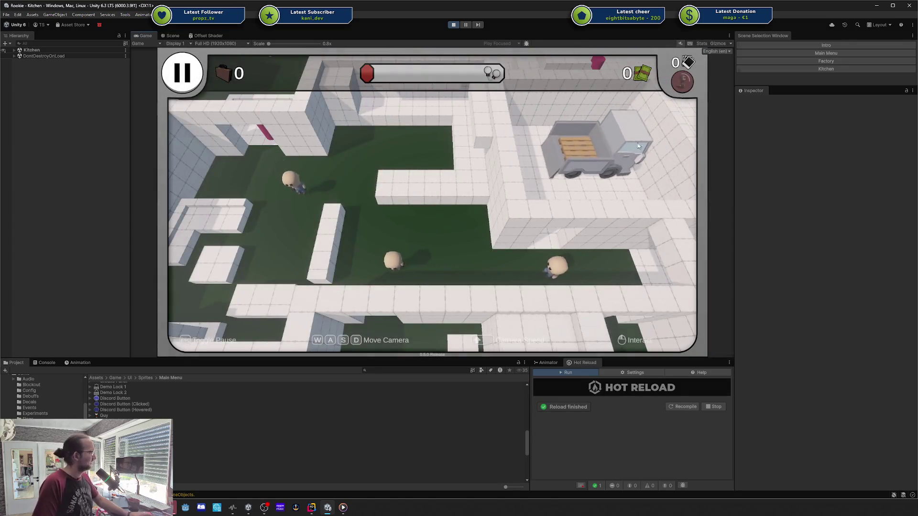
key(Escape)
click(454, 236)
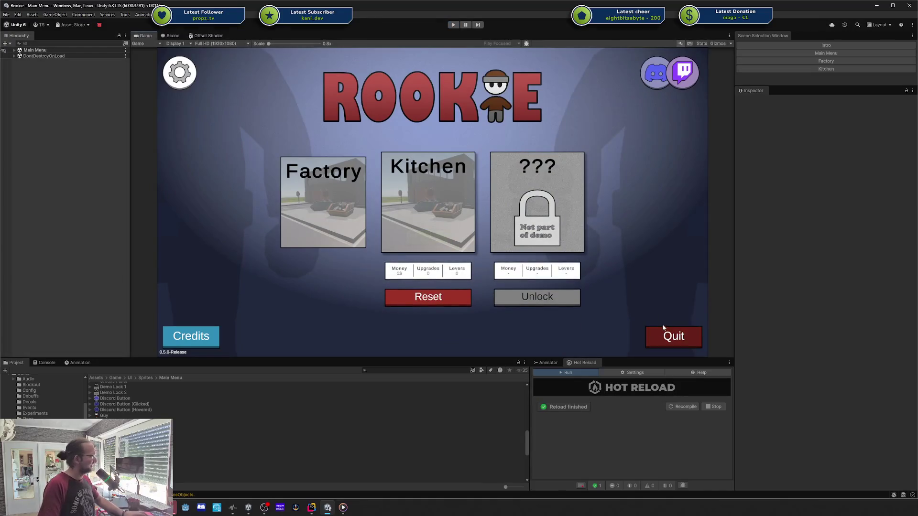
- Stop Play mode, nudge the Scene view up, and switch back to Rider
click(662, 330)
drag(452, 220, 452, 209)
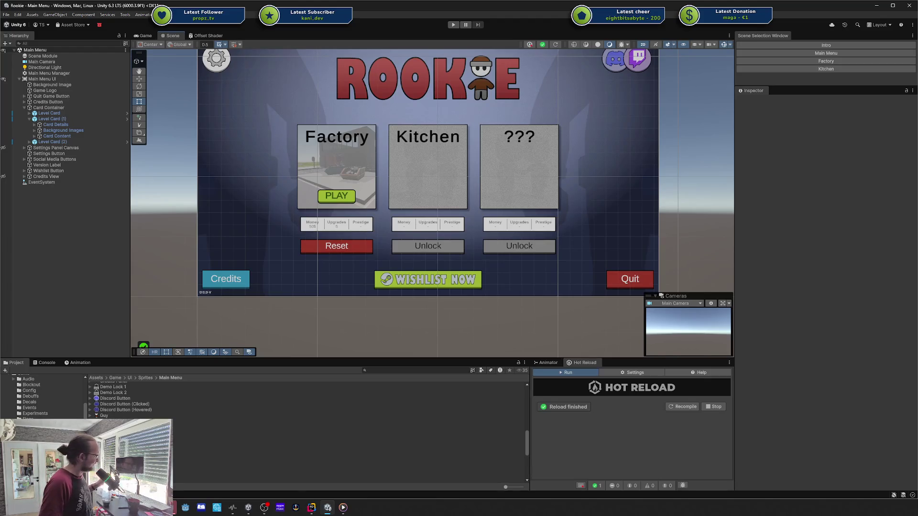
click(313, 505)
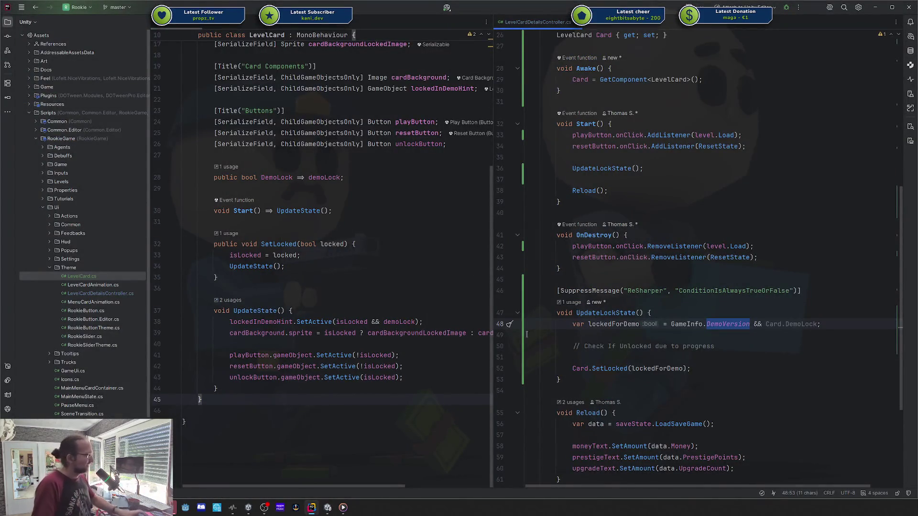
- Start a new [SerializeField] attribute line below saveState in LevelCardDetailsController's Data fields
click(666, 348)
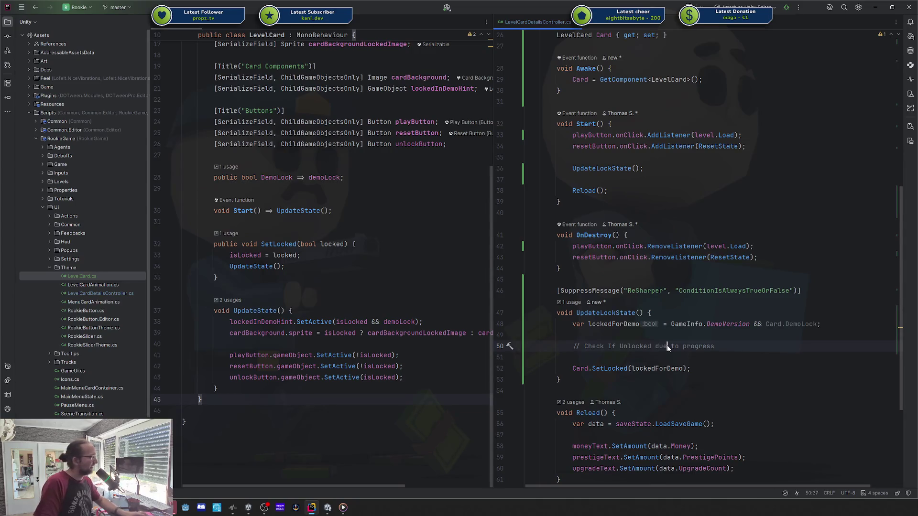
scroll(543, 351, up, 8)
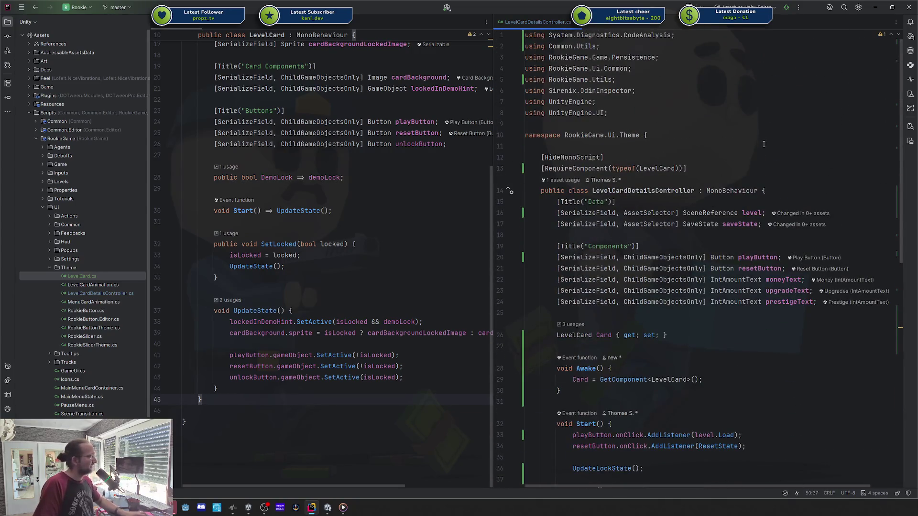
click(672, 213)
key(Down)
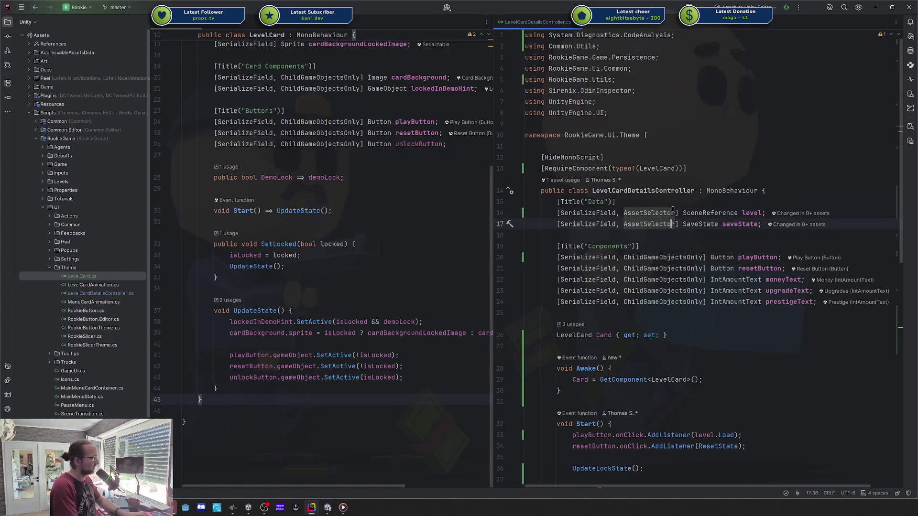
key(End)
key(Return)
text([Se)
key(Return)
text(, ASset)
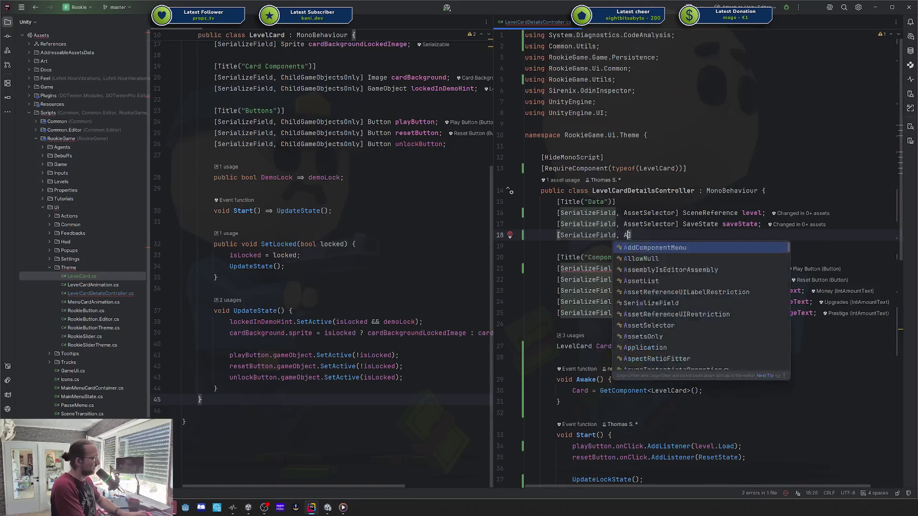
key(Escape)
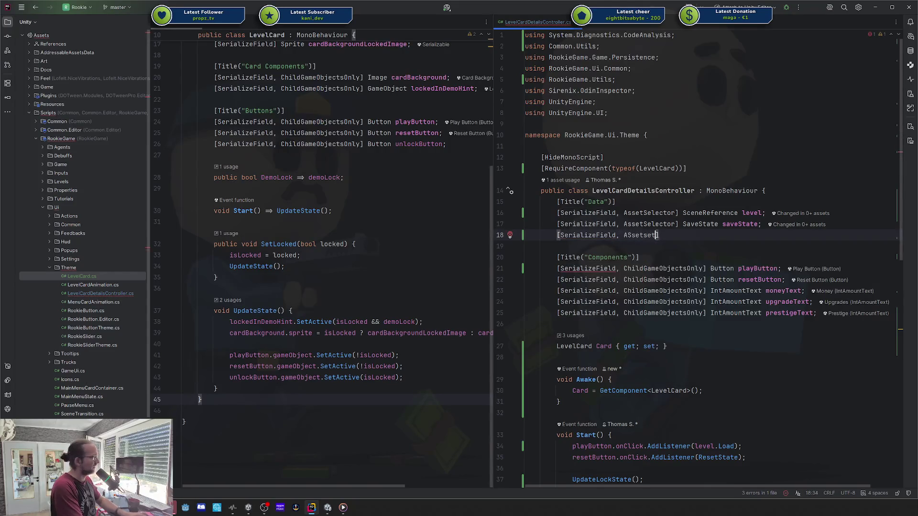
key(BackSpace)
key(BackSpace)
key(BackSpace)
text(s)
key(Escape)
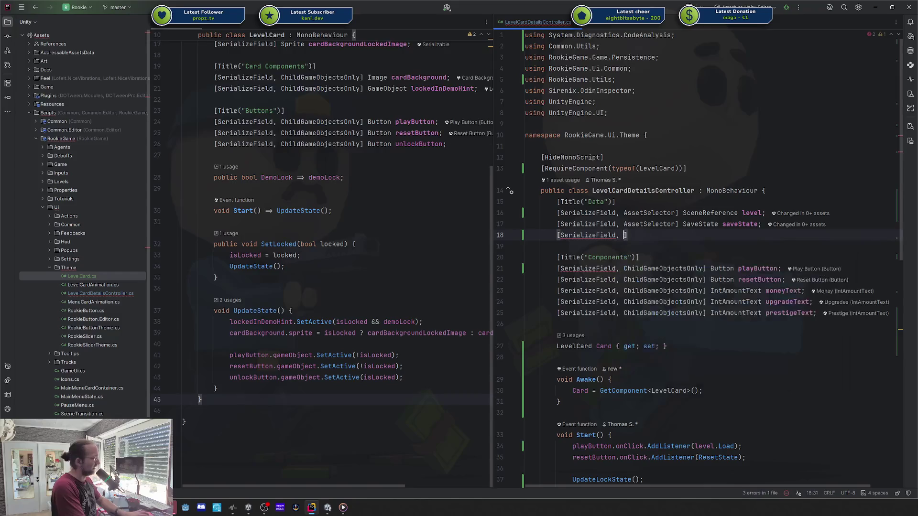
key(BackSpace)
key(BackSpace)
key(BackSpace)
key(alt+shift+Up)
key(alt+shift+Up)
key(alt+shift+Down)
key(alt+shift+Down)
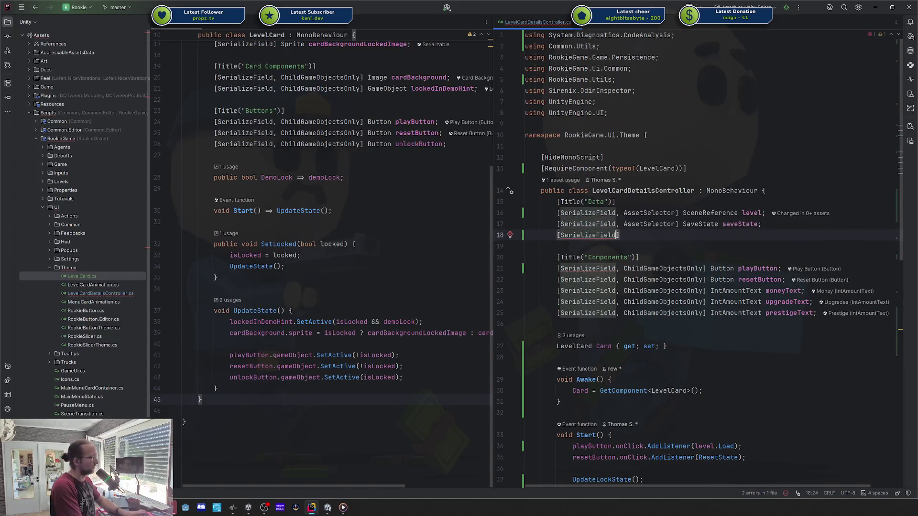
- Declare it as SteamAchievement requiredAchievement and move the field to the top of Data
text(] SteamA)
key(Return)
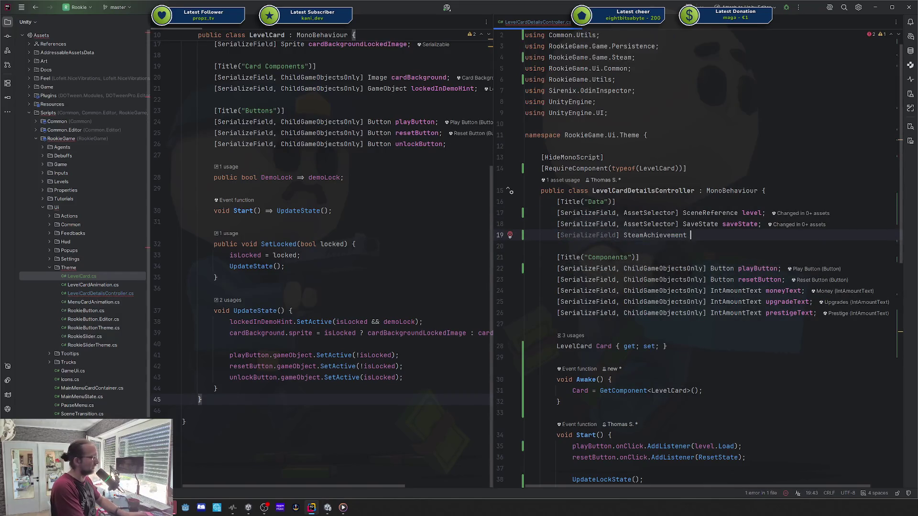
key(Escape)
text(requiredAchi)
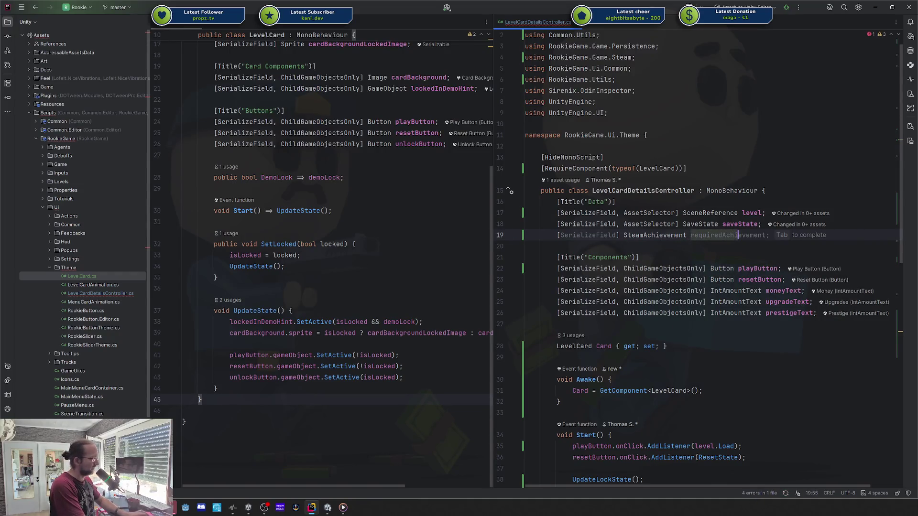
key(Return)
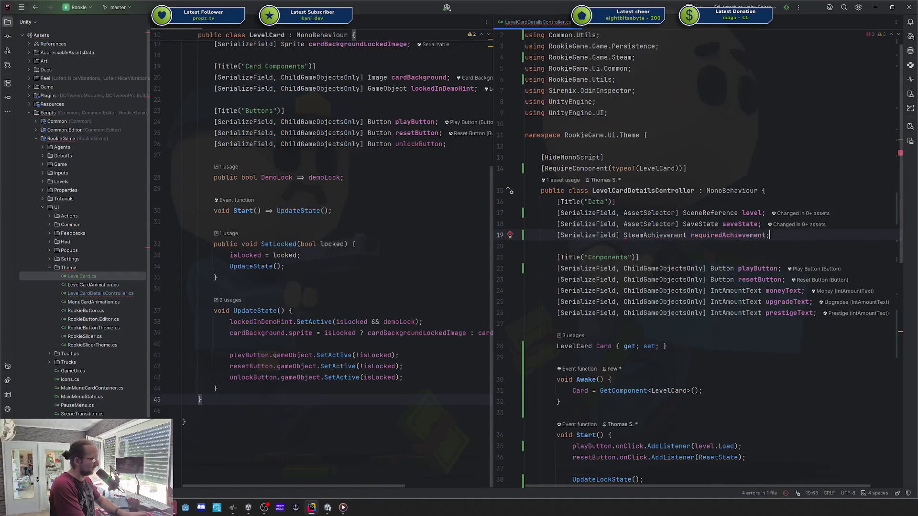
text(;)
key(alt+shift+Up)
key(alt+shift+Up)
- Replace the progress comment in UpdateLockState, briefly trying and deleting an if (!lockedForDemo) block
scroll(665, 309, down, 9)
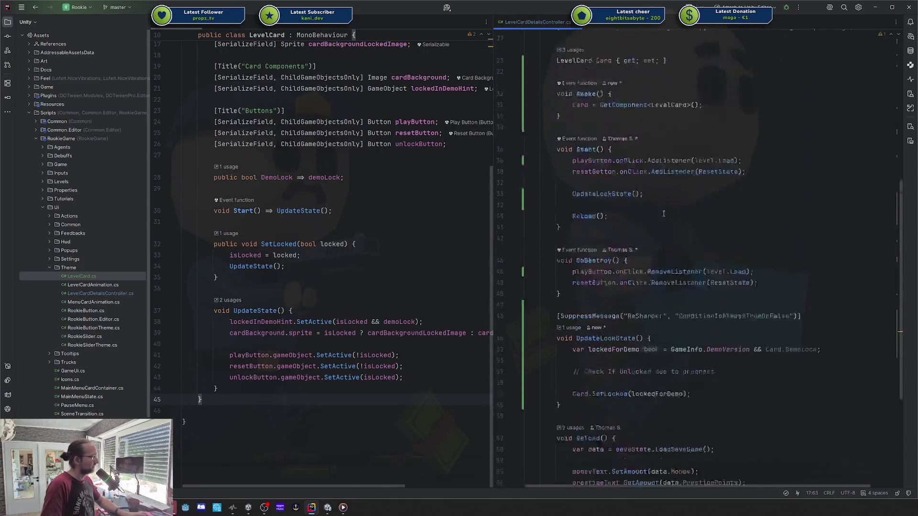
click(610, 312)
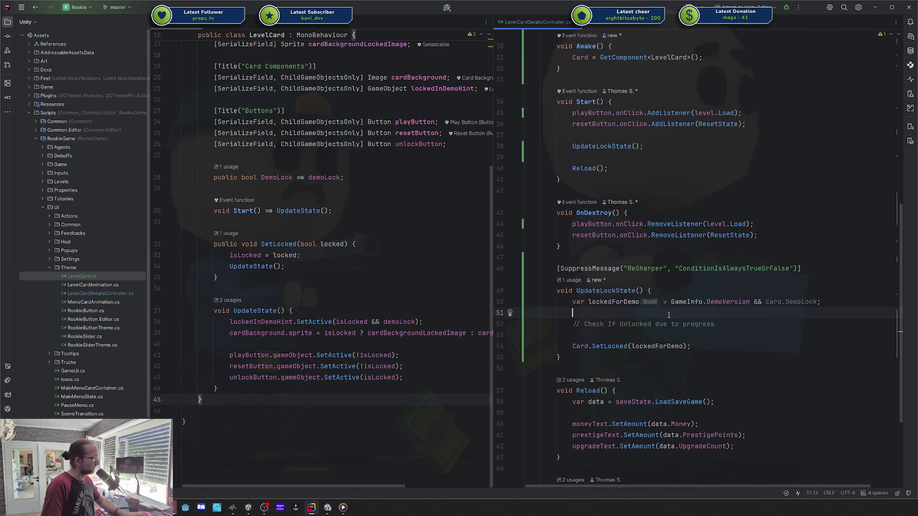
key(Down)
key(End)
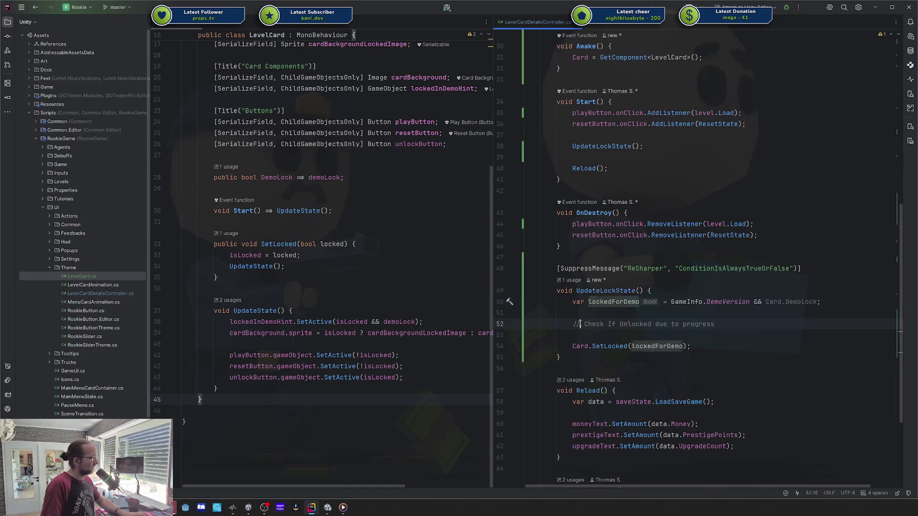
key(shift+Home)
text(if (!lockedForDemo))
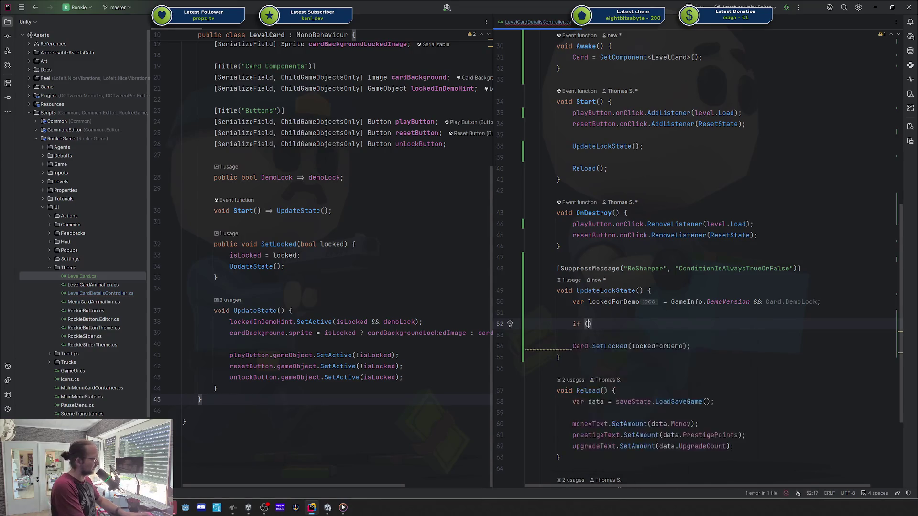
text( {)
key(Return)
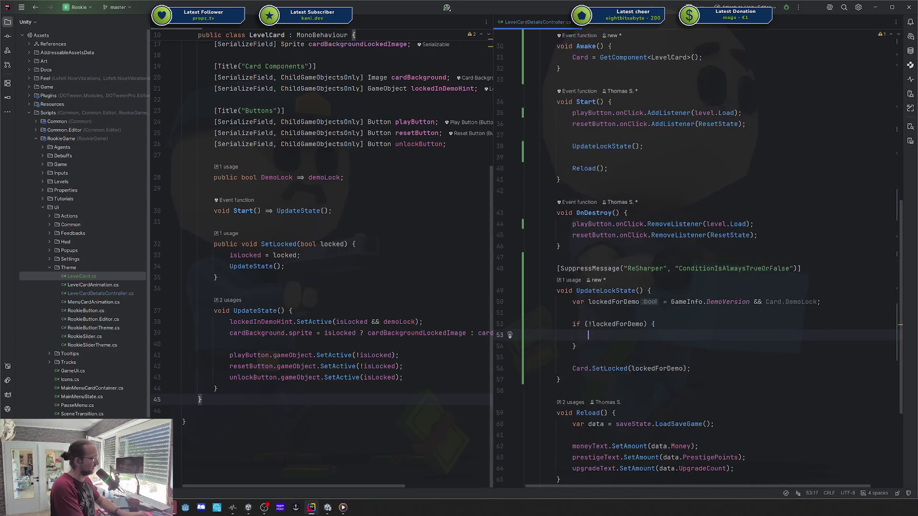
key(ctrl+w)
key(ctrl+w)
key(ctrl+w)
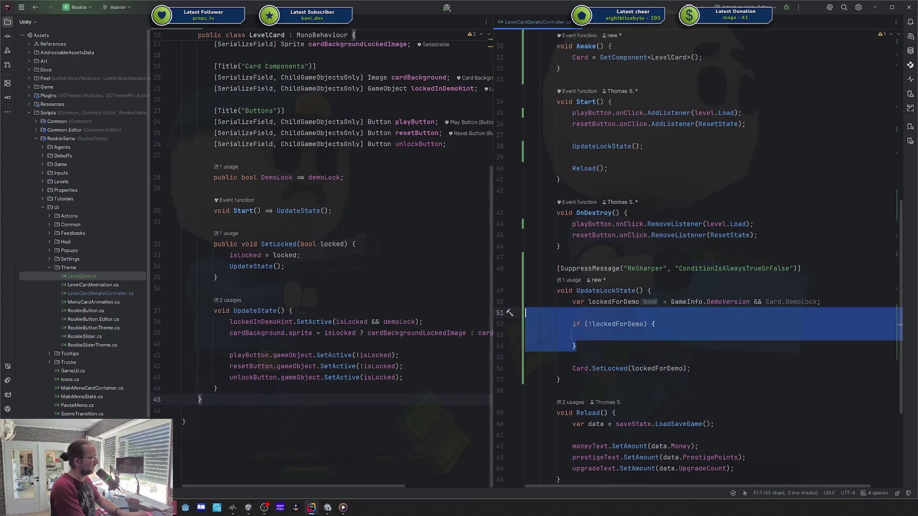
key(Delete)
text(var)
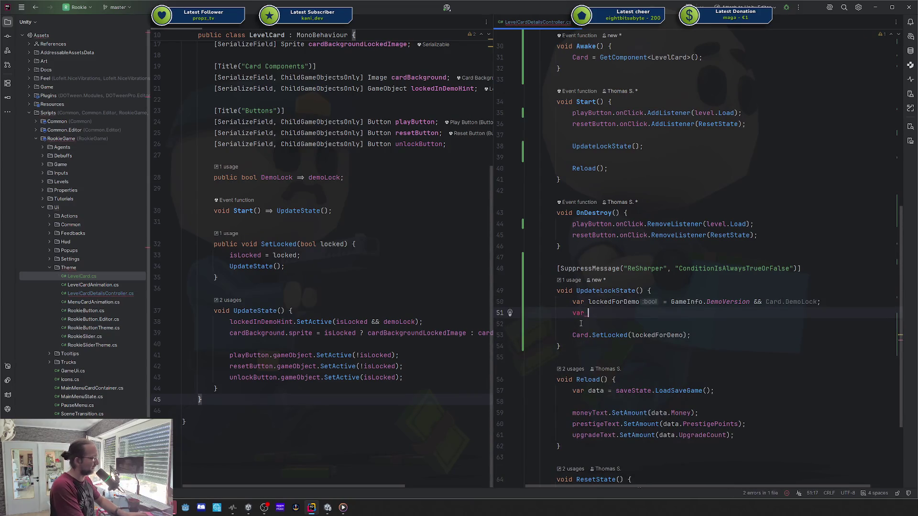
key(ctrl+y)
key(Down)
- Try inserting requiredAchievement into the Card.SetLocked argument, then take it back out
key(ctrl+Right)
key(ctrl+Right)
key(ctrl+Right)
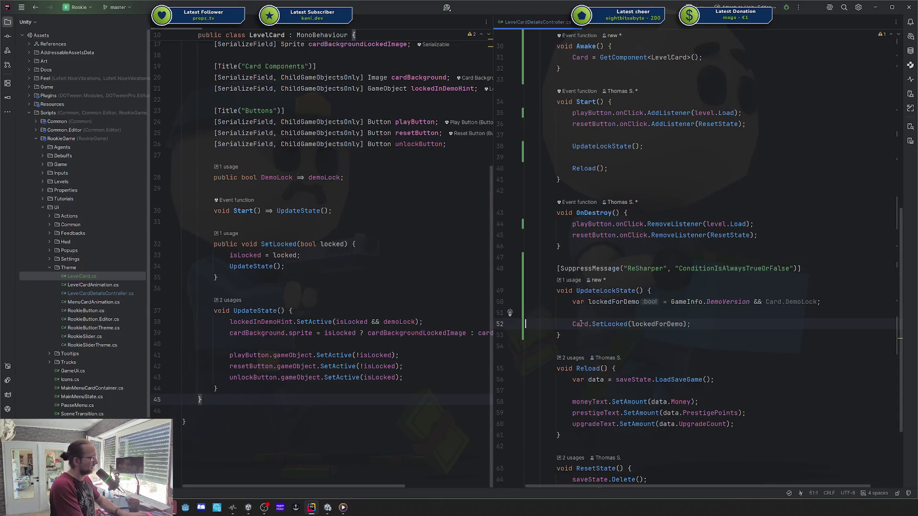
text(leve)
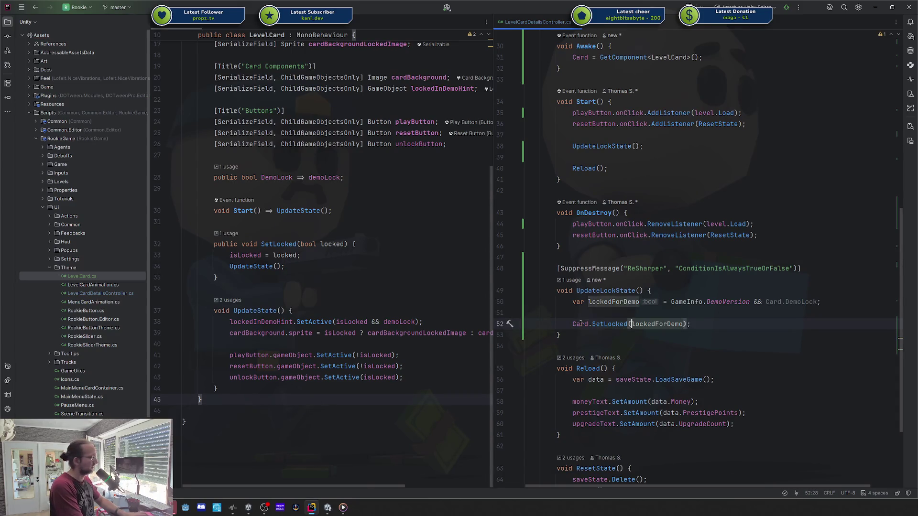
text(la)
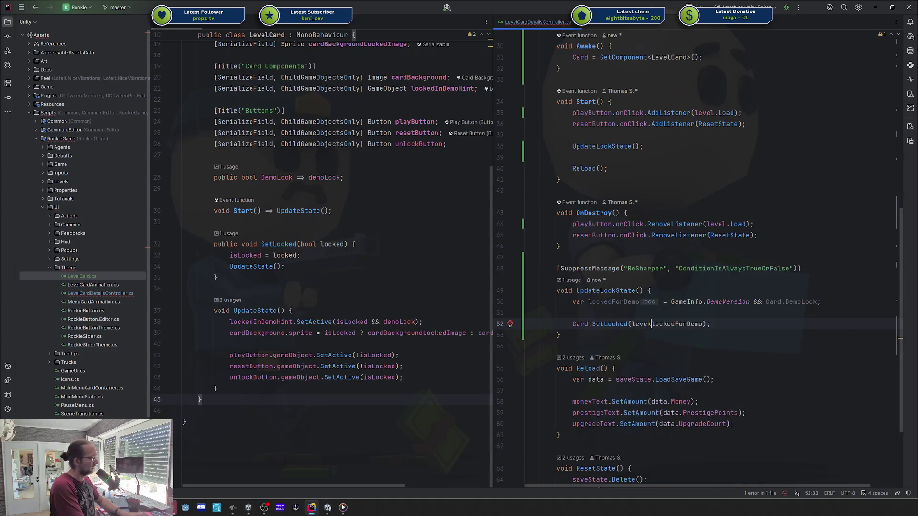
key(ctrl+BackSpace)
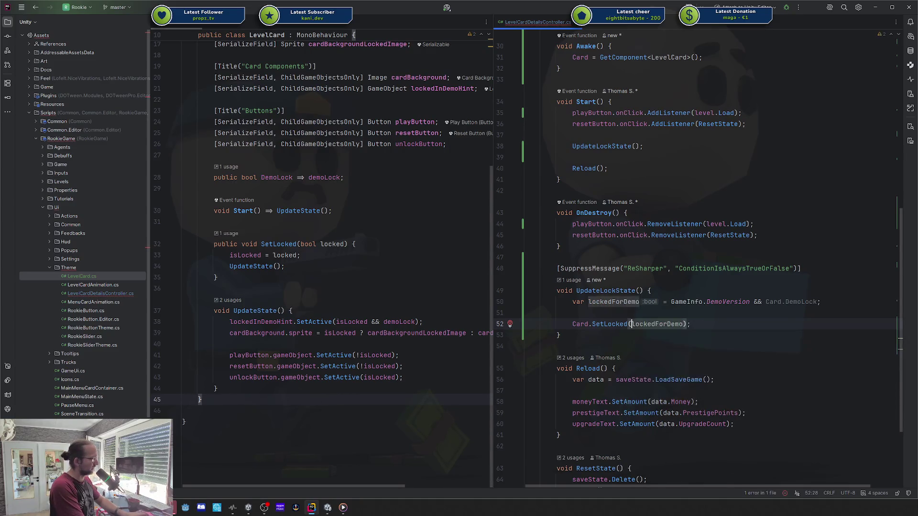
text(req)
key(Return)
text(.)
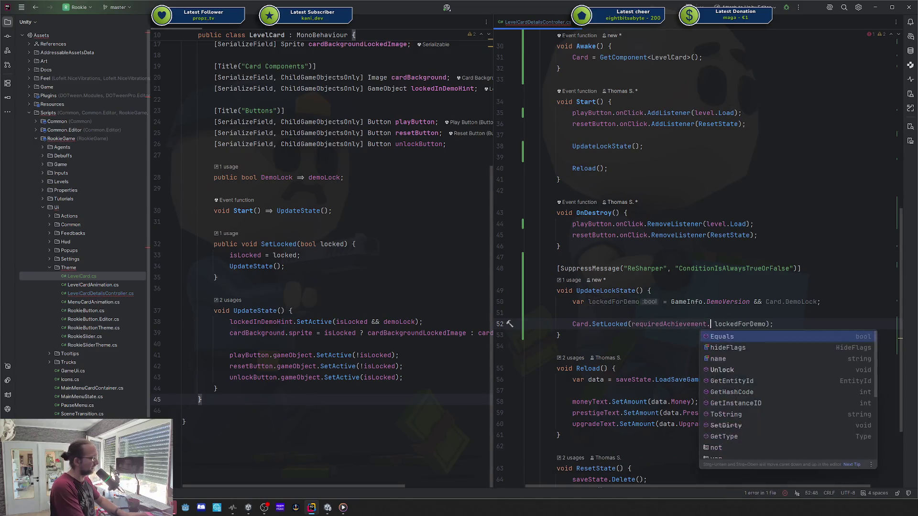
key(Escape)
key(ctrl+BackSpace)
key(ctrl+BackSpace)
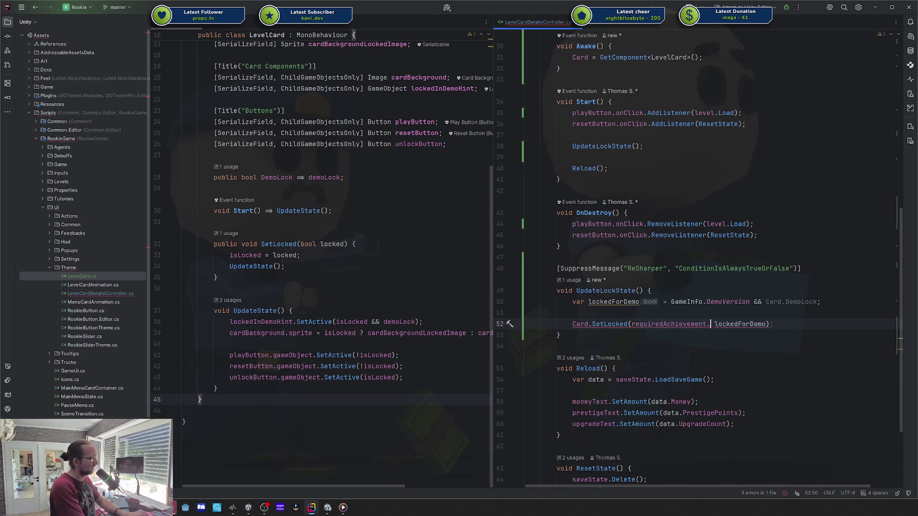
scroll(669, 236, up, 10)
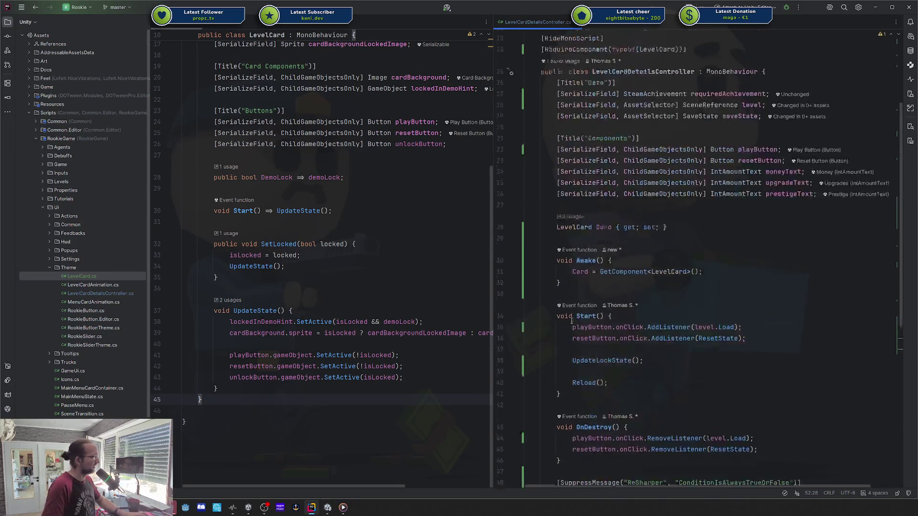
- Open the SteamAchievement class and review Unlock's DisabledForRuntime and DemoVersion checks
ctrl+click(655, 225)
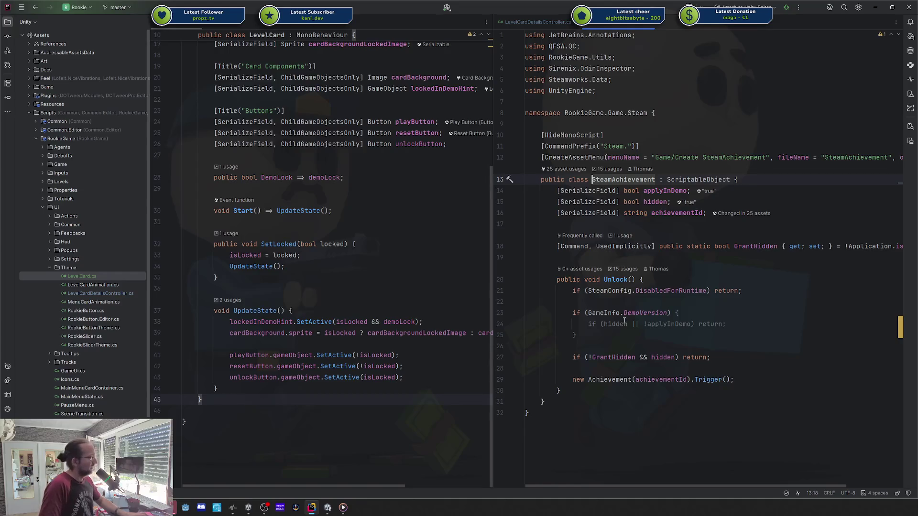
click(596, 396)
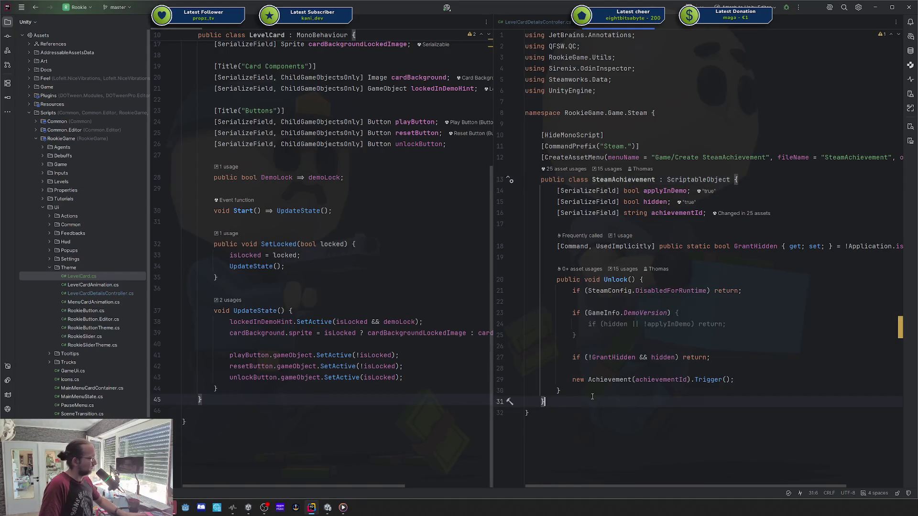
click(734, 380)
shift+click(606, 280)
click(658, 291)
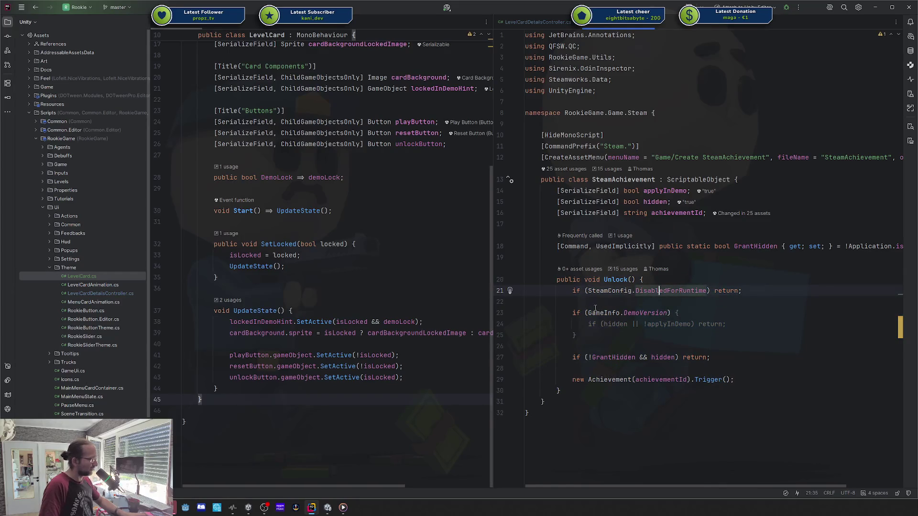
double_click(663, 291)
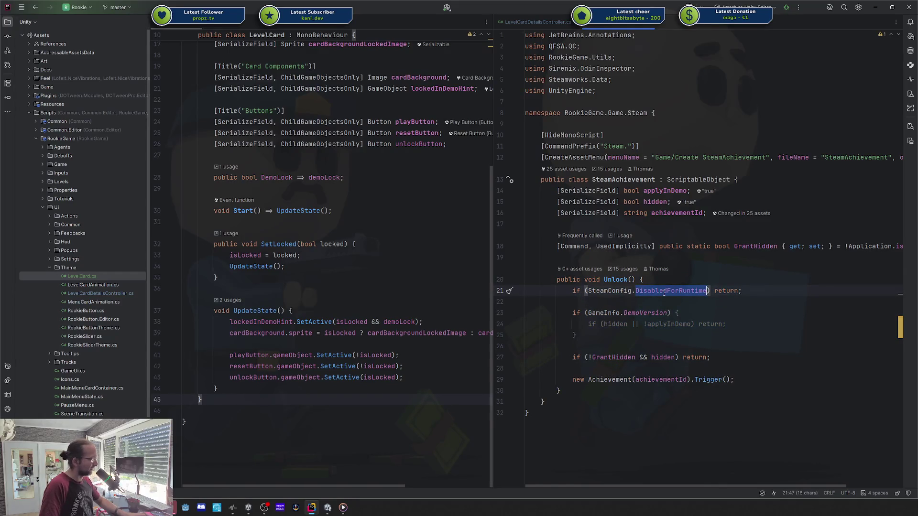
double_click(646, 313)
key(ctrl+z)
click(655, 313)
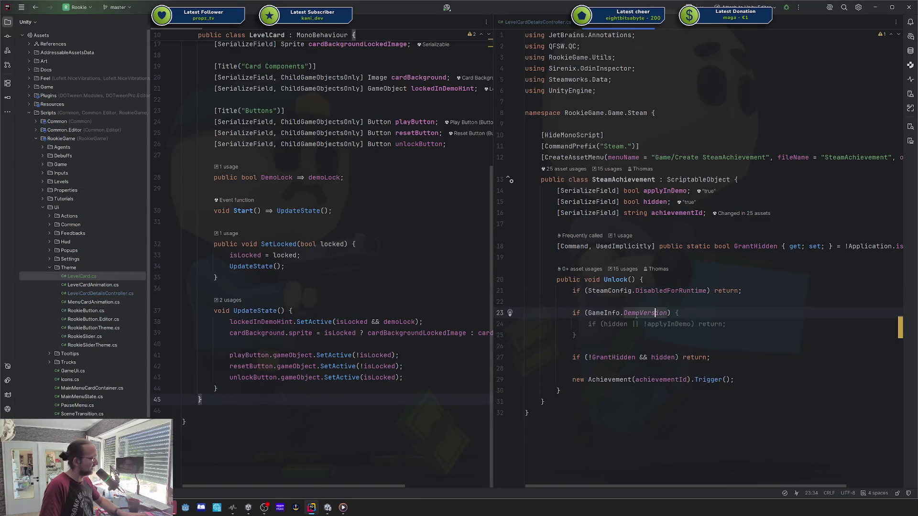
key(Left)
key(Left)
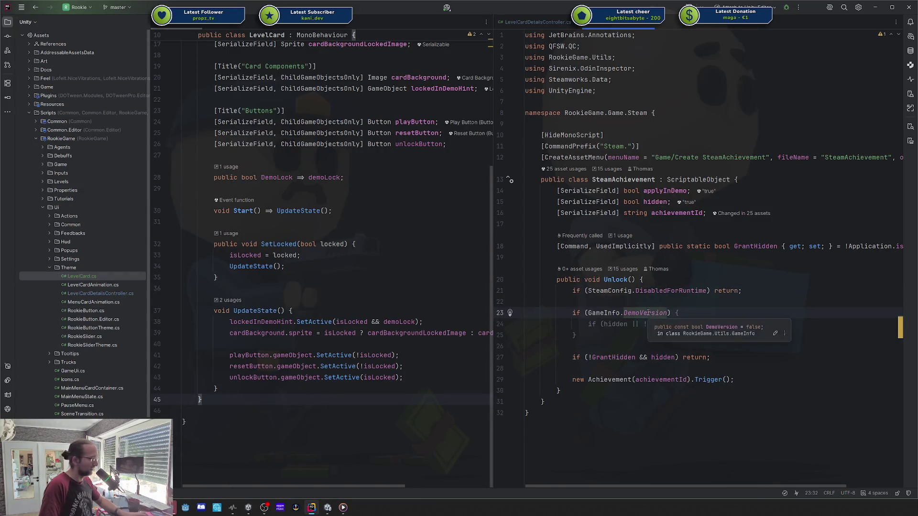
- Insert a blank line after the Unlock method's closing brace
click(651, 293)
click(683, 358)
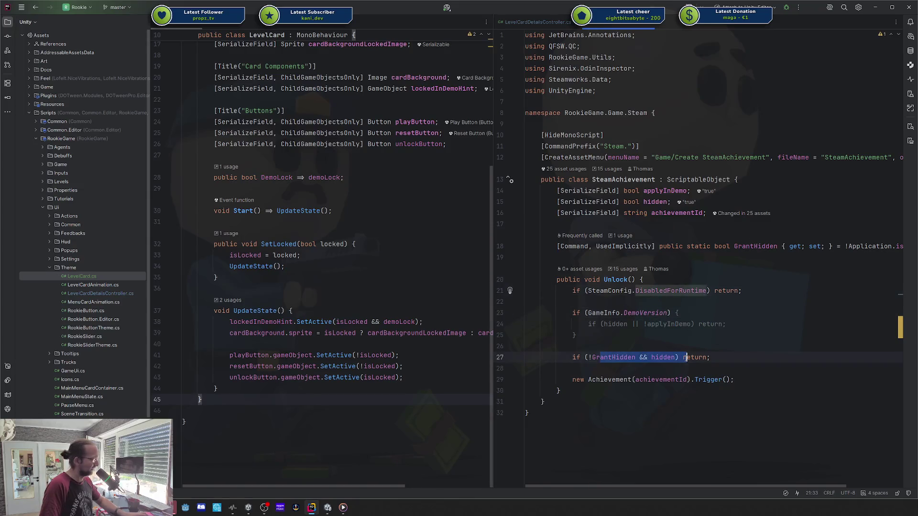
click(606, 391)
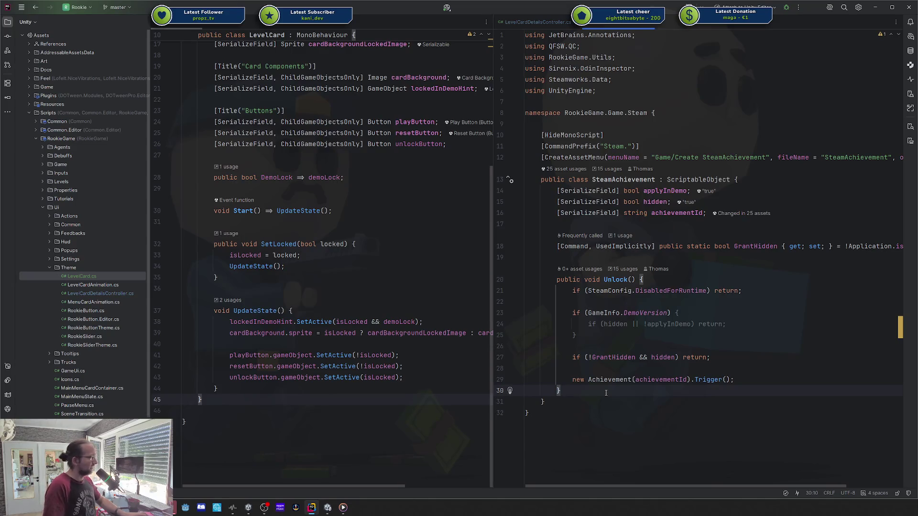
key(Return)
key(Return)
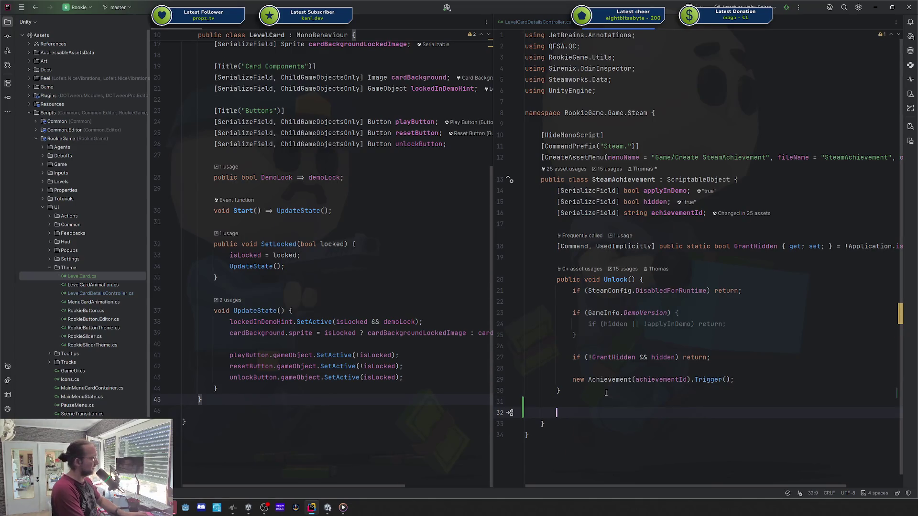
- Add a 'public bool Unlocked => new Achievement(achievementId).State;' property above Unlock
key(BackSpace)
key(BackSpace)
key(Up)
key(Up)
key(Up)
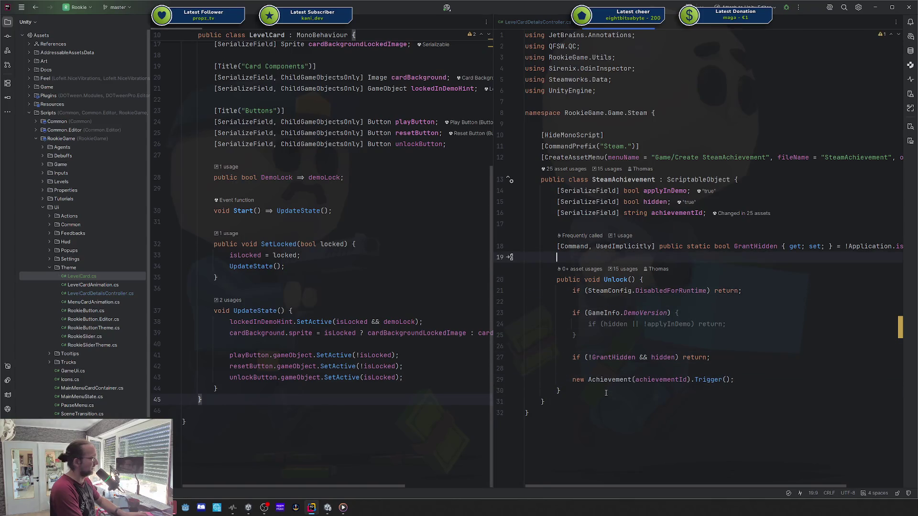
key(Return)
text(public bool I)
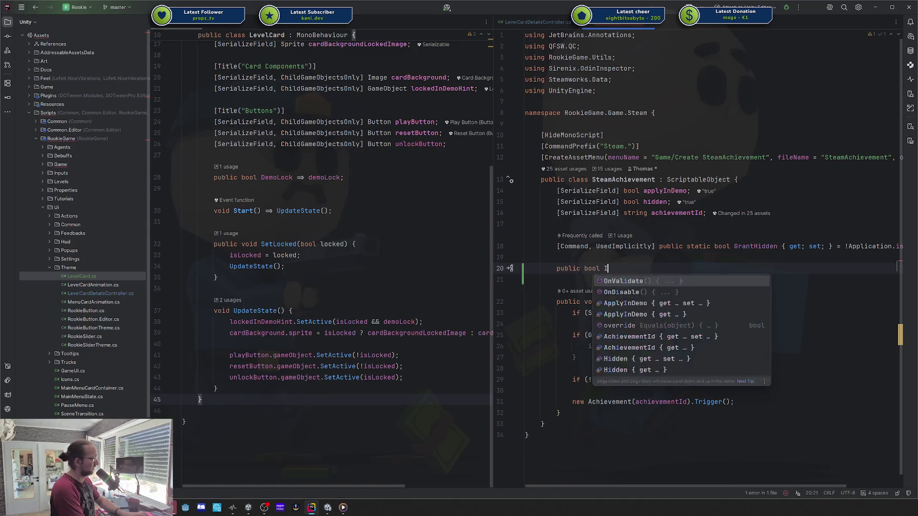
key(Escape)
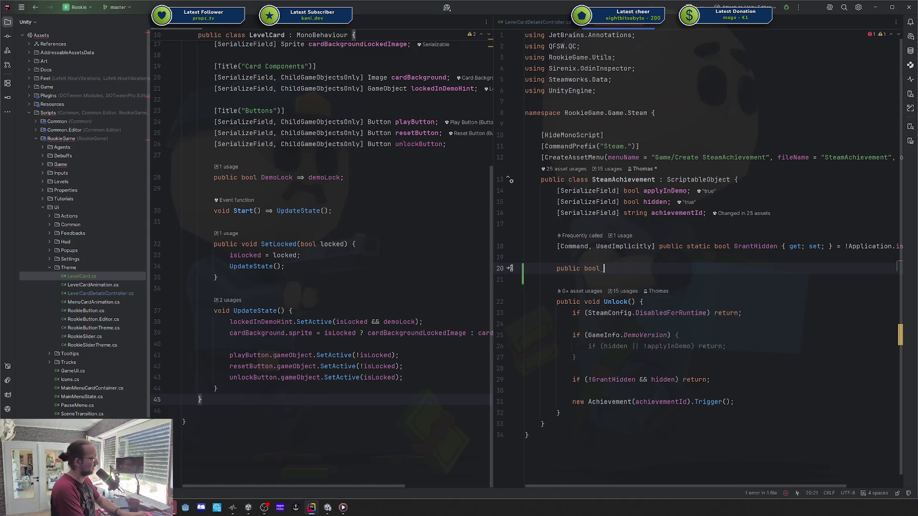
text(Unlocked )
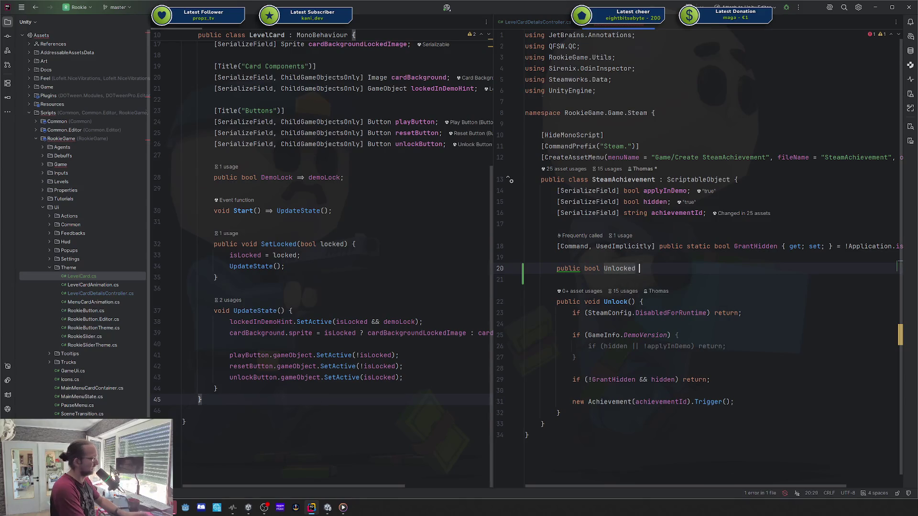
text(=>)
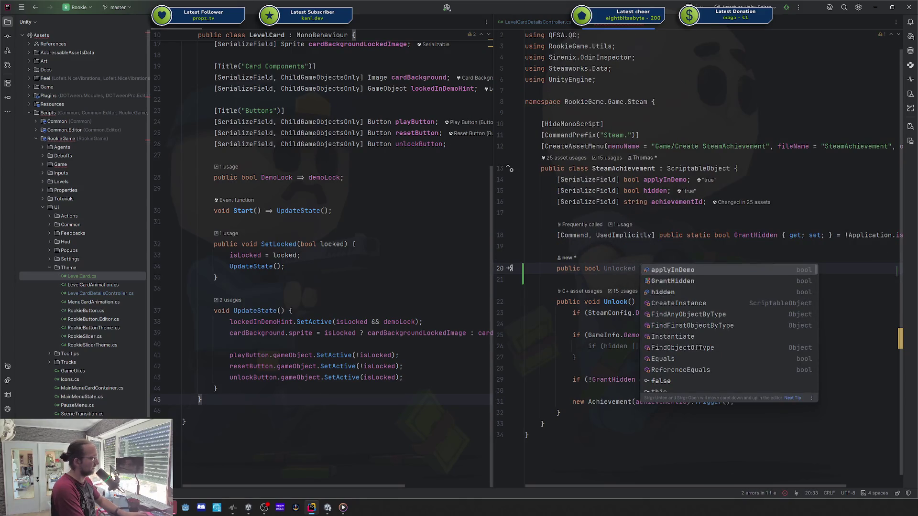
key(Escape)
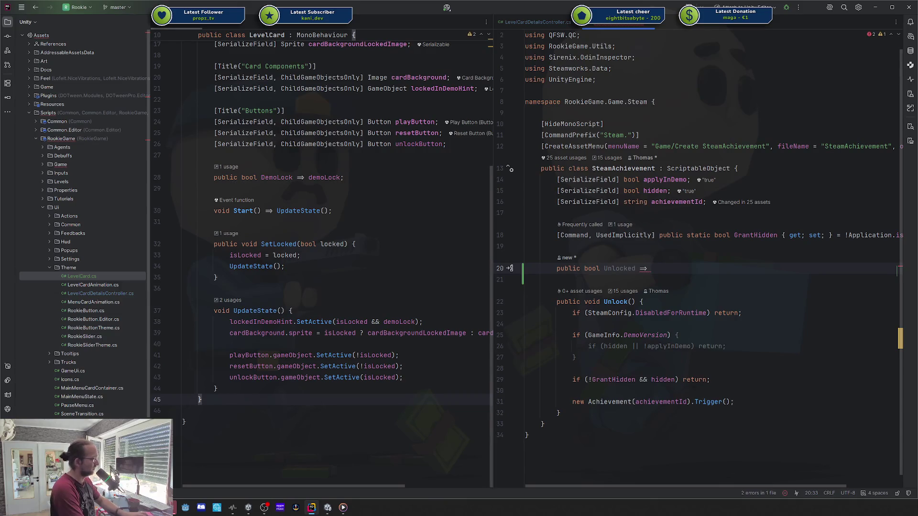
text(new Achie)
key(Return)
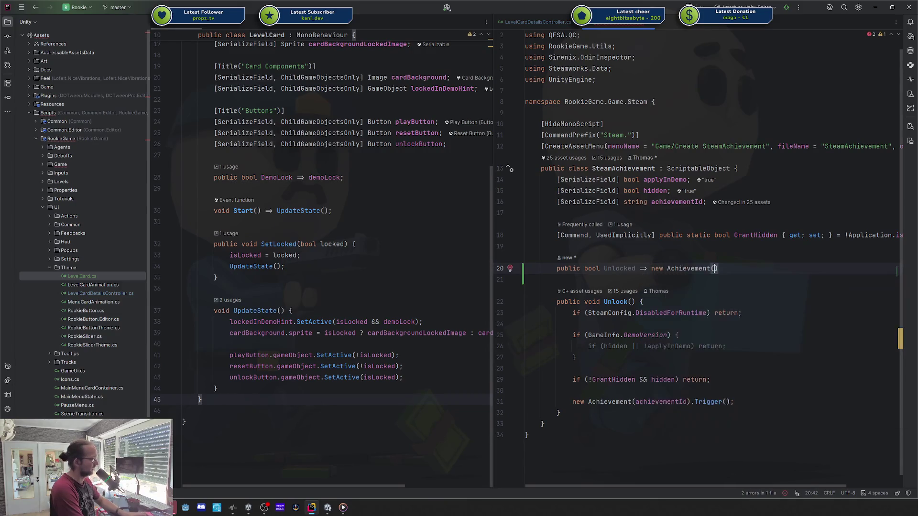
text(achi)
key(Return)
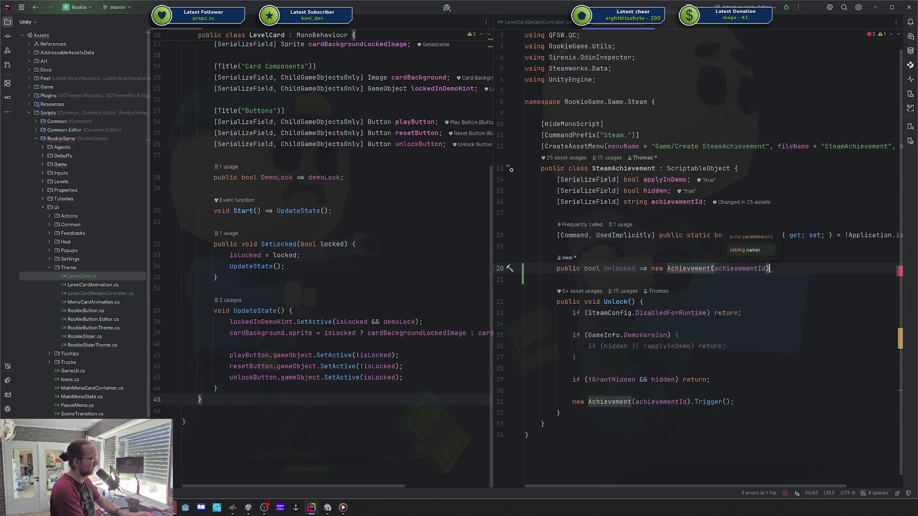
text().)
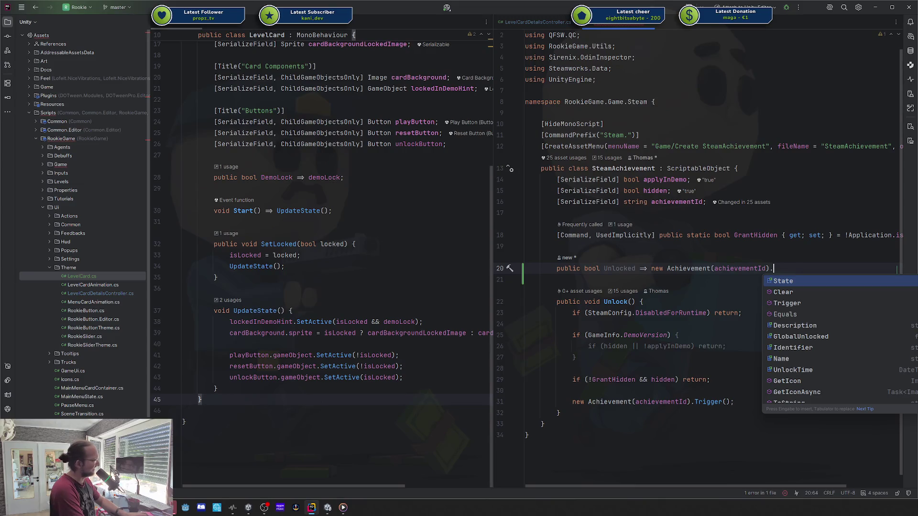
key(Return)
text(;)
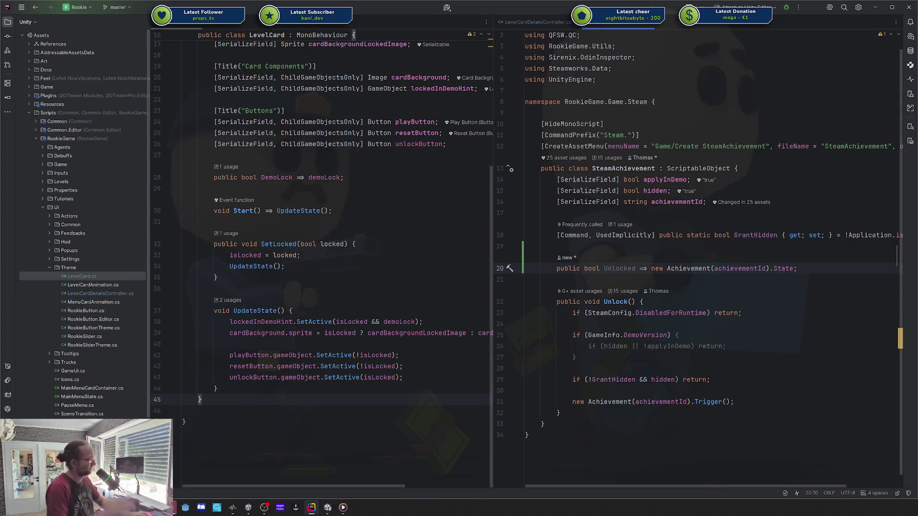
- Check LevelCardDetailsController, then return to the SteamAchievement class
key(Down)
scroll(697, 396, up, 1)
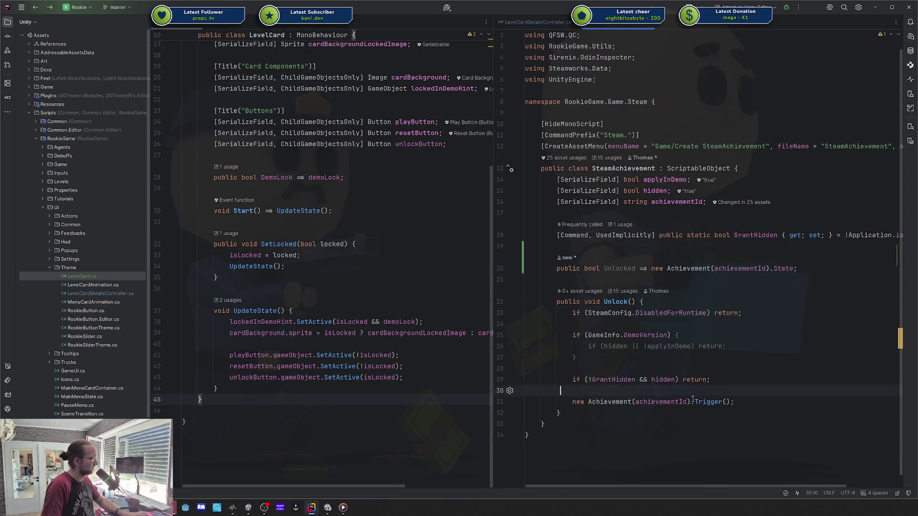
key(ctrl+alt+Left)
key(ctrl+b)
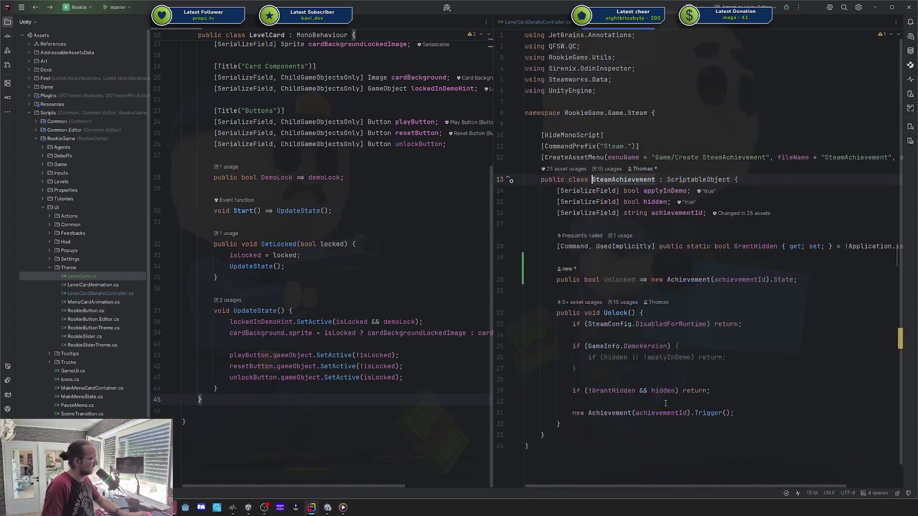
key(ctrl+alt+Left)
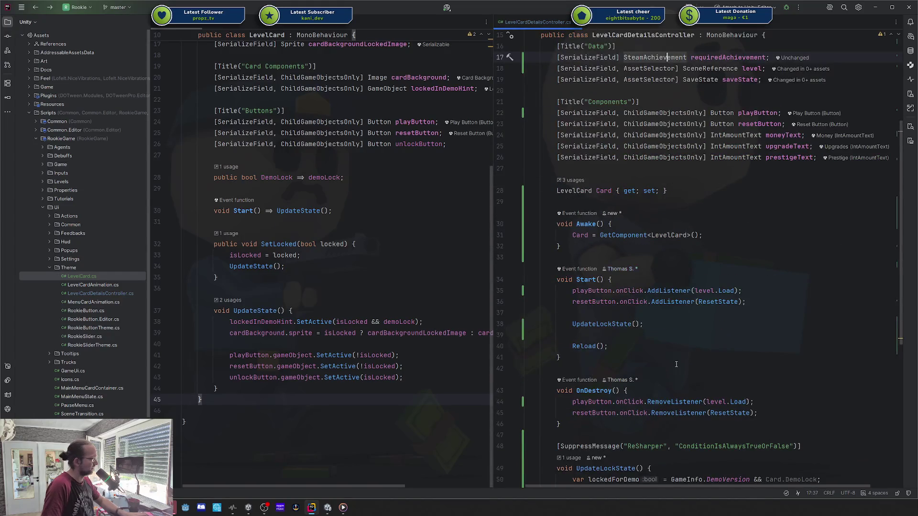
scroll(660, 365, down, 5)
key(ctrl+alt+Right)
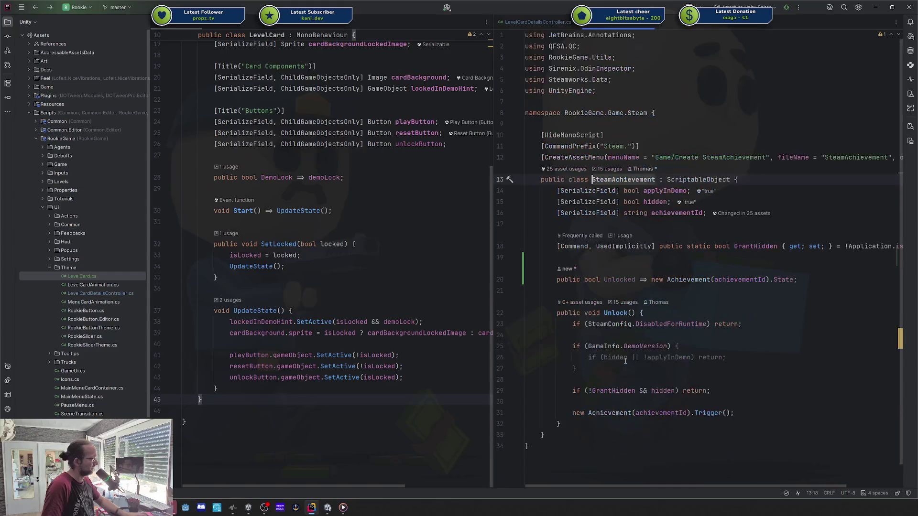
- Duplicate the property line and rename the two copies IsUnlocked and IsLocked
click(603, 280)
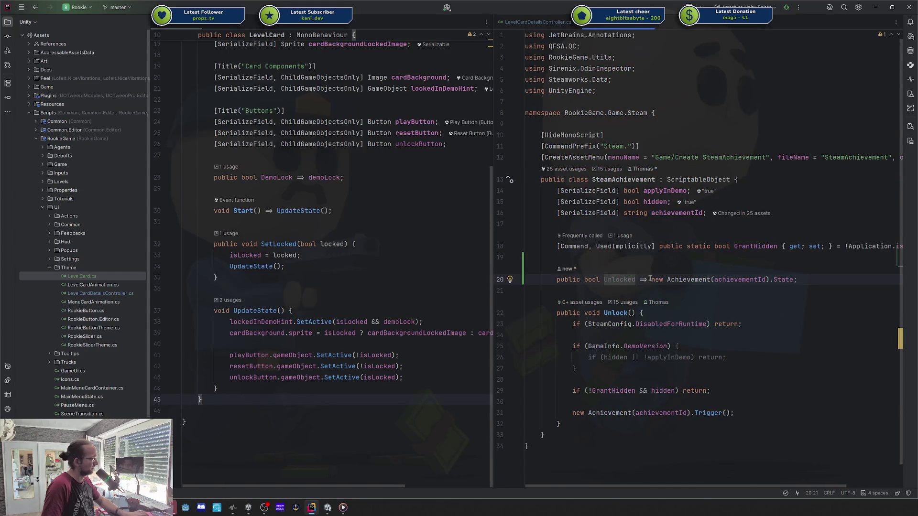
key(ctrl+d)
key(Delete)
key(Delete)
key(Delete)
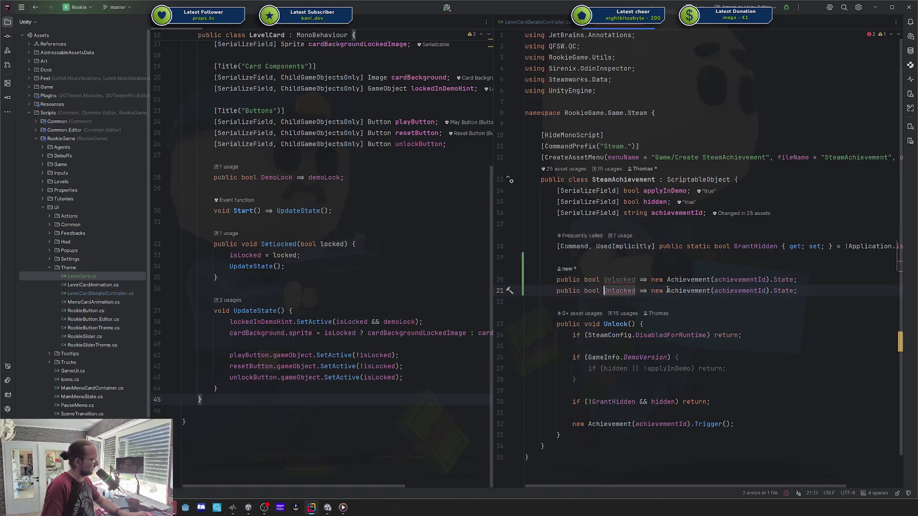
text(L)
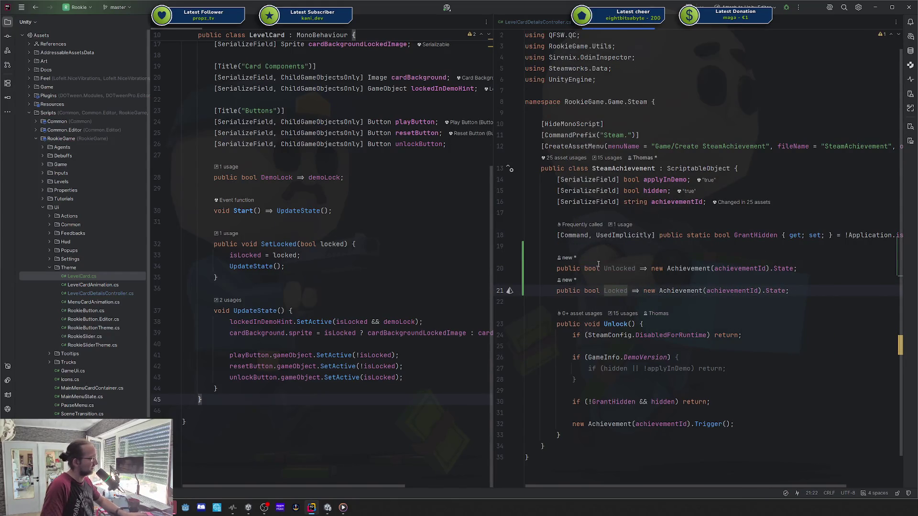
key(Left)
alt+shift+click(604, 268)
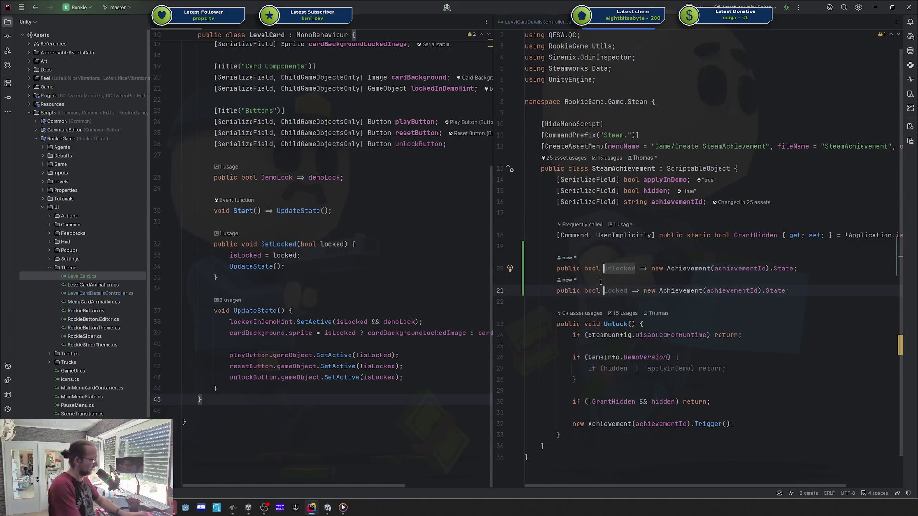
text(Is)
click(668, 268)
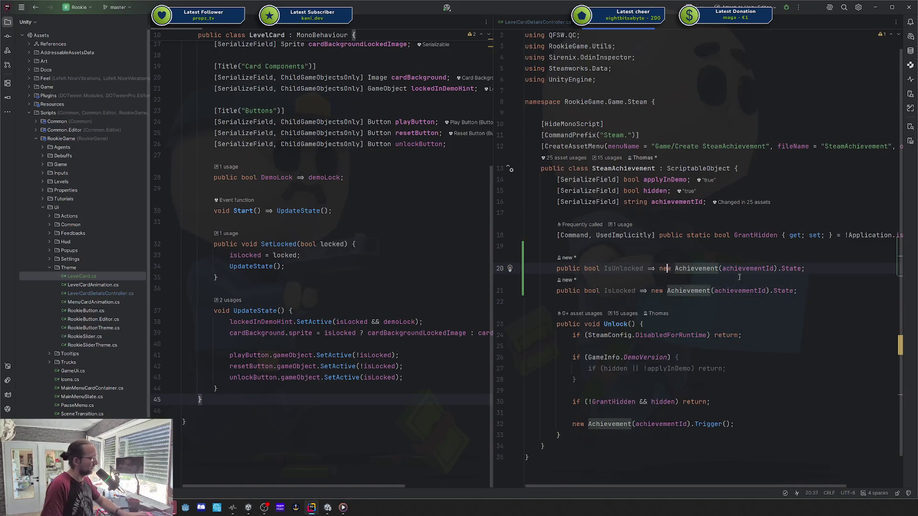
- Make IsLocked return !IsUnlocked
double_click(656, 291)
key(ctrl+shift+Right)
key(ctrl+shift+Right)
key(ctrl+shift+Right)
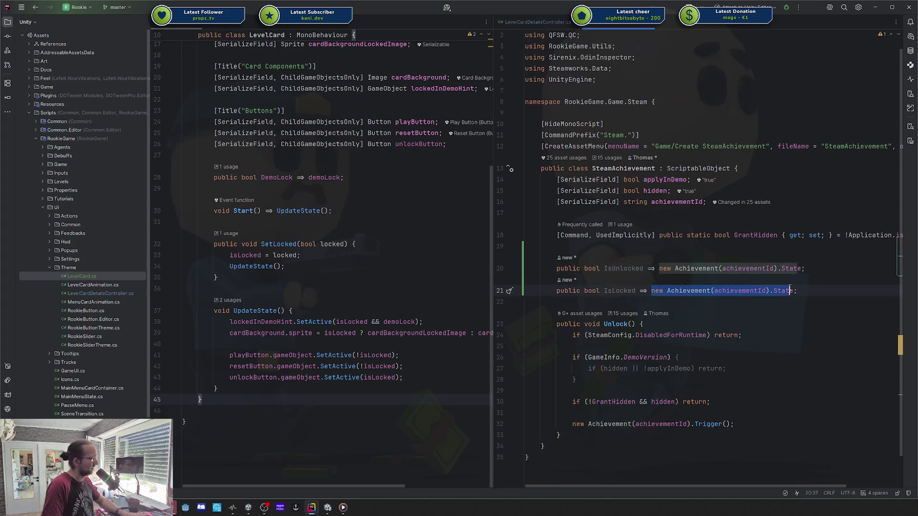
text(!IsU)
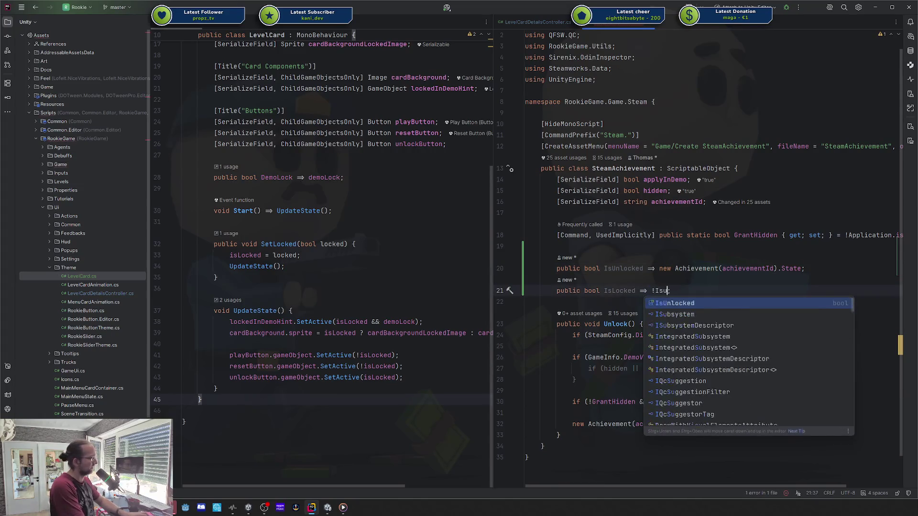
key(Return)
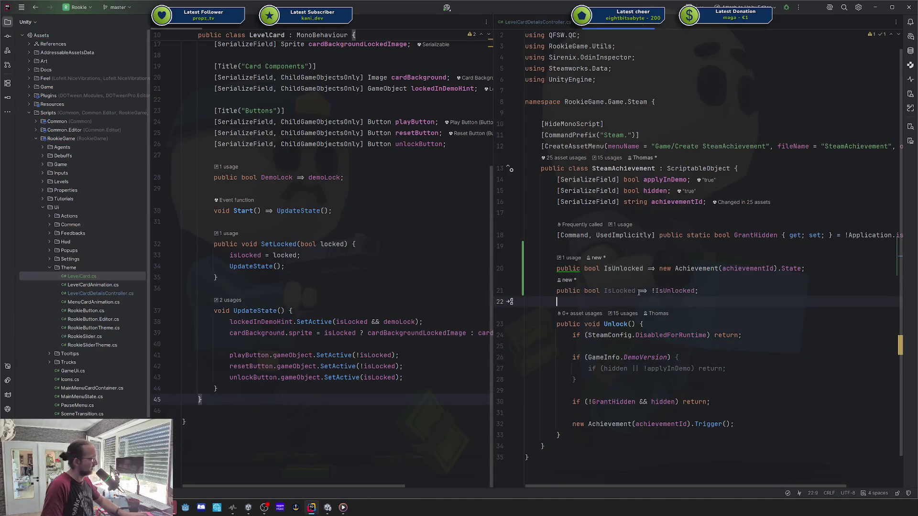
key(ctrl+bracketleft)
key(ctrl+bracketleft)
- Put requiredAchievement.IsLocked into the SetLocked condition, dropping the trailing lockedForDemo
key(ctrl+alt+Left)
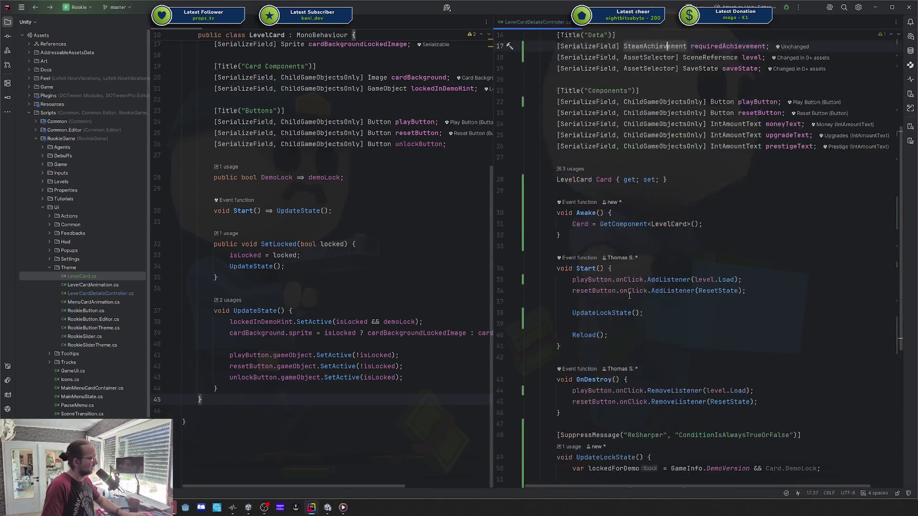
scroll(625, 299, down, 10)
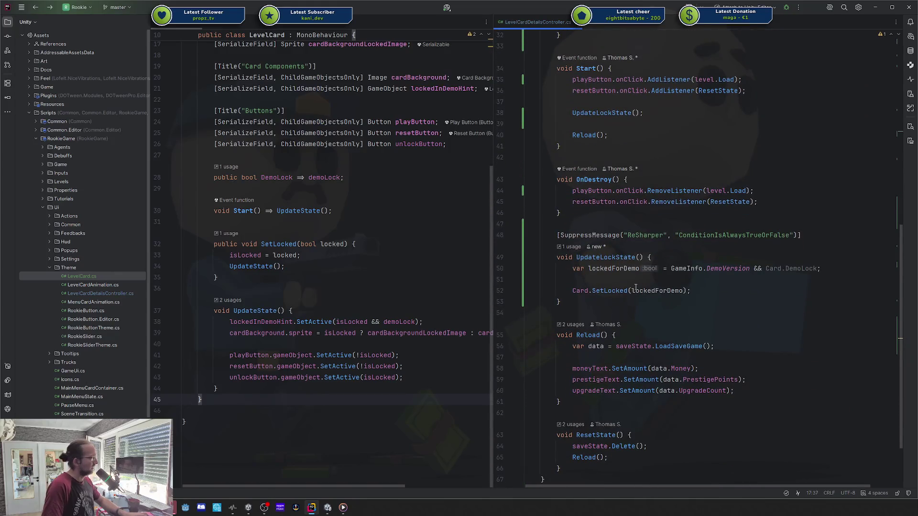
click(631, 290)
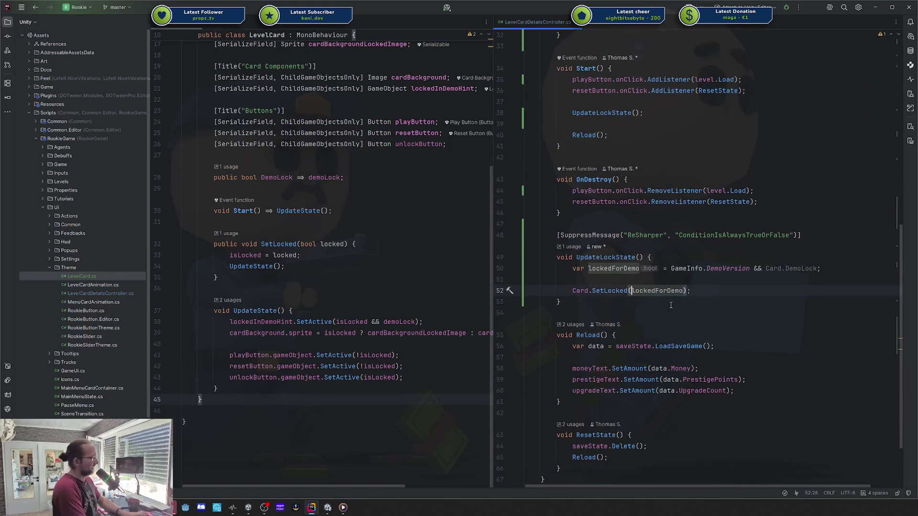
text(requiredAchievement.IsLocked || )
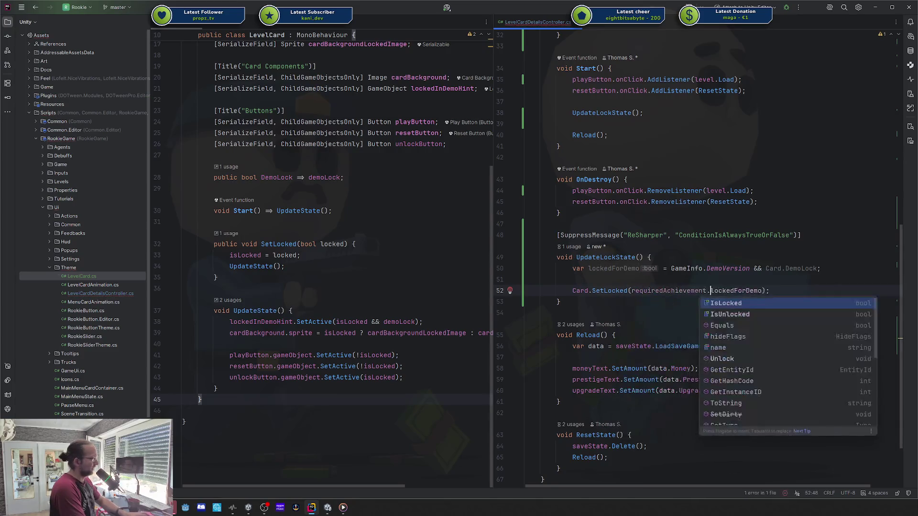
text(lo)
key(Return)
text(||)
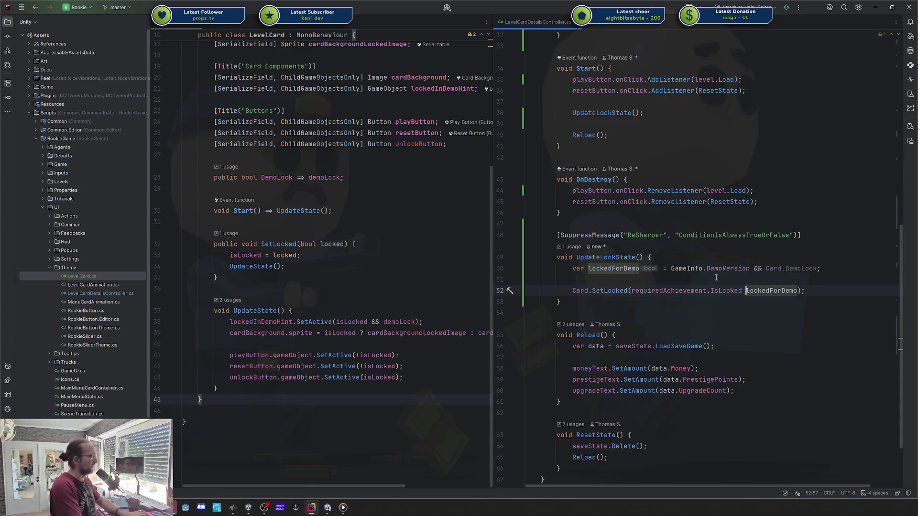
key(ctrl+Delete)
key(Delete)
key(BackSpace)
key(BackSpace)
key(BackSpace)
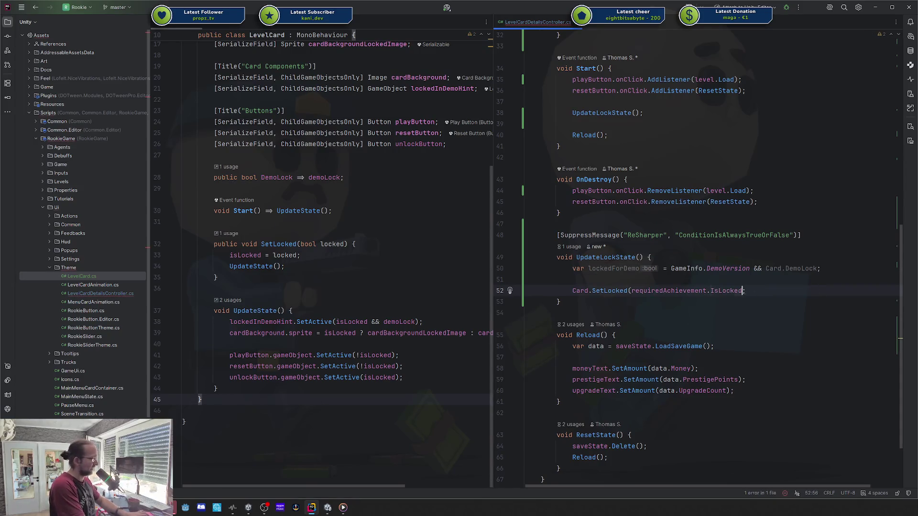
- Restore lockedForDemo as the first check, giving lockedForDemo || requiredAchievement.IsLocked, then switch to Unity
click(628, 291)
key(Right)
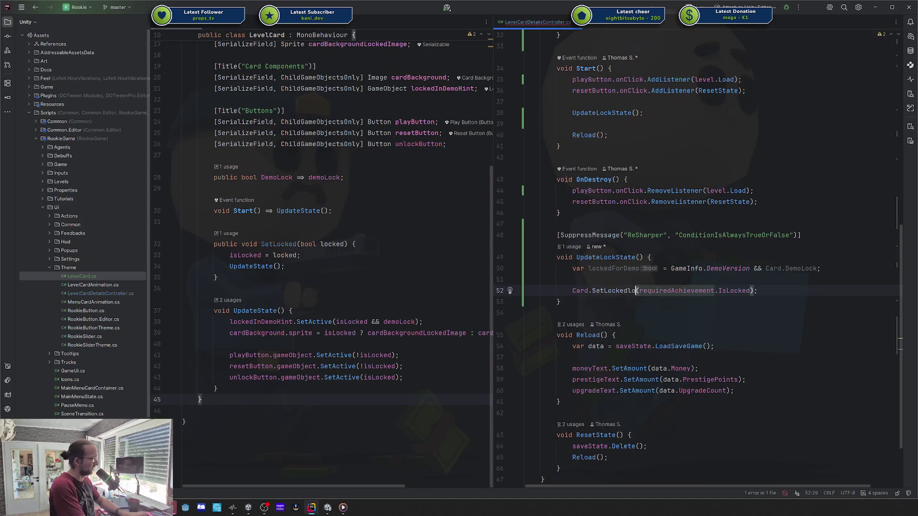
text(lockedForDemo ||)
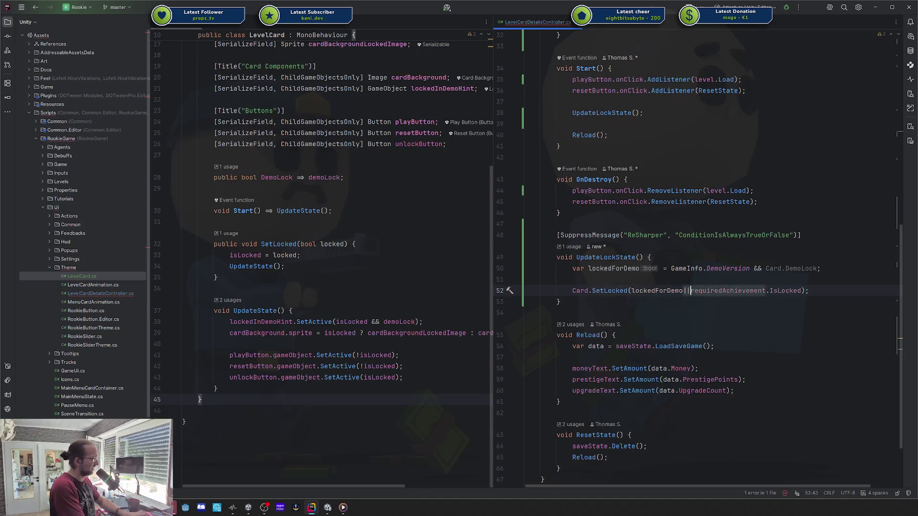
click(754, 333)
click(699, 285)
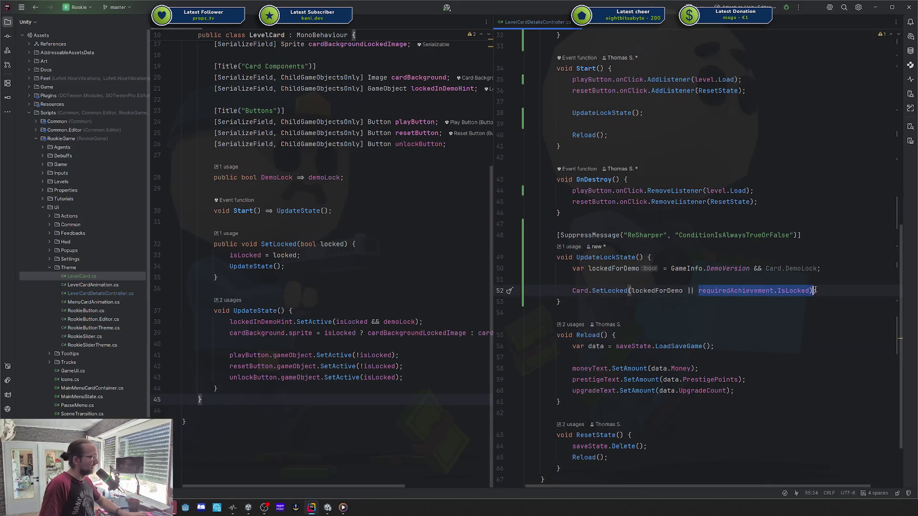
double_click(664, 291)
click(690, 282)
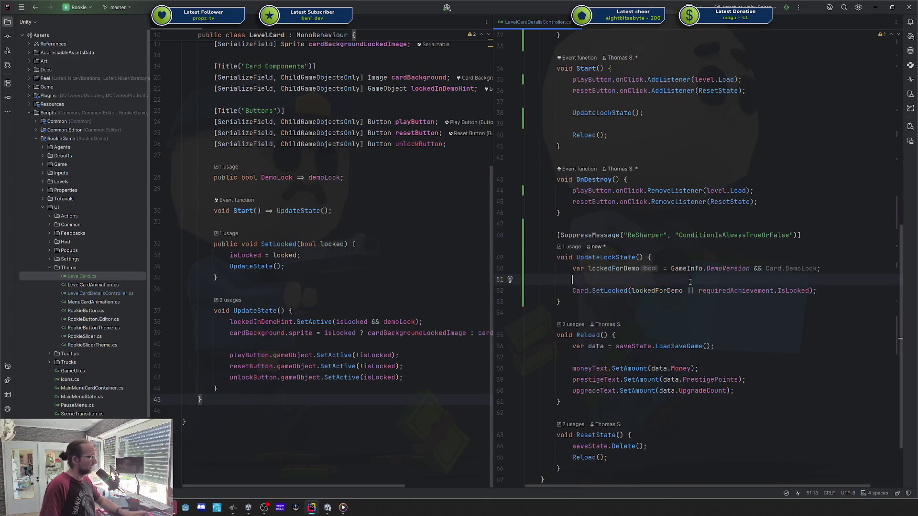
key(alt+Tab)
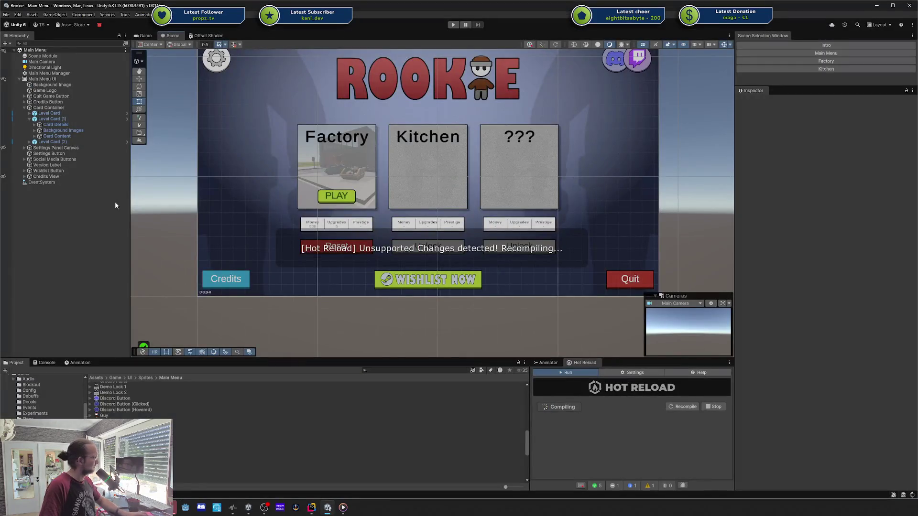
- Let Unity recompile the lock-condition change while checking requiredAchievement on line 52 in Rider
click(315, 509)
click(698, 290)
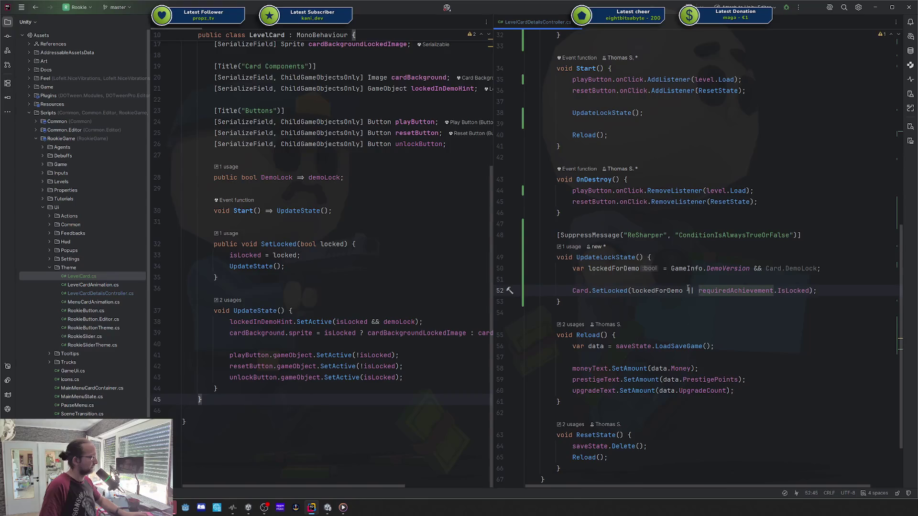
key(alt+Tab)
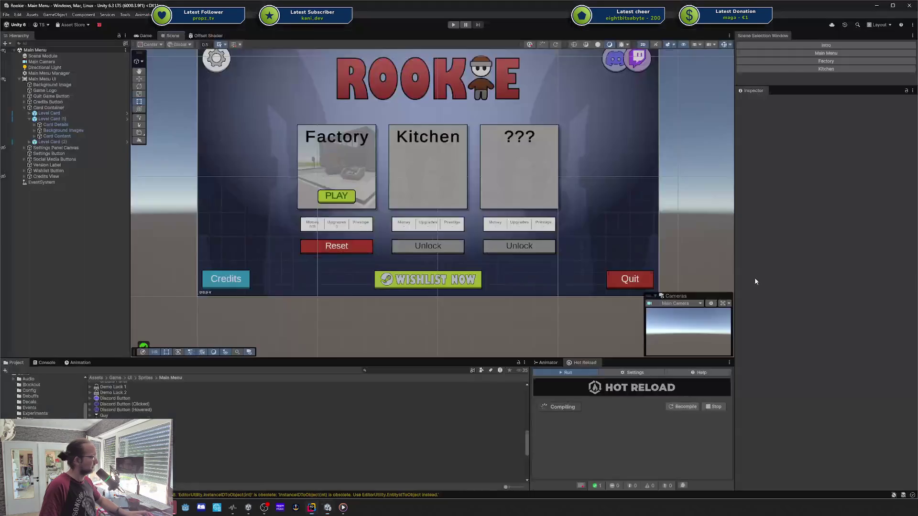
key(alt+Tab)
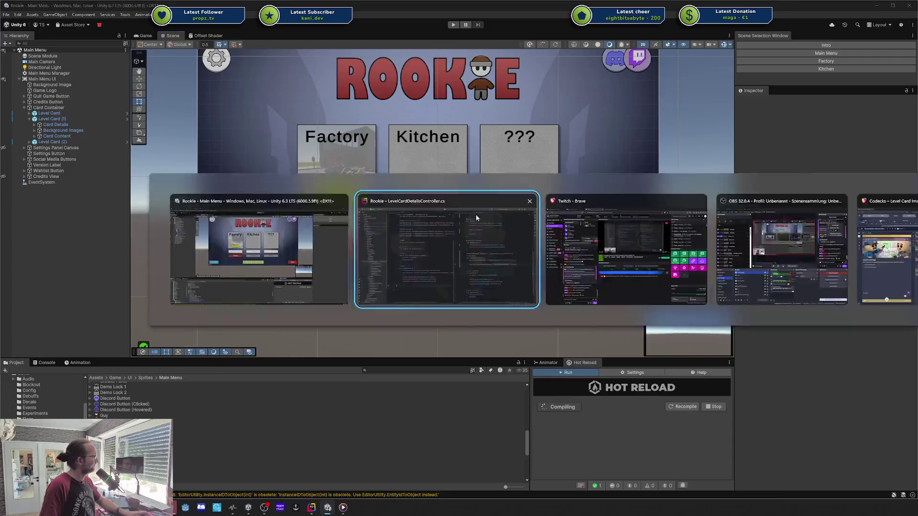
- Start a helper achievement variable on line 51, then discard it
click(728, 278)
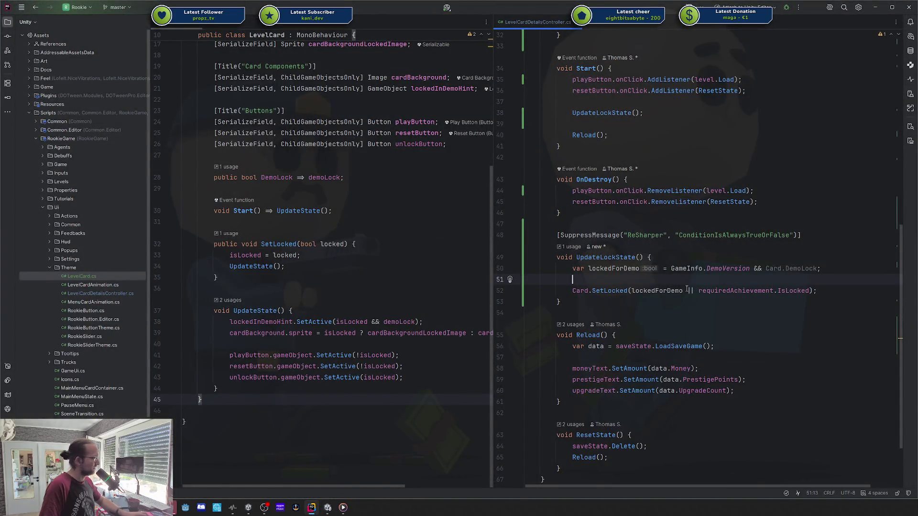
key(Return)
key(Up)
text(var has)
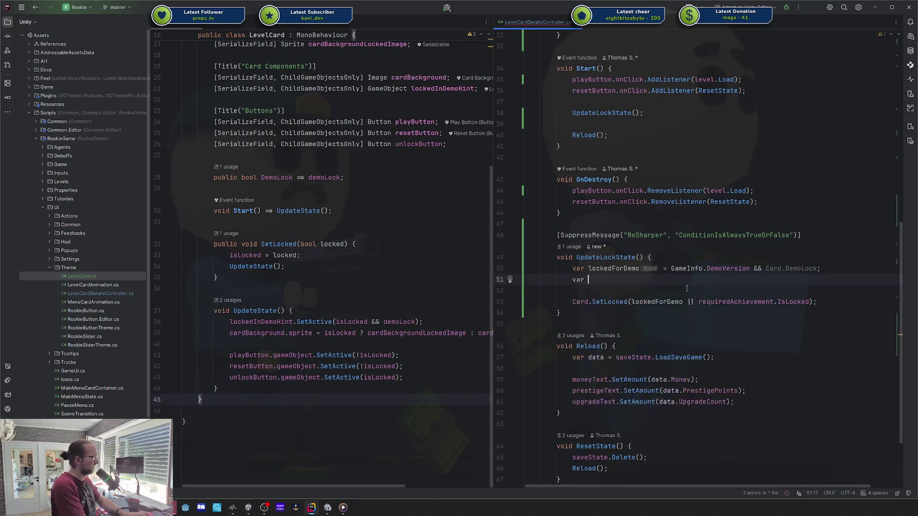
key(BackSpace)
key(BackSpace)
key(BackSpace)
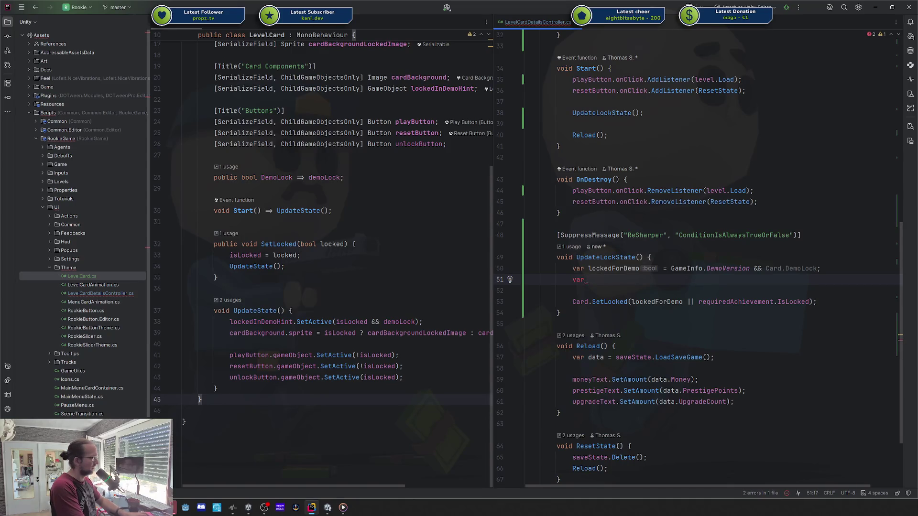
text(acheivemen)
key(ctrl+BackSpace)
key(ctrl+BackSpace)
key(ctrl+y)
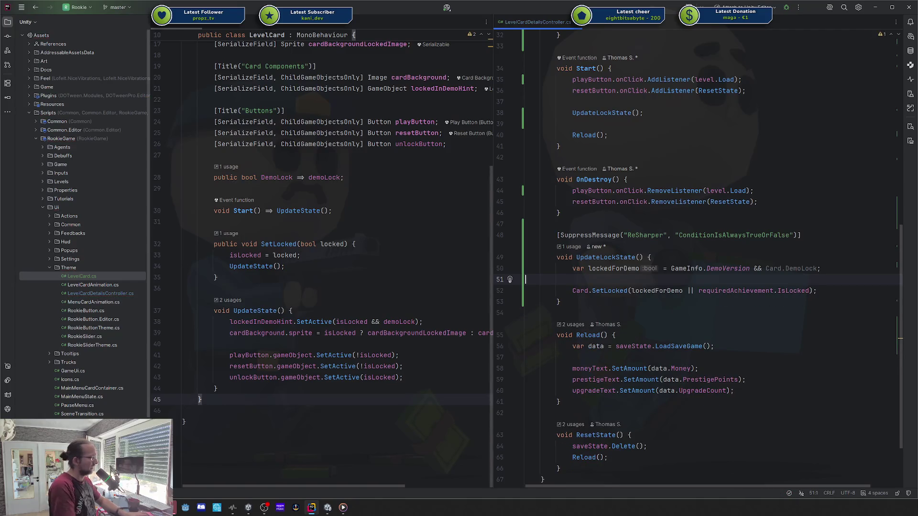
- Insert requiredAchievement == null || into the lock condition, then remove it with a quick-fix
click(696, 290)
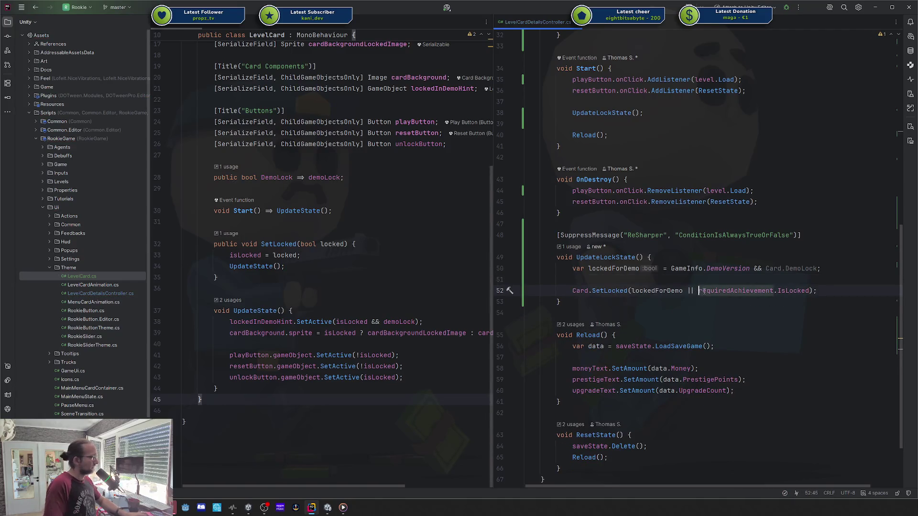
text(req)
key(Return)
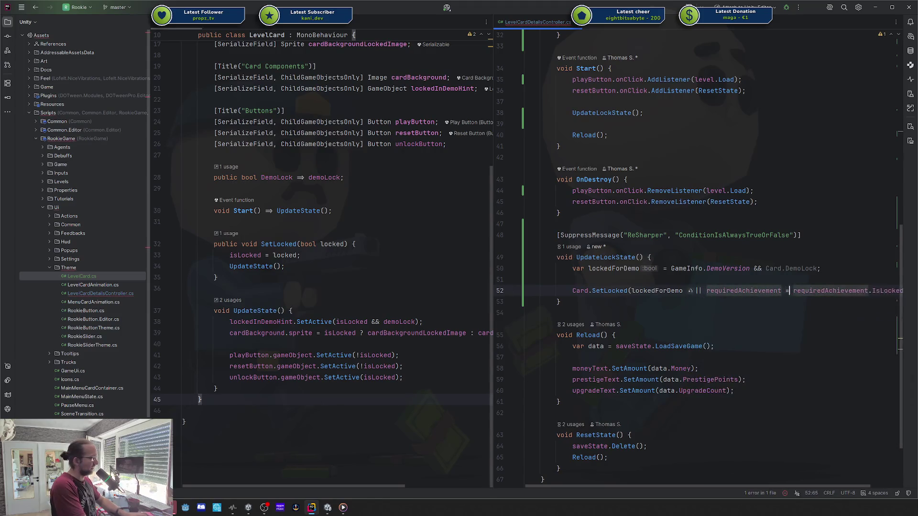
text(== null ||)
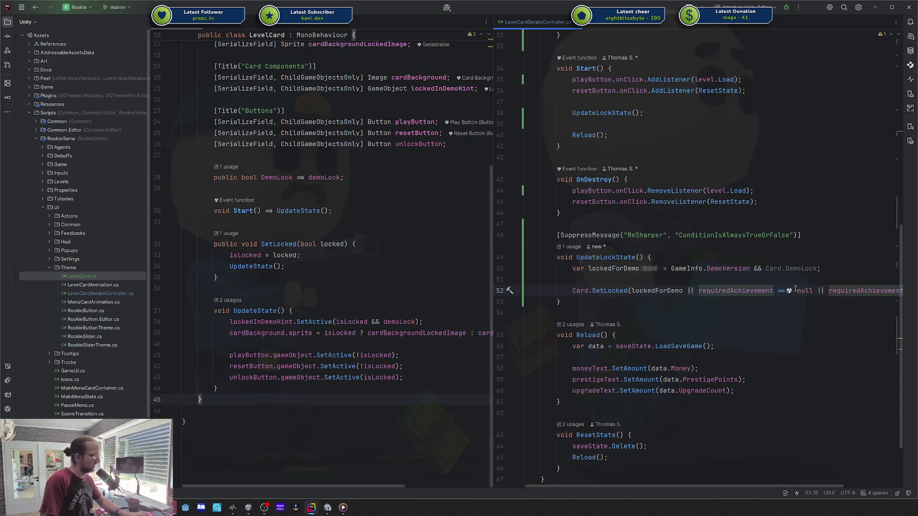
drag(812, 291, 778, 290)
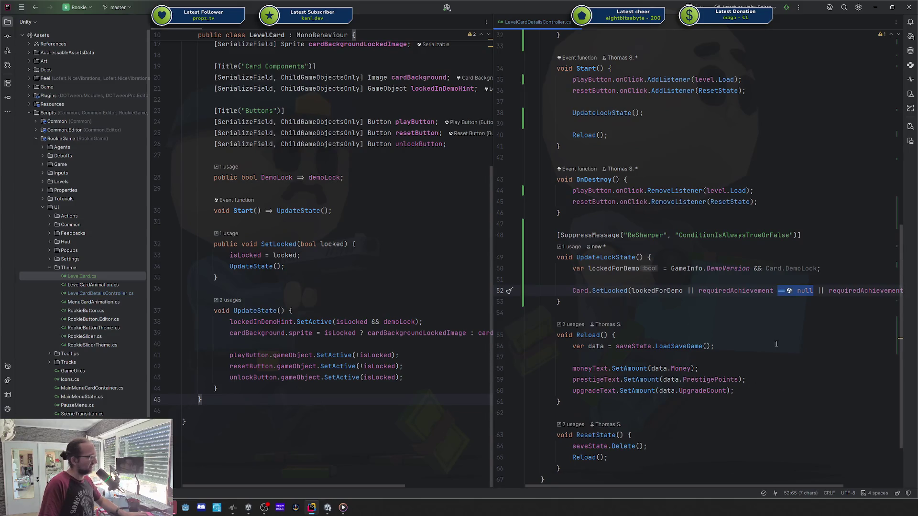
key(alt+Return)
key(Return)
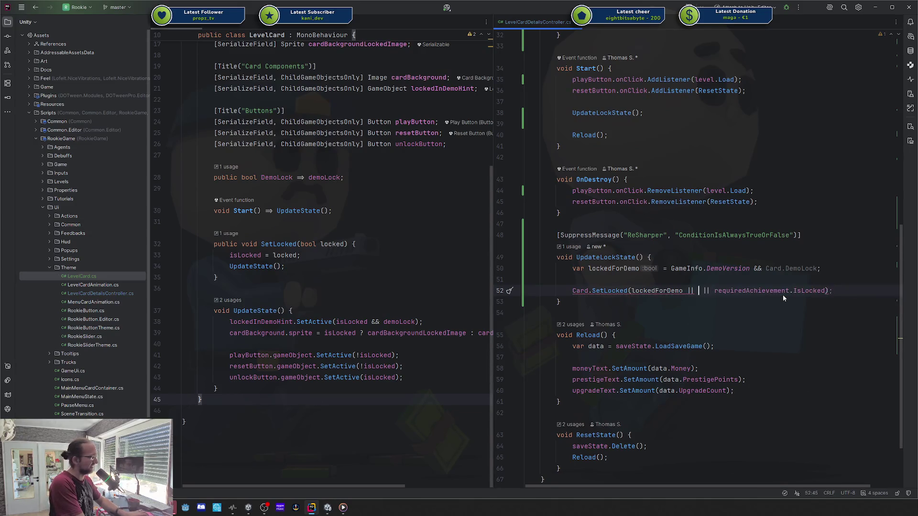
- Try ?. and ?? true variants, then restore the == null check and return to Unity
click(779, 291)
text(?)
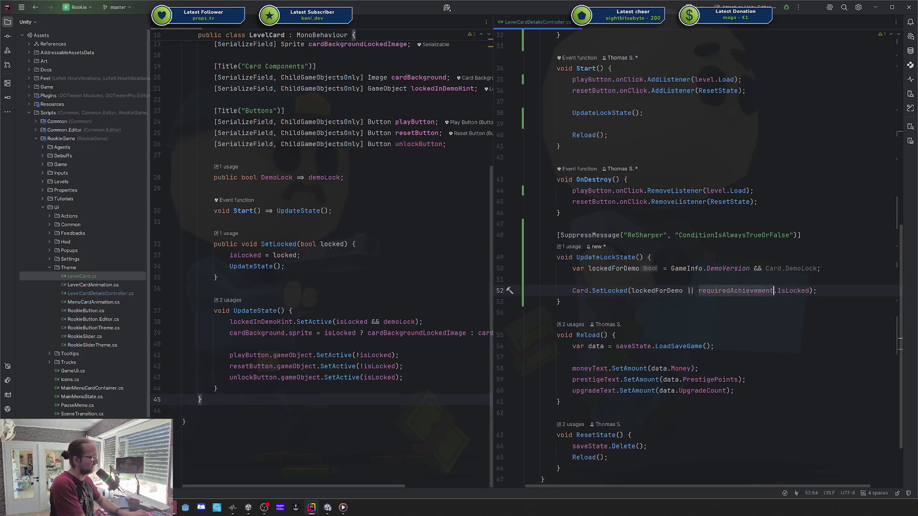
key(BackSpace)
key(BackSpace)
text(==)
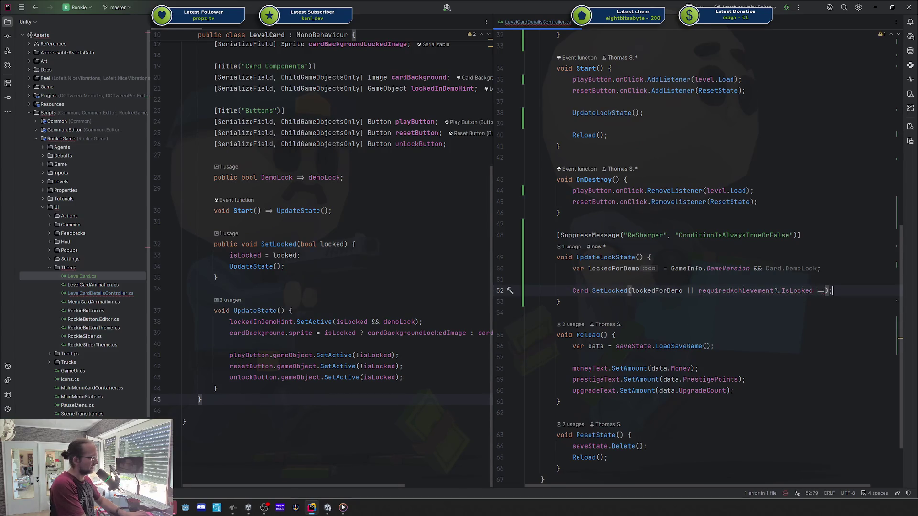
key(ctrl+z)
key(ctrl+z)
text(?? true)
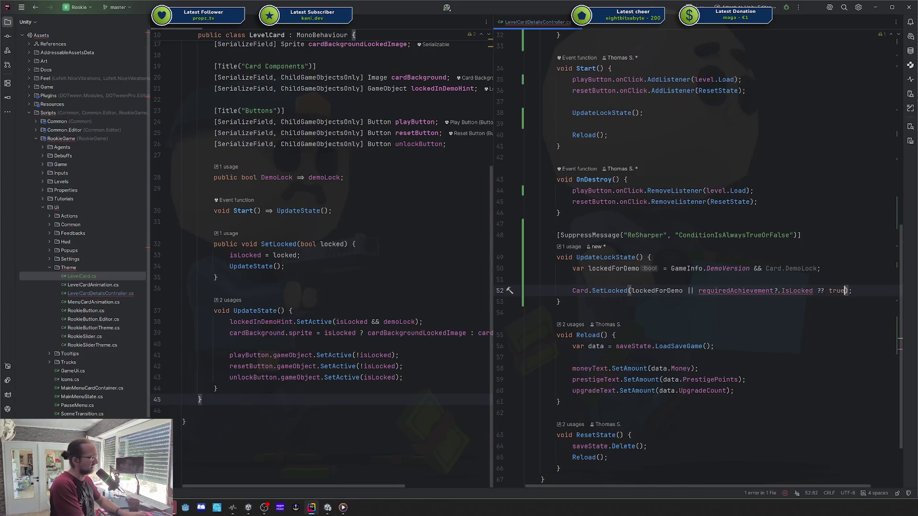
key(BackSpace)
key(BackSpace)
key(BackSpace)
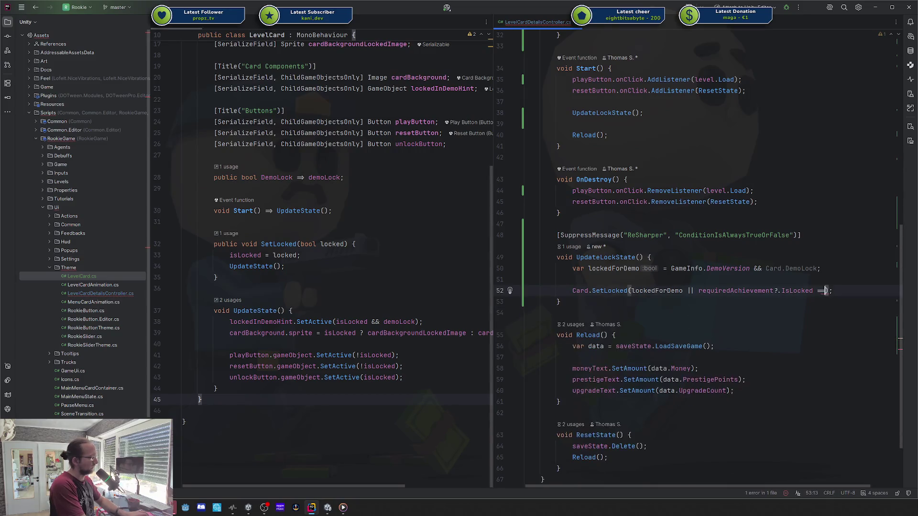
key(alt+Return)
key(Return)
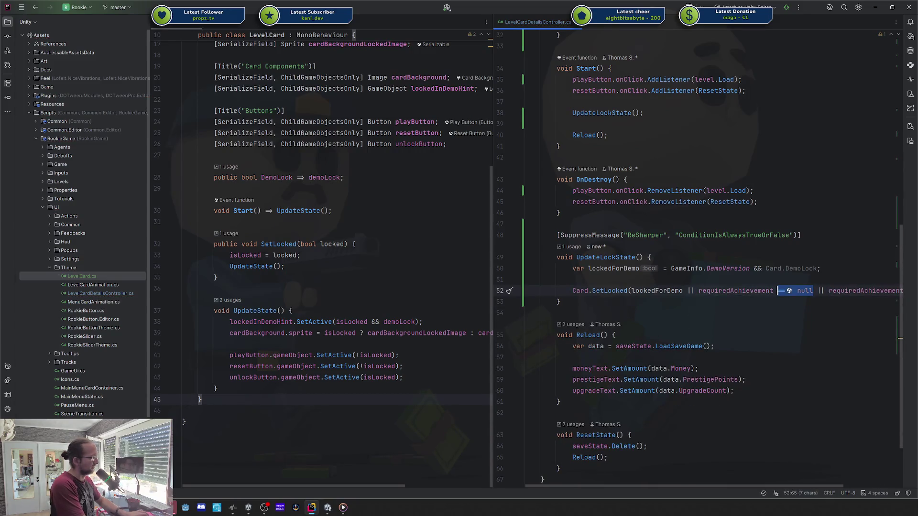
click(784, 278)
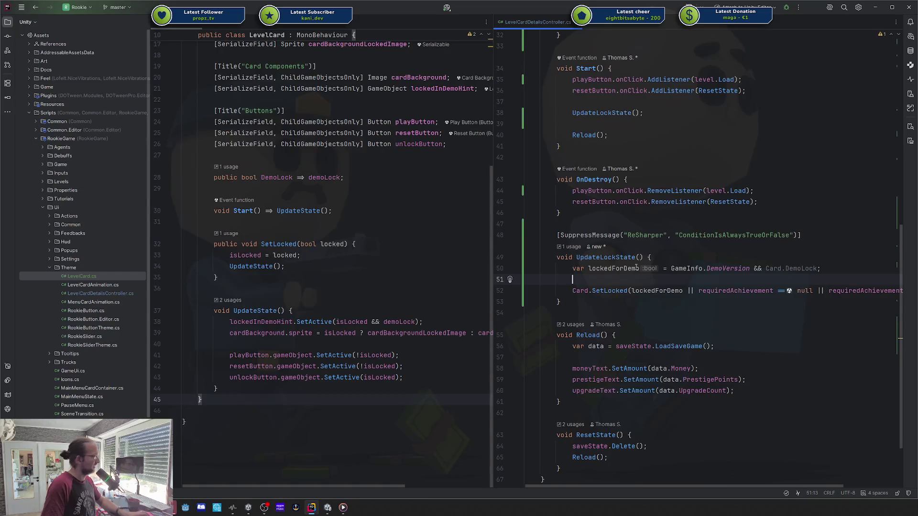
click(327, 508)
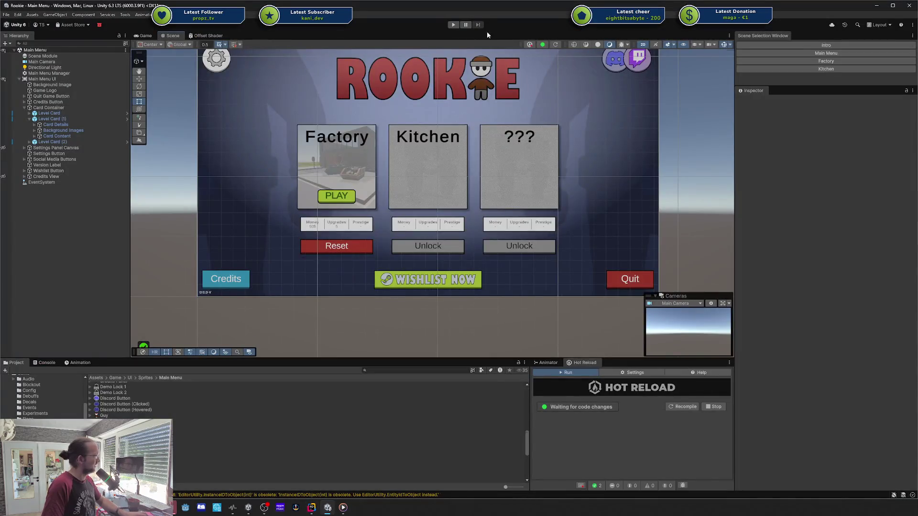
- Play-test the main menu to confirm Kitchen and ??? show padlocked as 'Not part of demo'
click(452, 24)
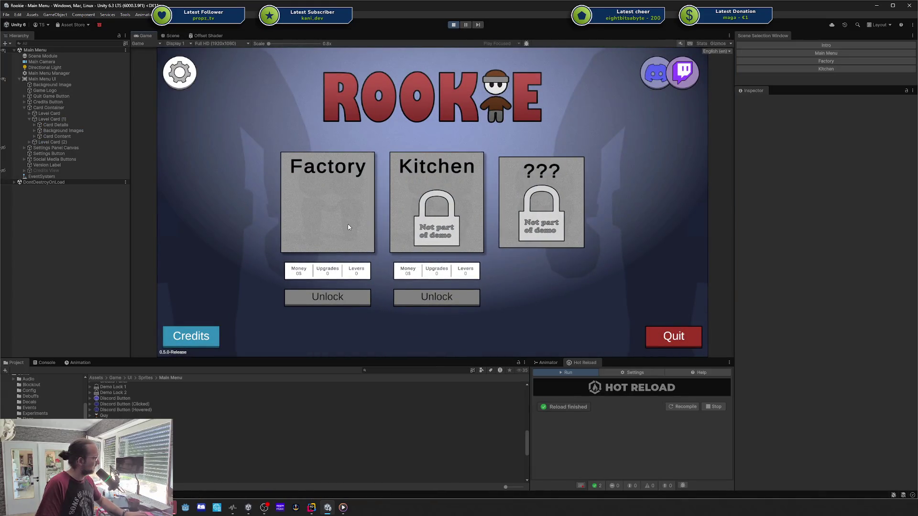
click(454, 25)
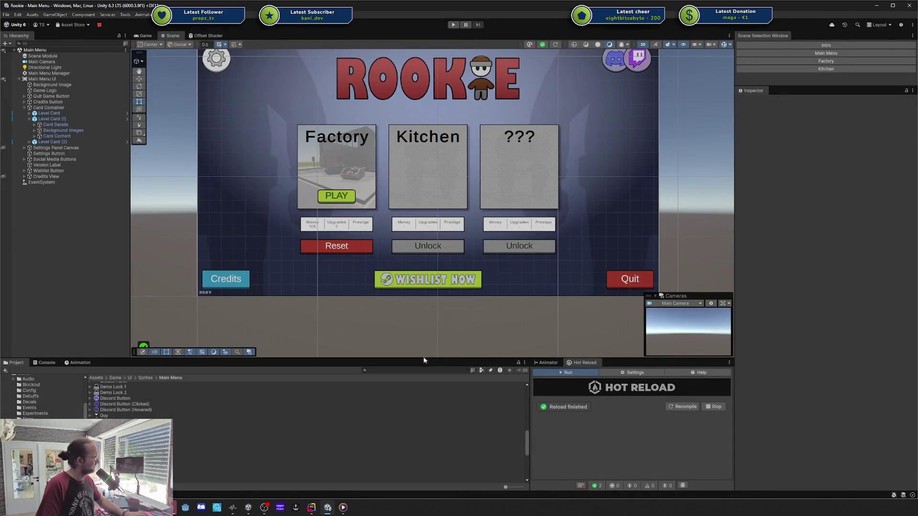
click(311, 508)
- Find the lock condition on line 52 and delete its '== null ||' comparison
scroll(382, 133, up, 5)
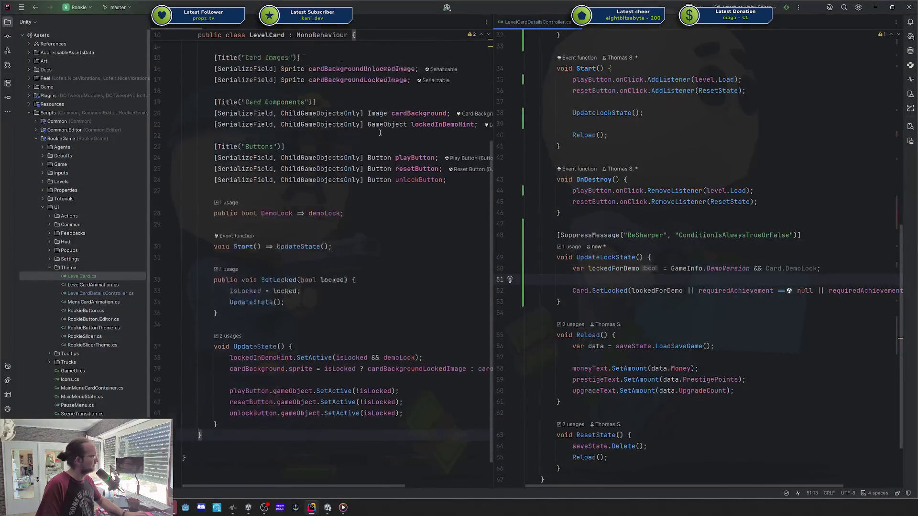
scroll(382, 133, down, 4)
scroll(673, 211, up, 10)
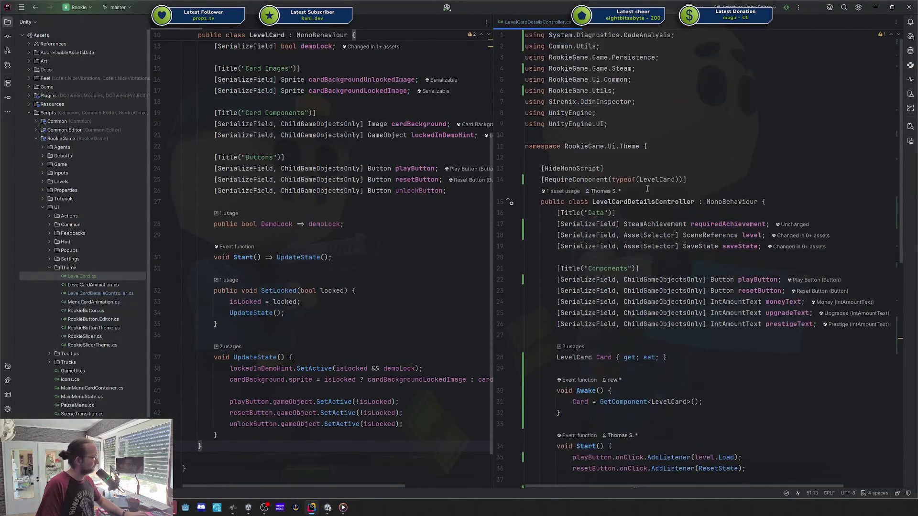
click(673, 211)
click(776, 199)
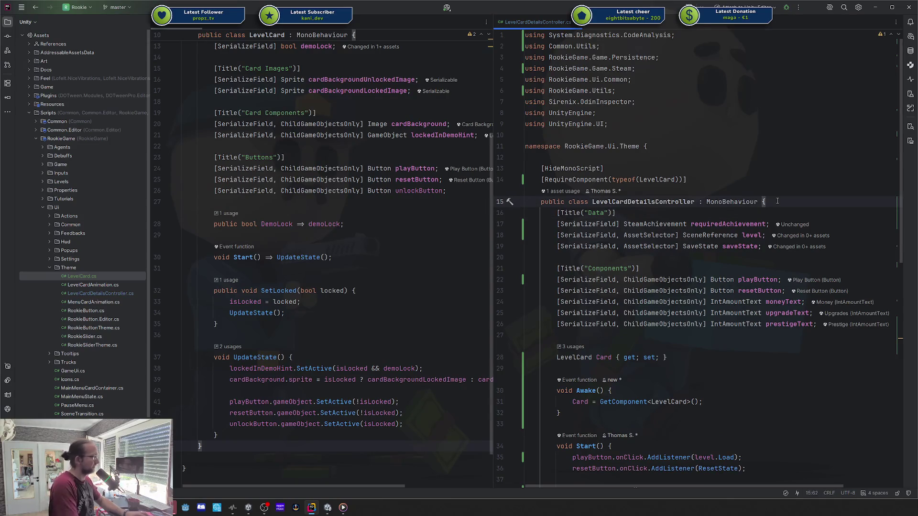
scroll(776, 200, down, 5)
scroll(775, 205, down, 5)
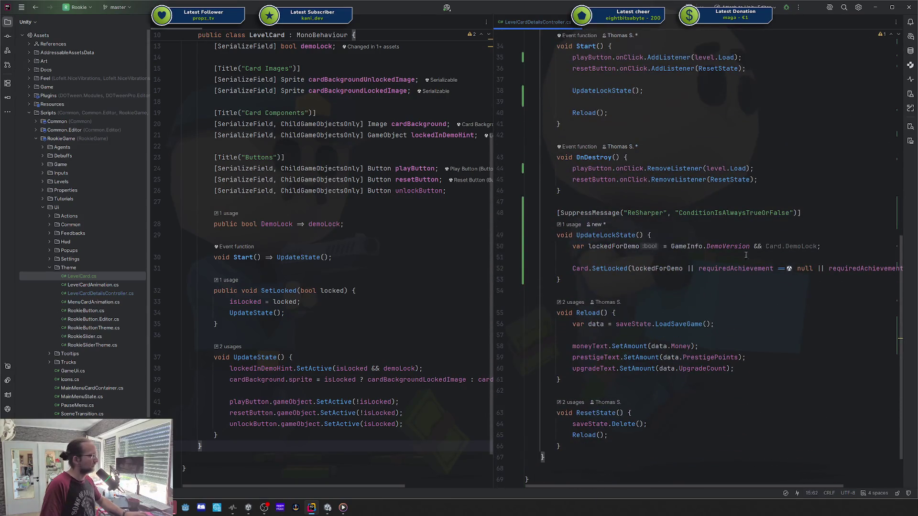
double_click(727, 270)
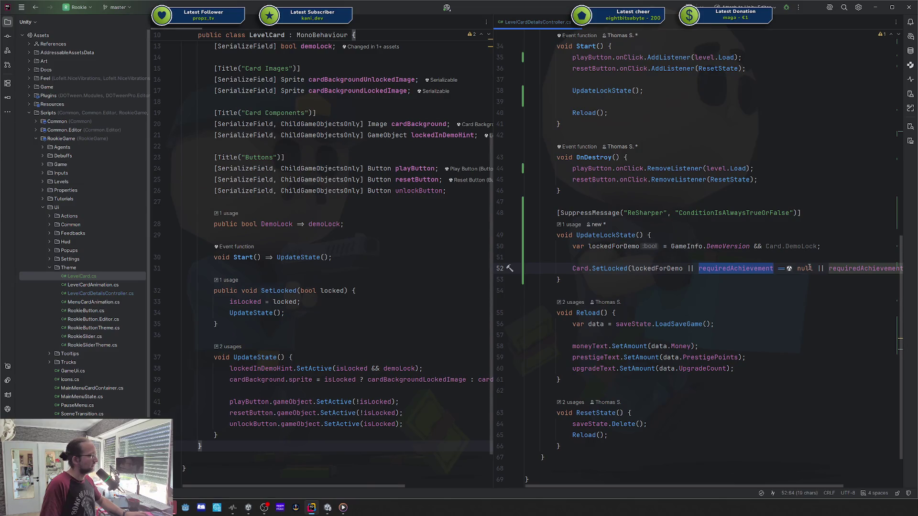
drag(776, 269, 825, 269)
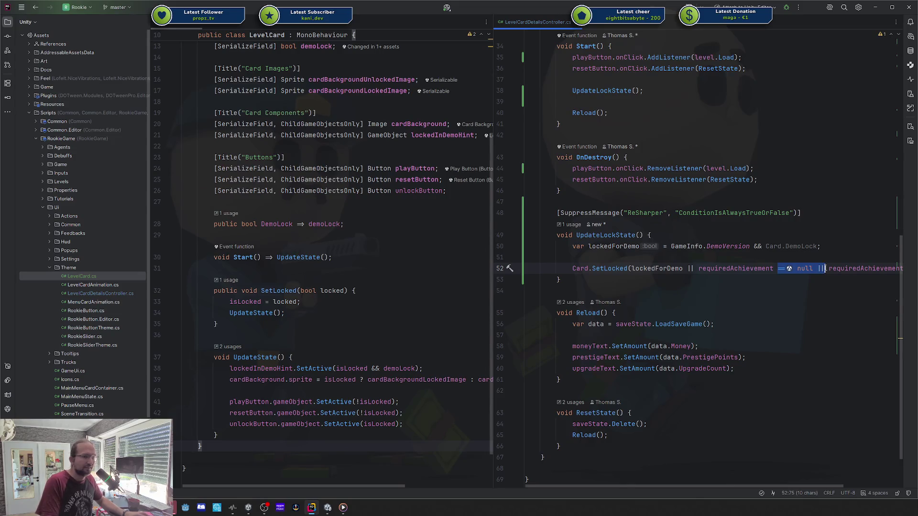
key(BackSpace)
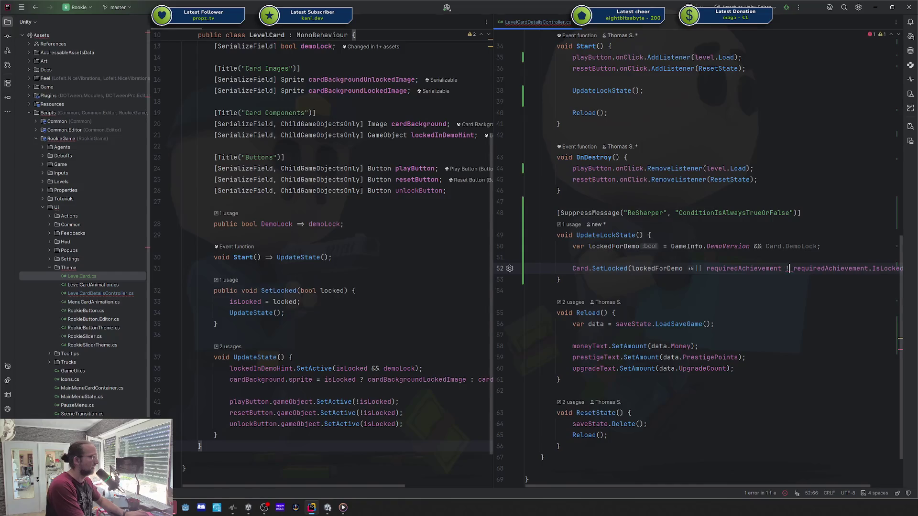
- Rewrite the condition as 'requiredAchievement != null && requiredAchievement.IsLocked'
text(!= null &&)
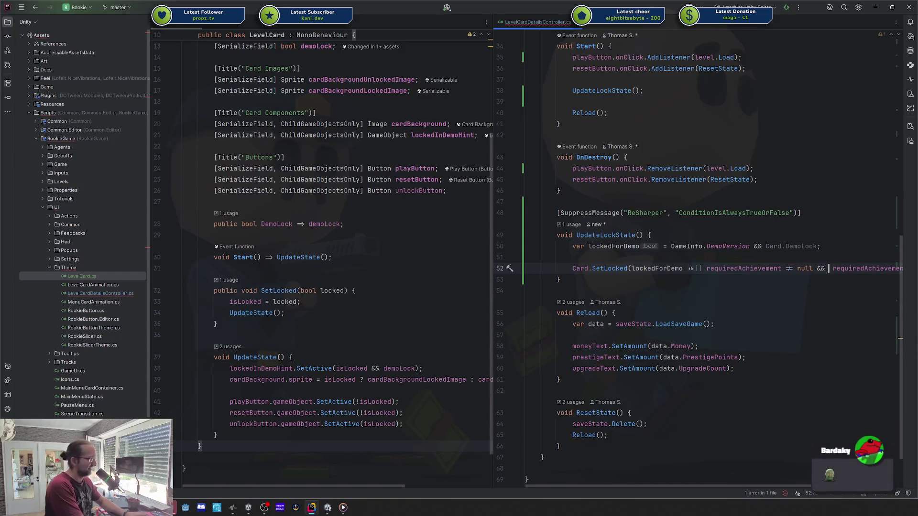
key(Delete)
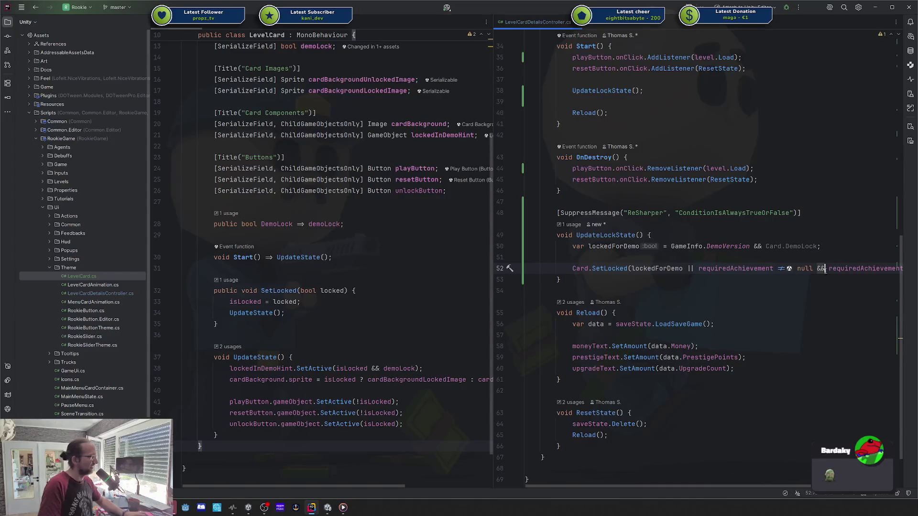
click(847, 270)
scroll(847, 271, right, 3)
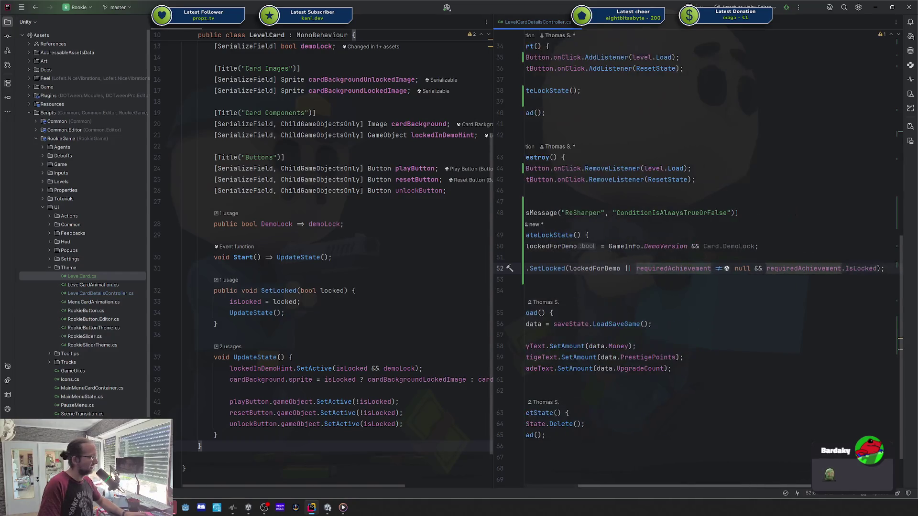
click(676, 268)
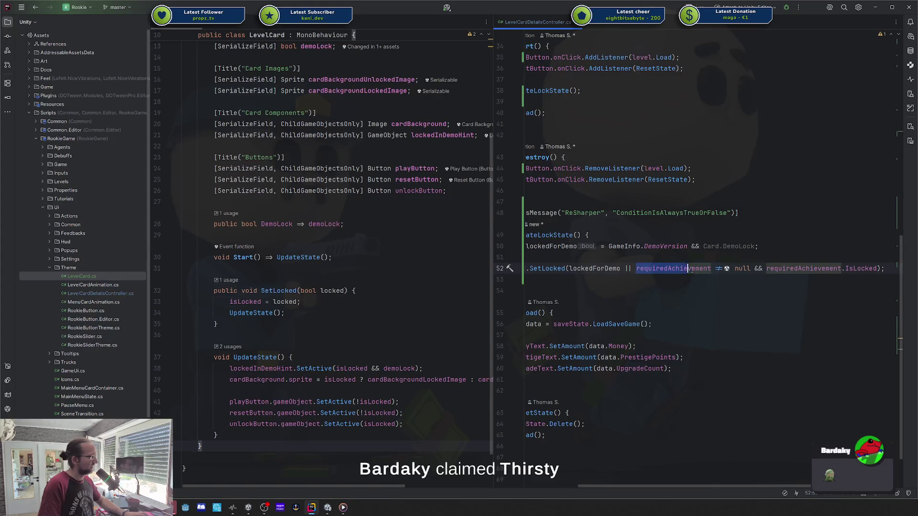
key(ctrl+Right)
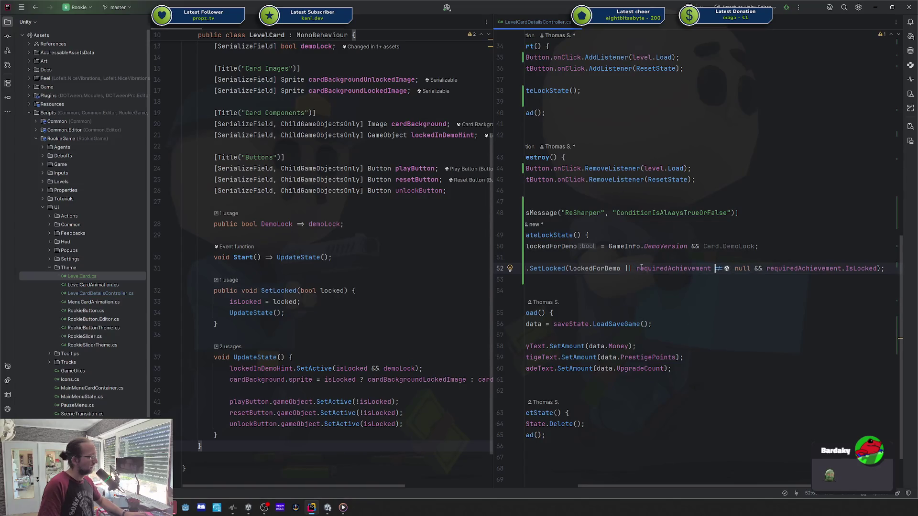
drag(633, 269, 751, 266)
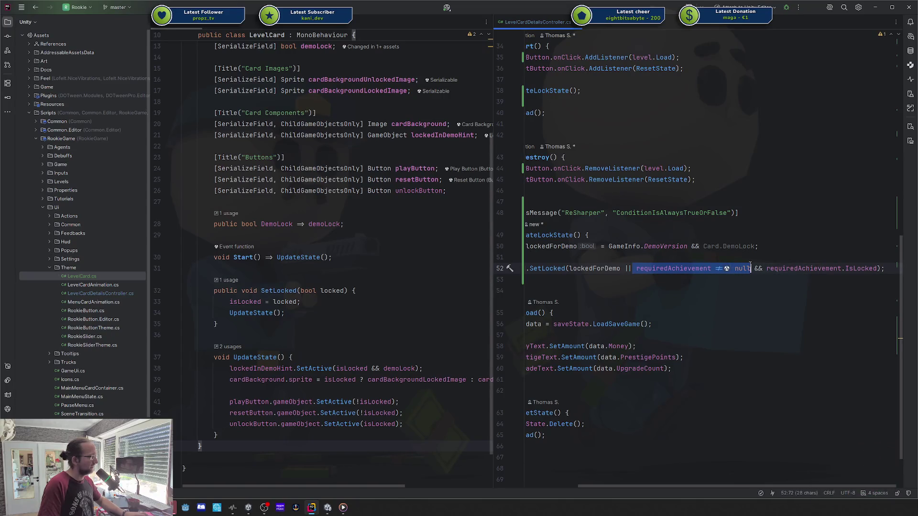
click(849, 269)
double_click(671, 268)
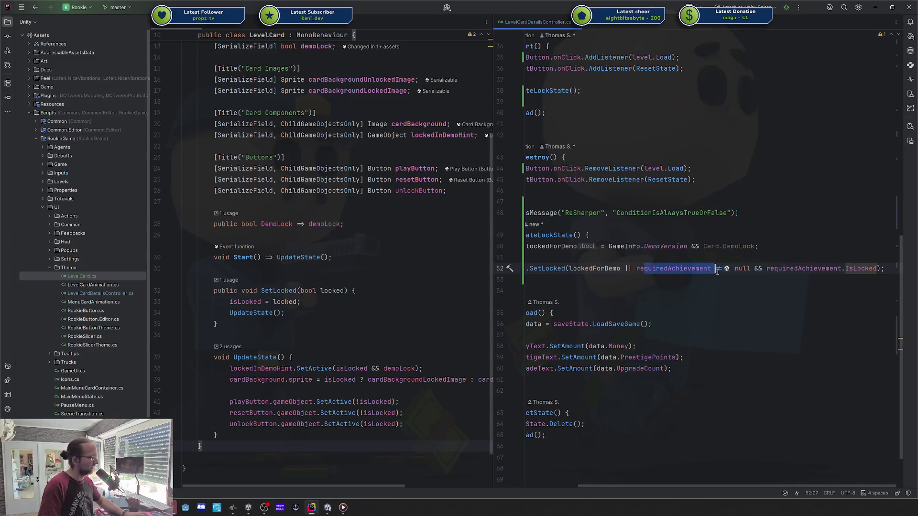
click(716, 269)
click(333, 508)
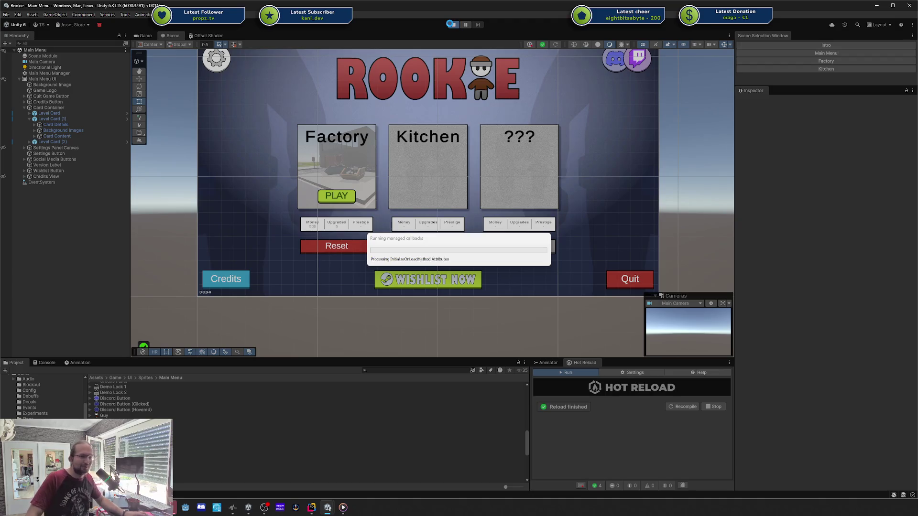
click(450, 25)
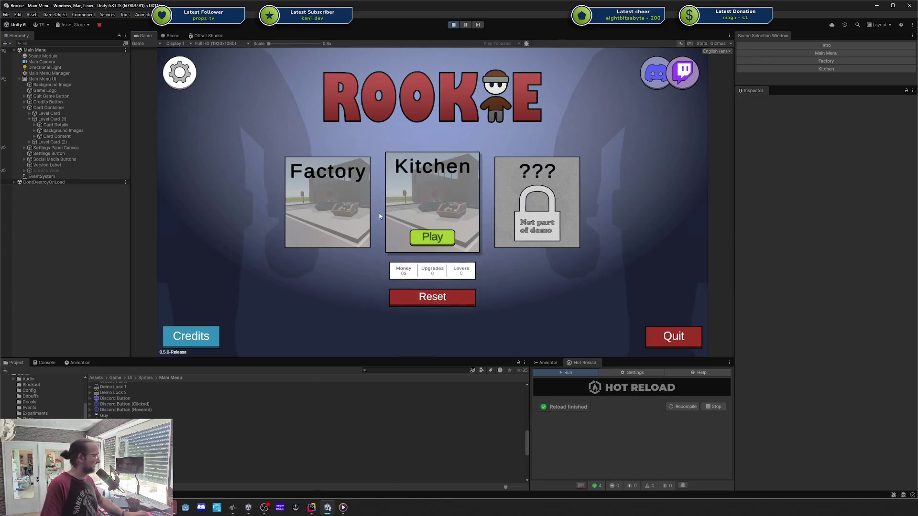
mouse_move(338, 212)
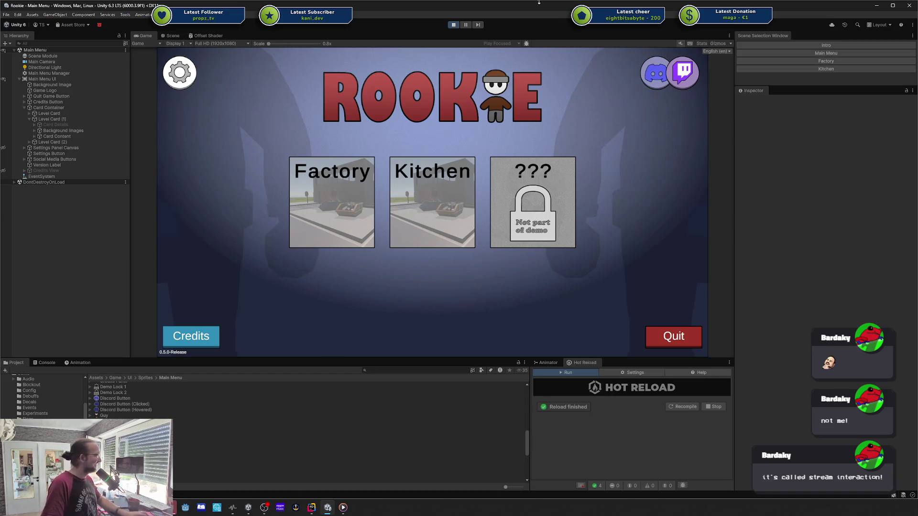
click(449, 22)
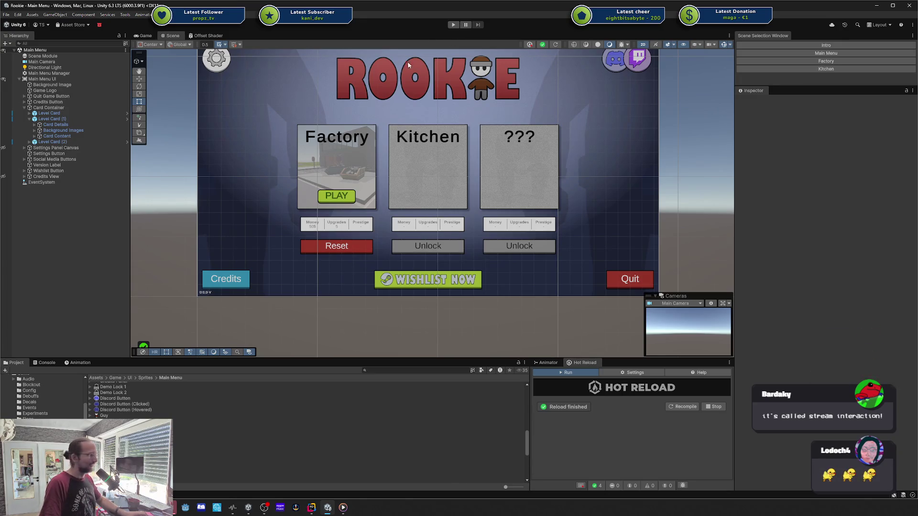
- Set the Kitchen card's Level Card Animation Y Position Shown to 0
click(55, 120)
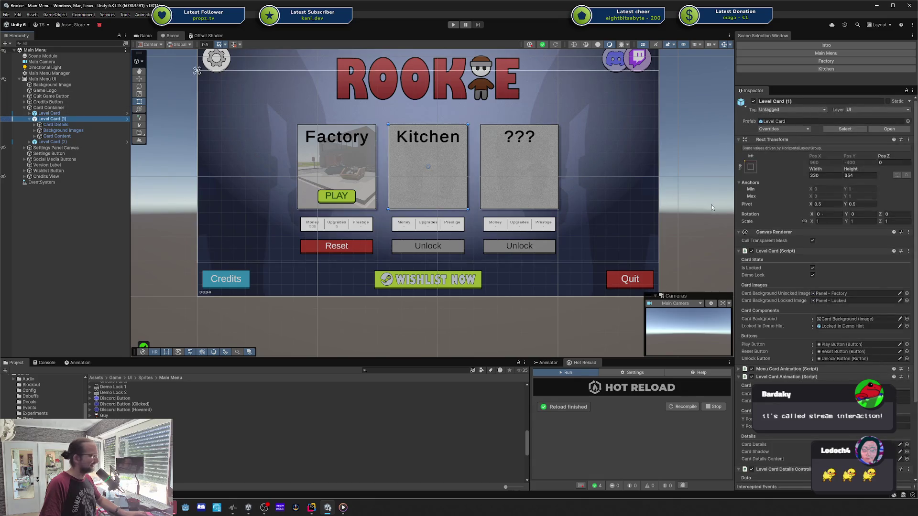
scroll(835, 218, down, 3)
text(0)
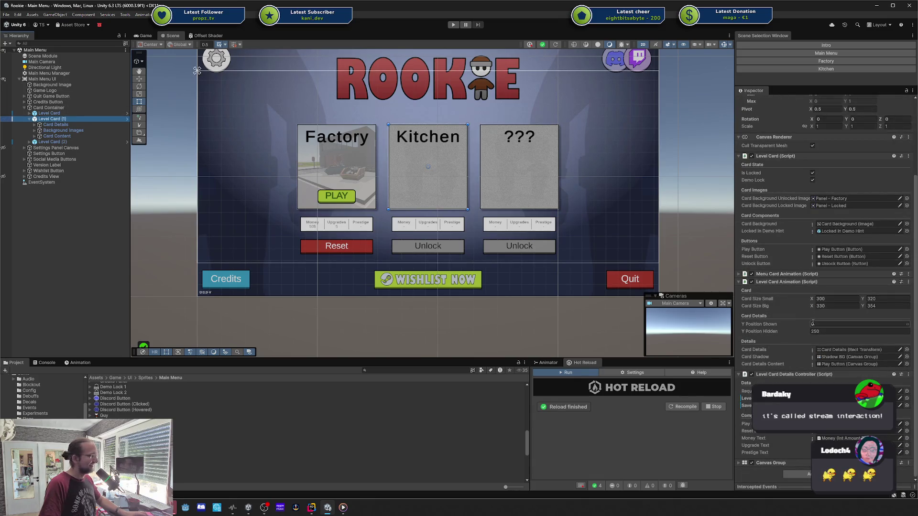
key(Return)
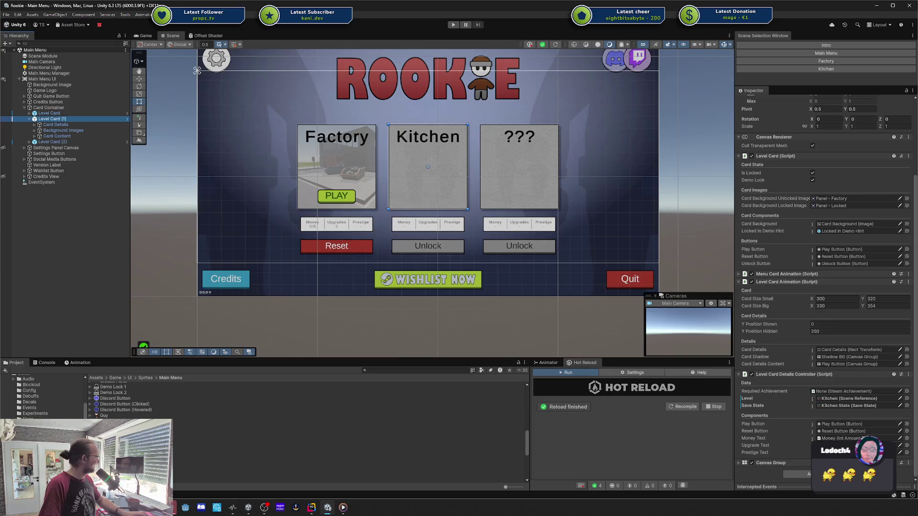
- Open the Game/Steam folder in the project assets
click(15, 372)
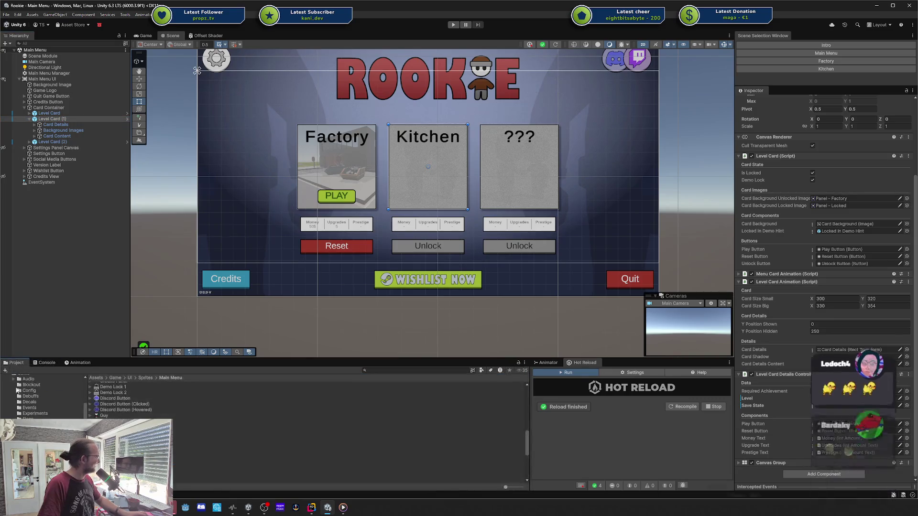
scroll(44, 414, down, 3)
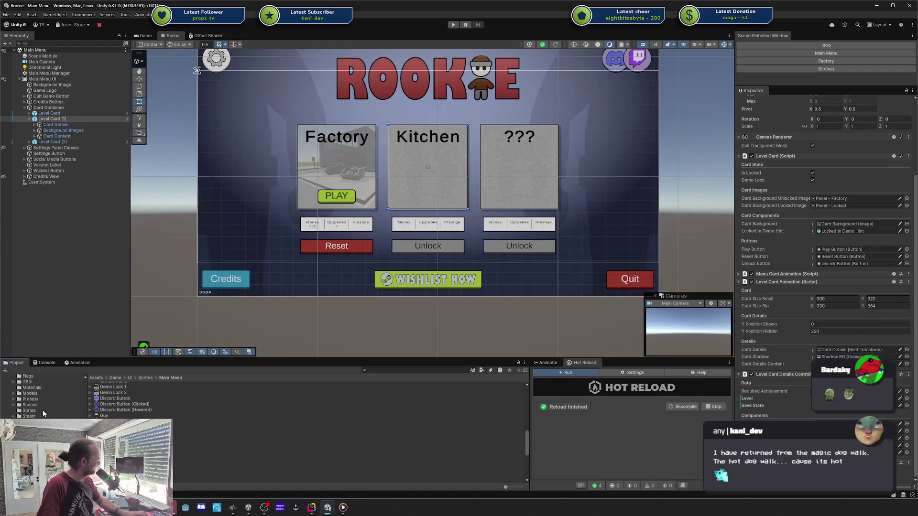
scroll(44, 414, down, 2)
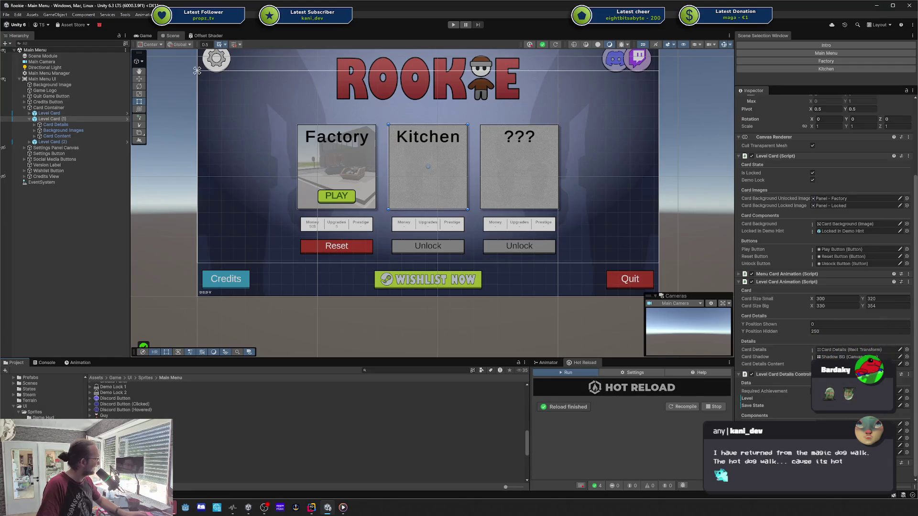
click(29, 395)
scroll(43, 397, up, 5)
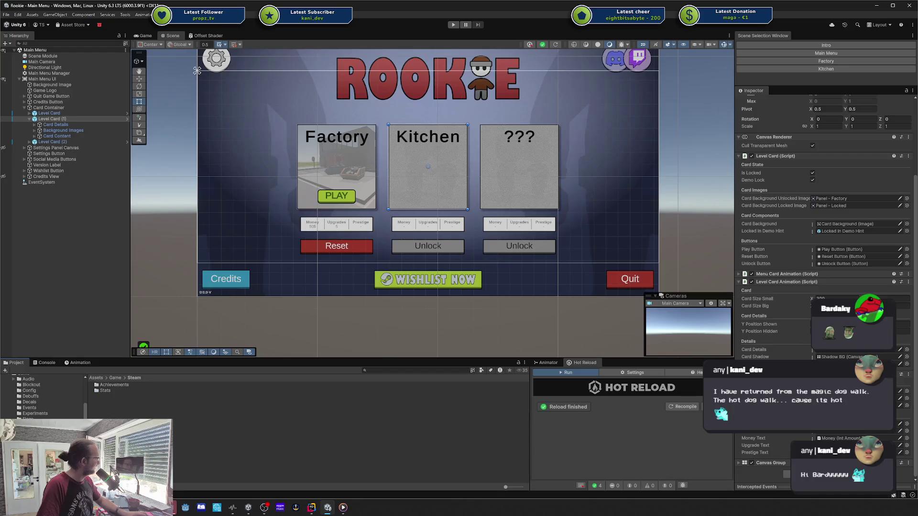
- Assign the Fully Automate Factory achievement as Level Card (1)'s Required Achievement
double_click(115, 385)
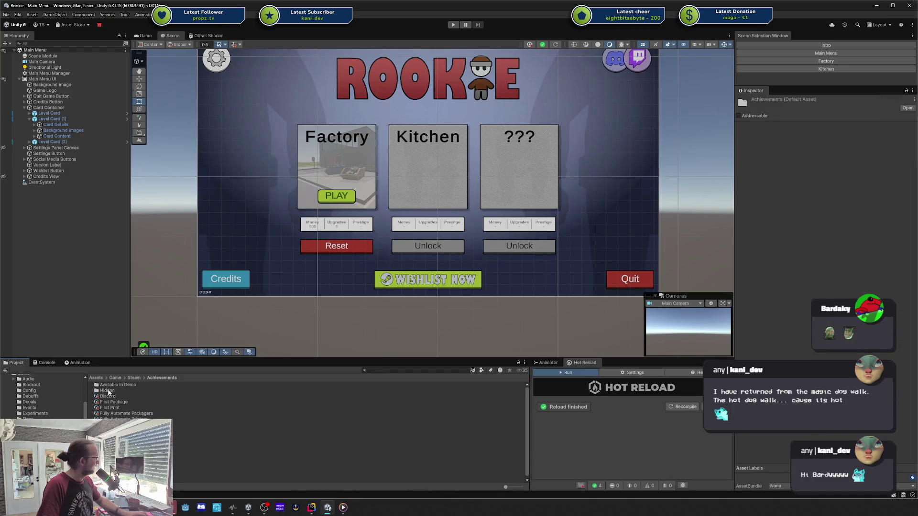
scroll(137, 397, down, 1)
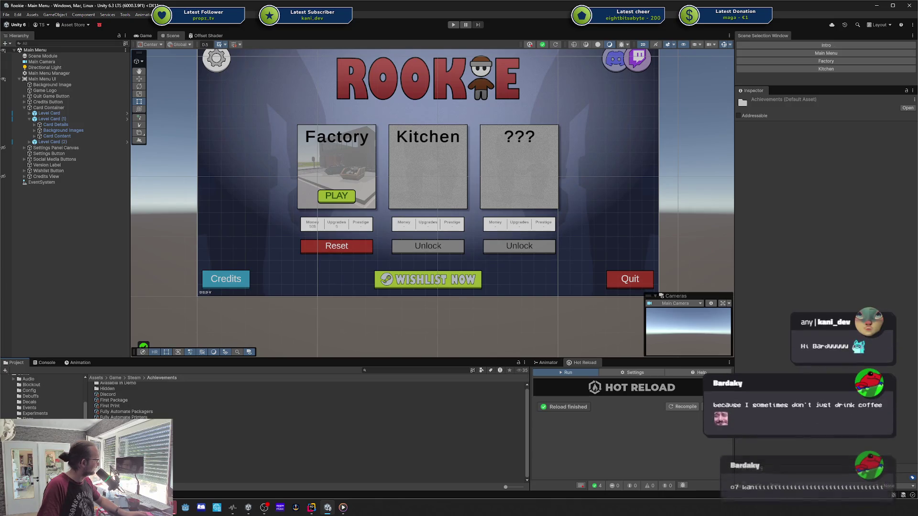
double_click(133, 385)
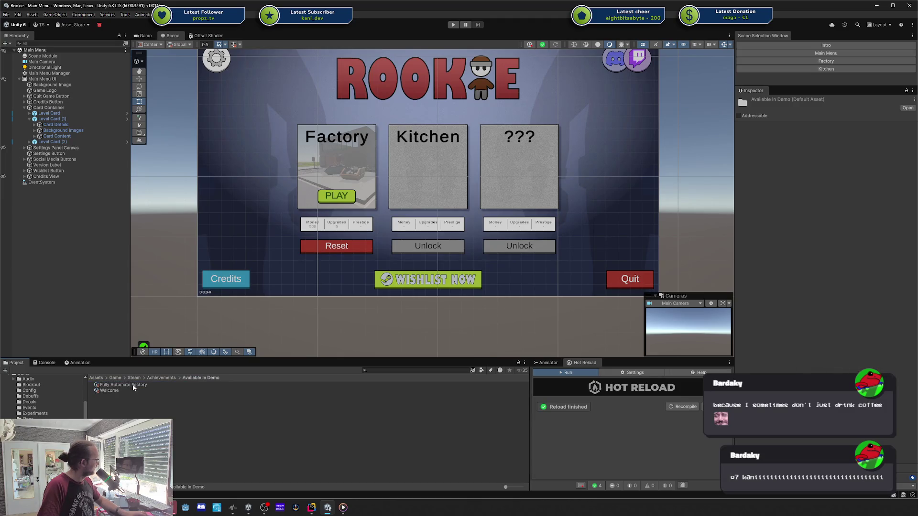
click(127, 385)
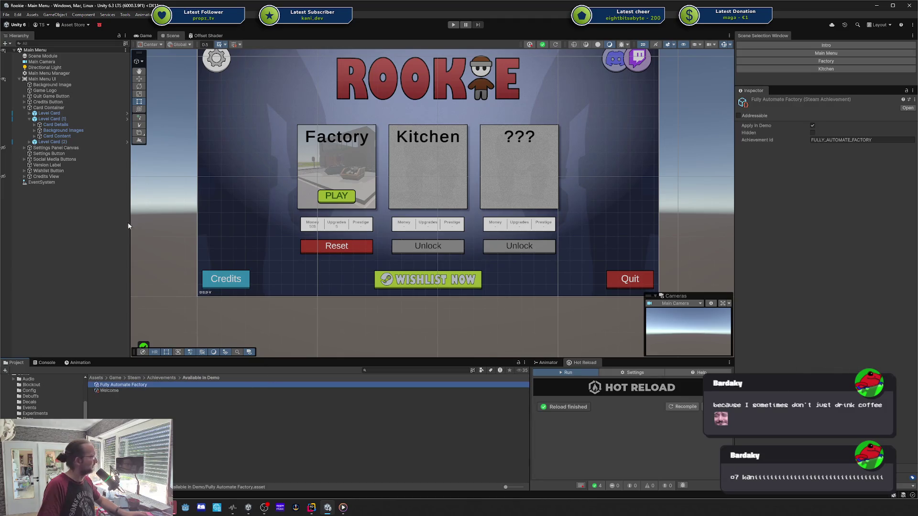
click(68, 118)
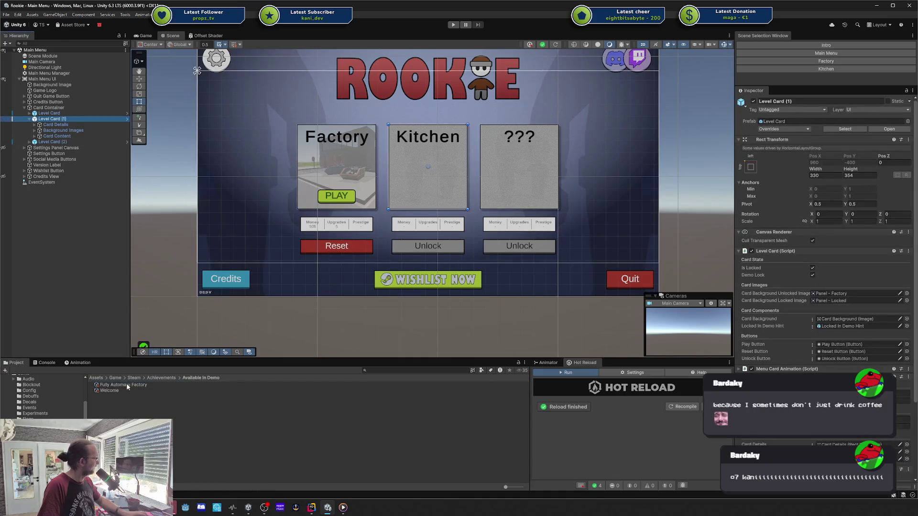
scroll(852, 403, down, 5)
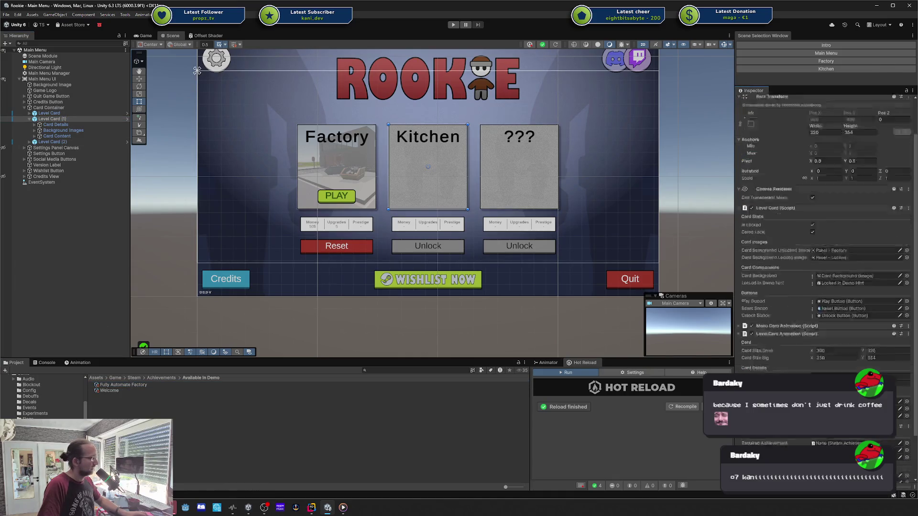
drag(852, 403, 851, 392)
- Open the Fully Automate Factory achievement asset in its own properties window
right_click(146, 385)
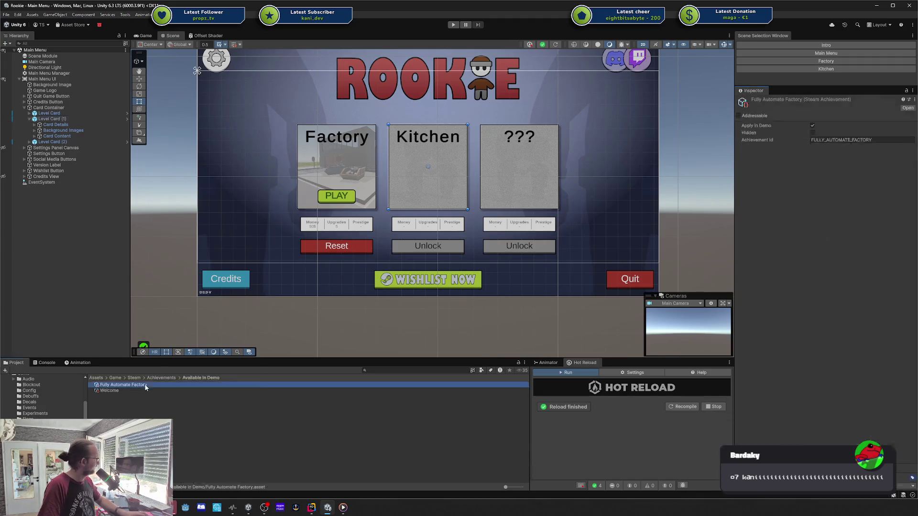
click(185, 378)
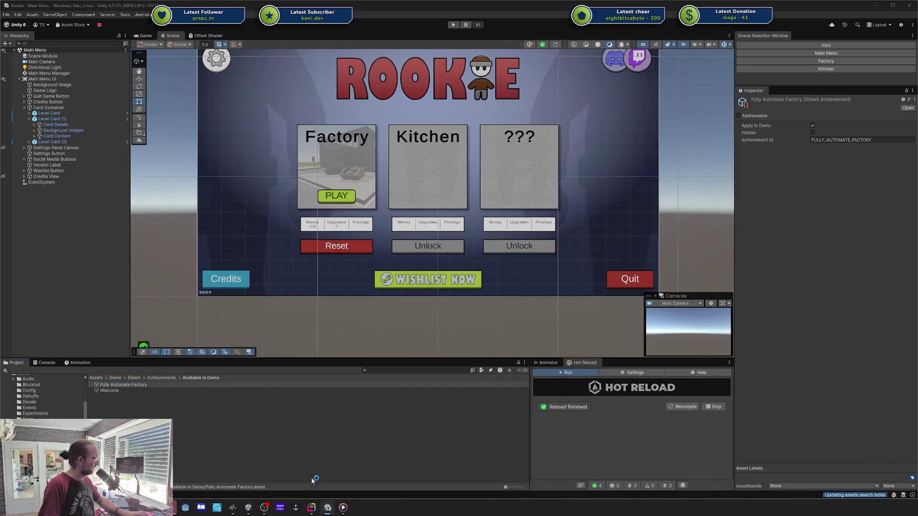
click(311, 507)
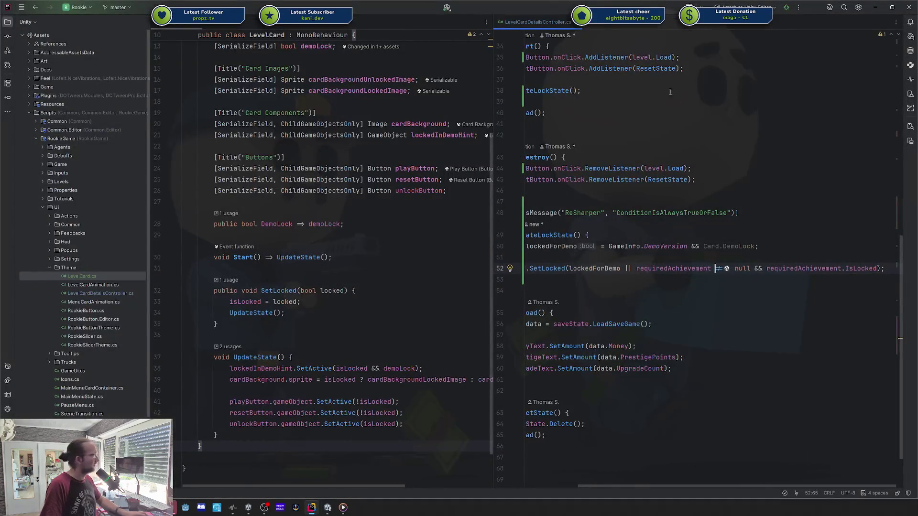
- Add a [Button] attribute on a new line above SteamAchievement's Unlock() method
key(ctrl+shift+b)
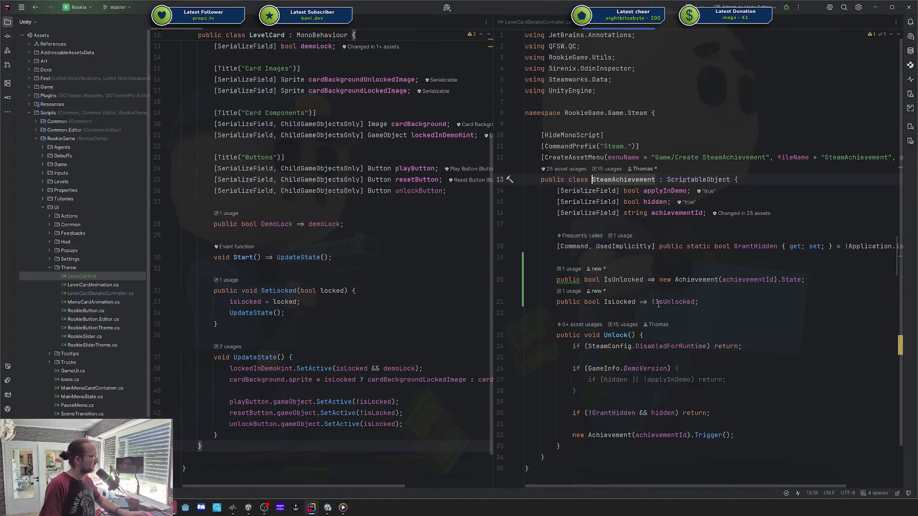
click(657, 313)
key(Return)
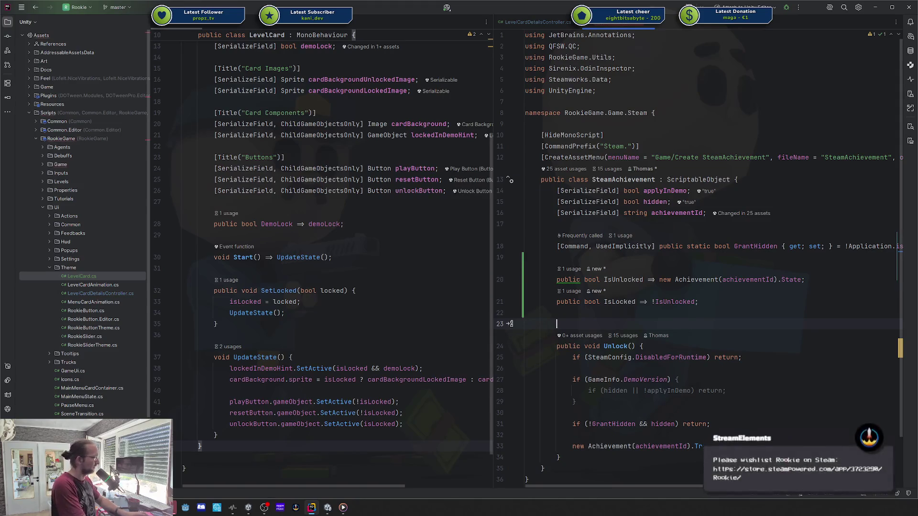
text([Button)
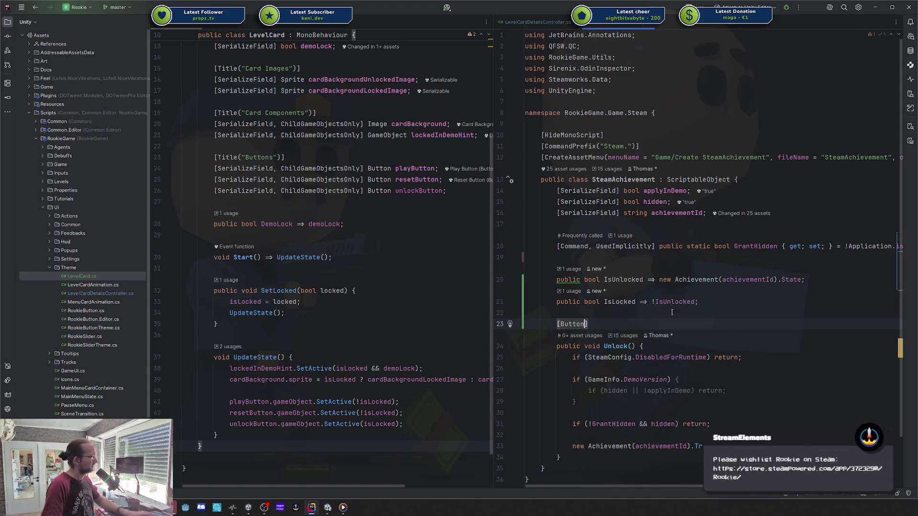
click(327, 507)
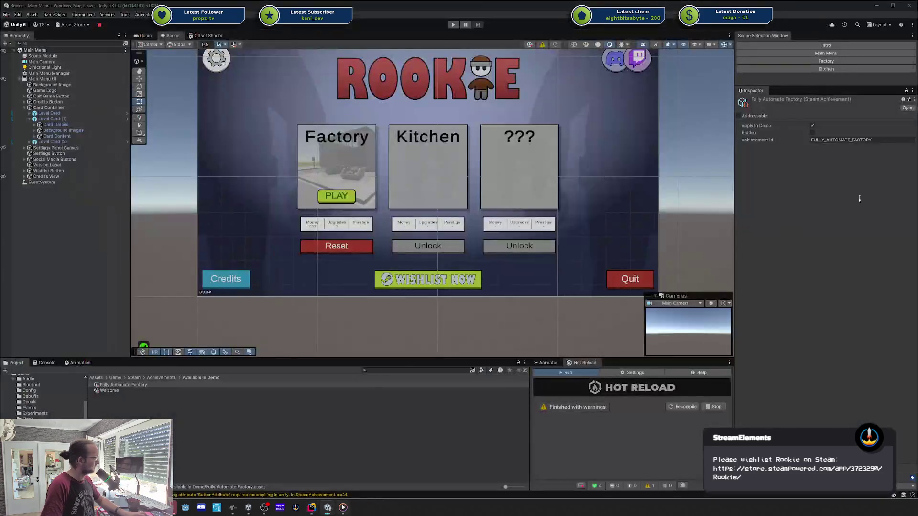
mouse_move(343, 507)
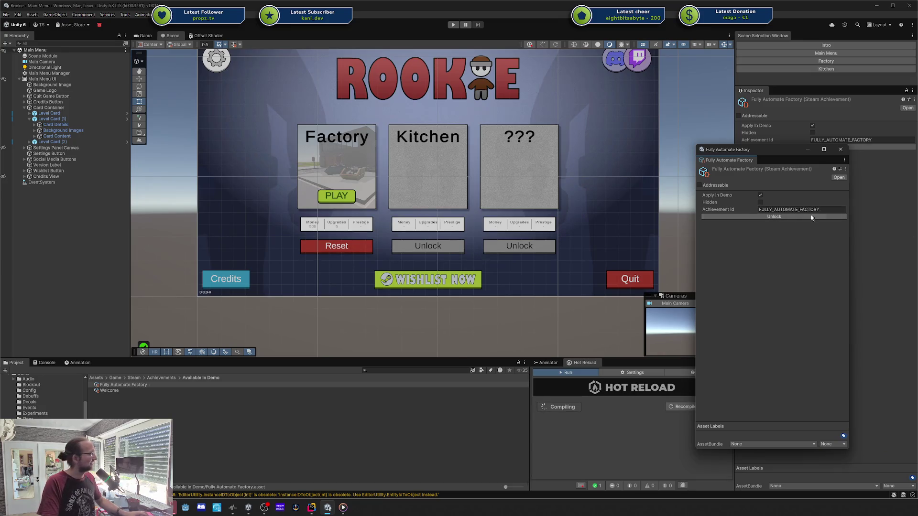
- In Play mode, try unlocking Fully Automate Factory twice, then launch the Factory level
click(454, 25)
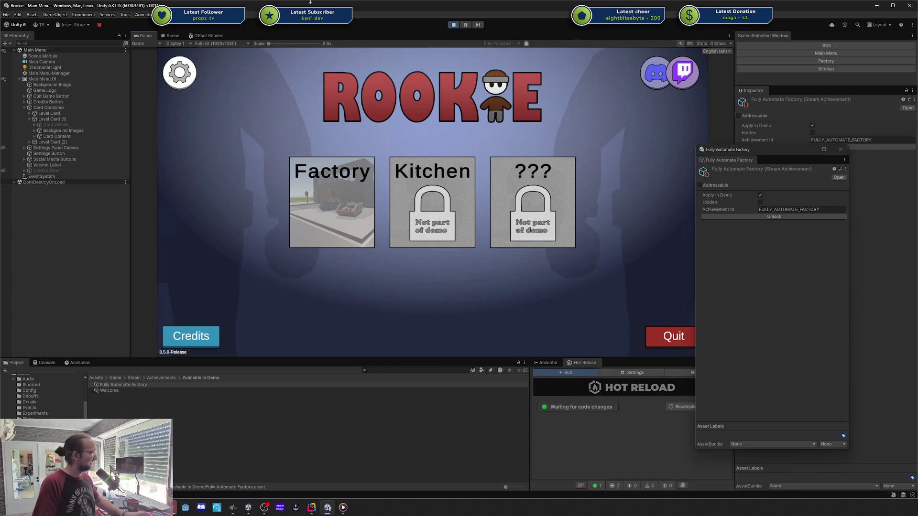
mouse_move(435, 230)
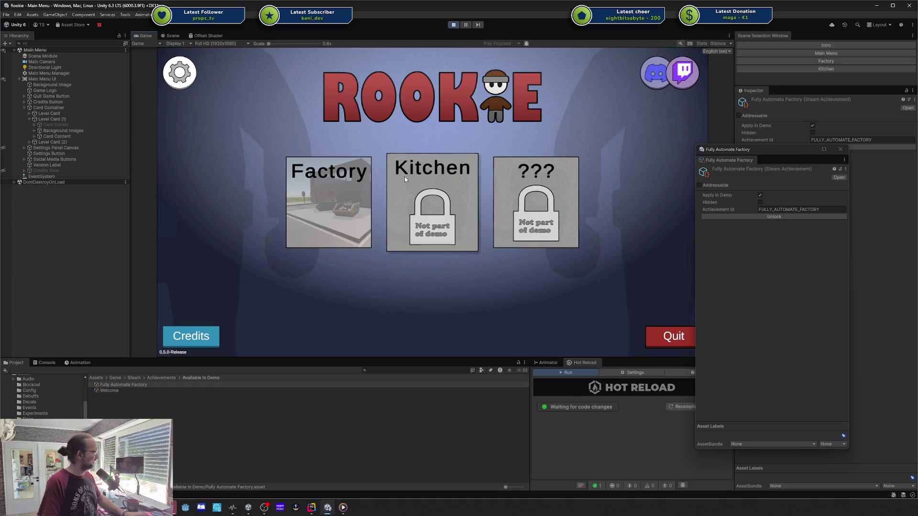
click(761, 218)
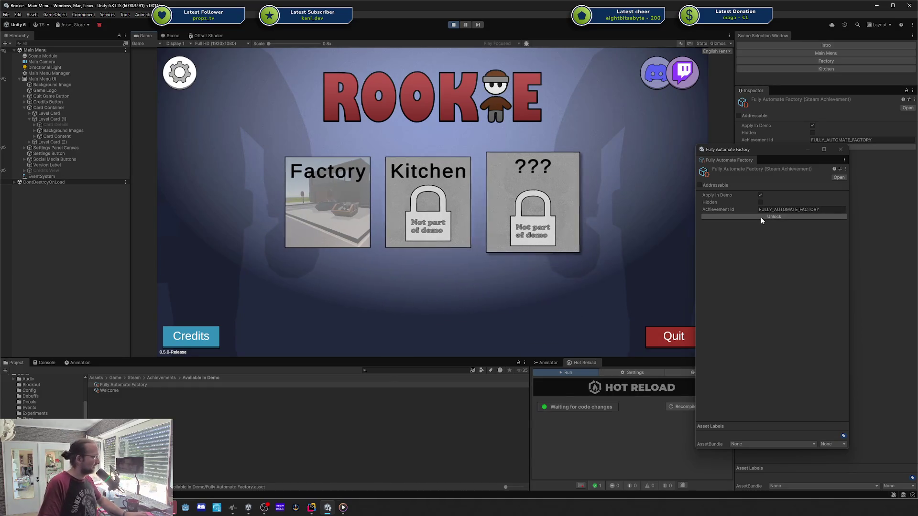
click(761, 217)
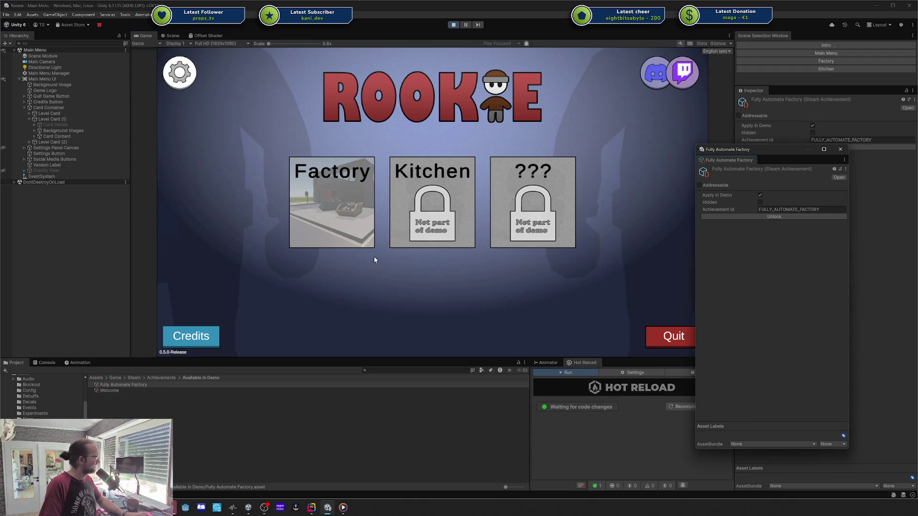
click(334, 246)
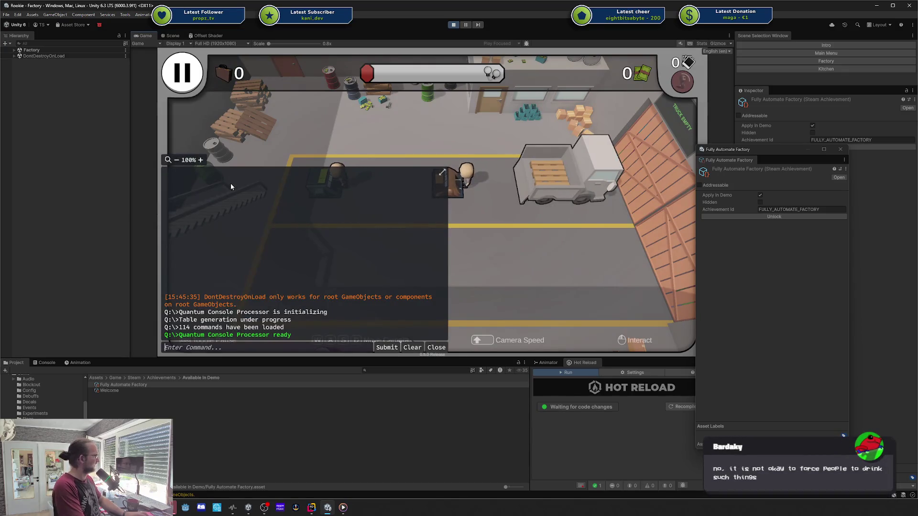
- Run 'GameConfig.SteamSupportInEditMode true' in the in-game console
text(steam)
key(Tab)
key(Tab)
key(Tab)
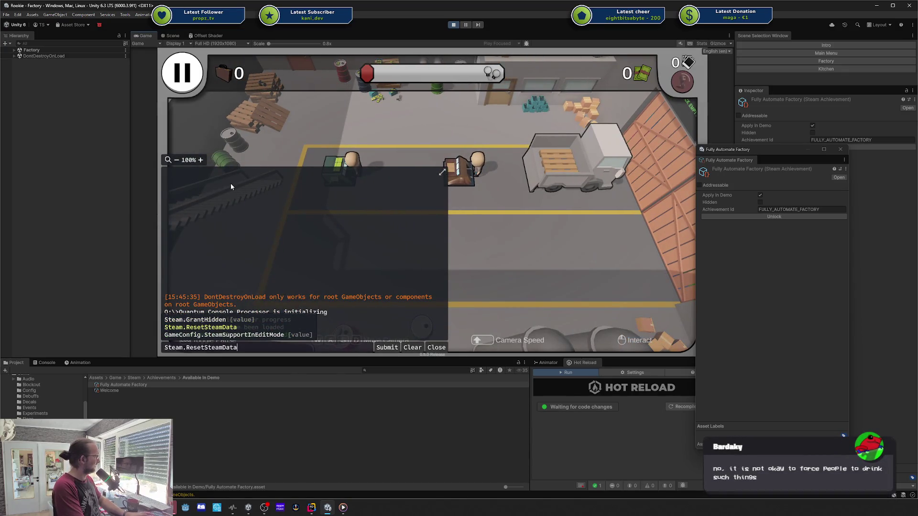
text(tru)
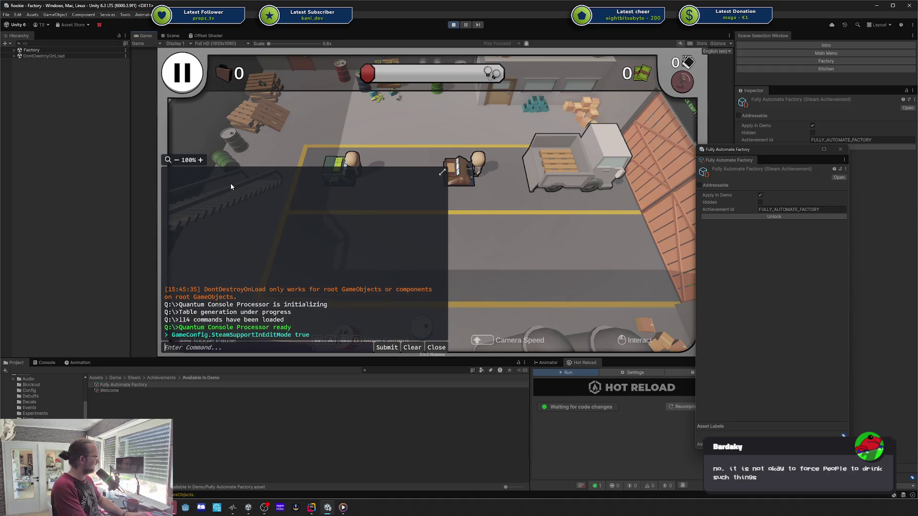
text(e)
key(Return)
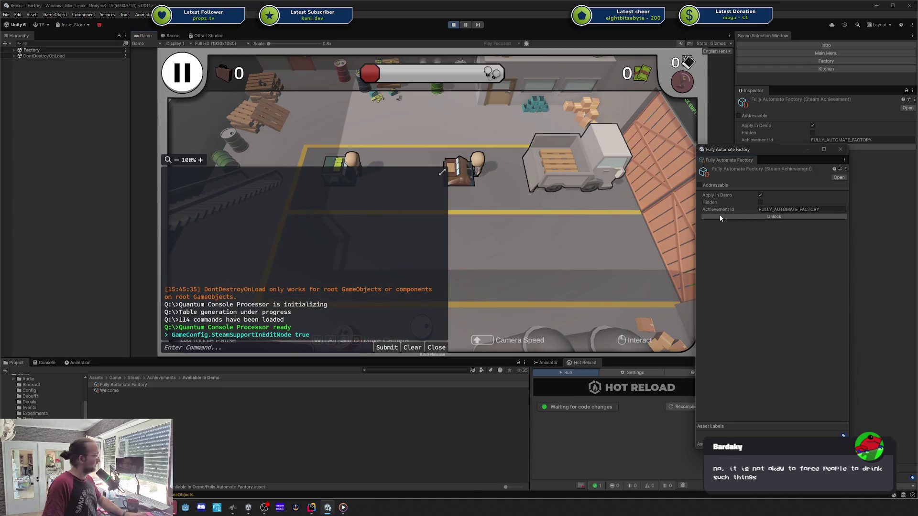
- Unlock Fully Automate Factory, then pause and return to the main menu
click(718, 214)
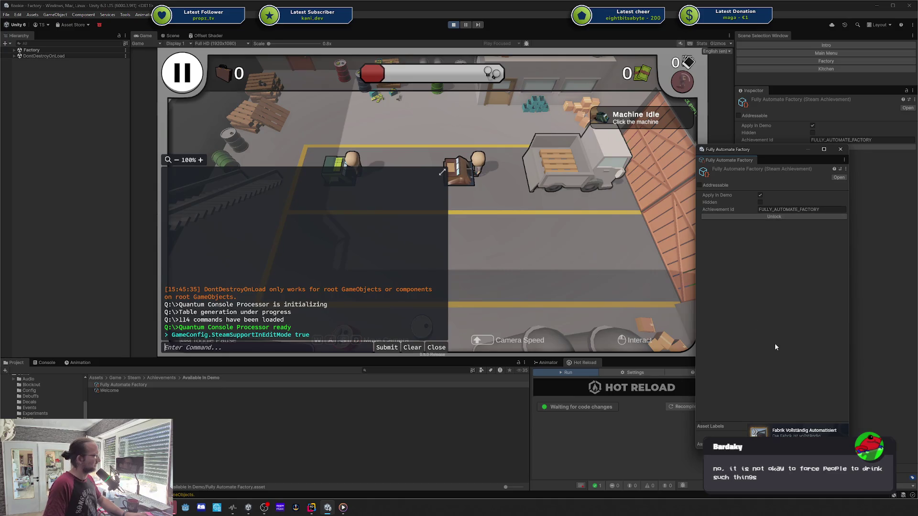
click(589, 235)
key(Escape)
key(Escape)
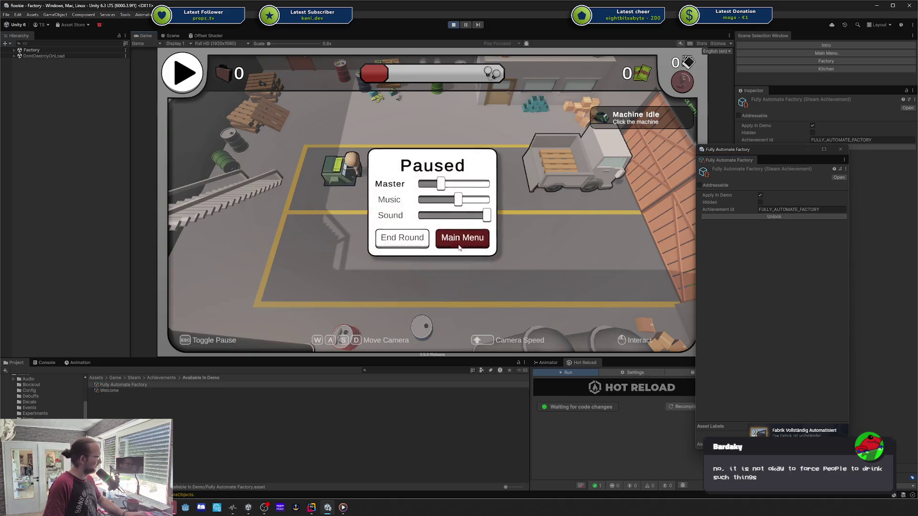
click(459, 247)
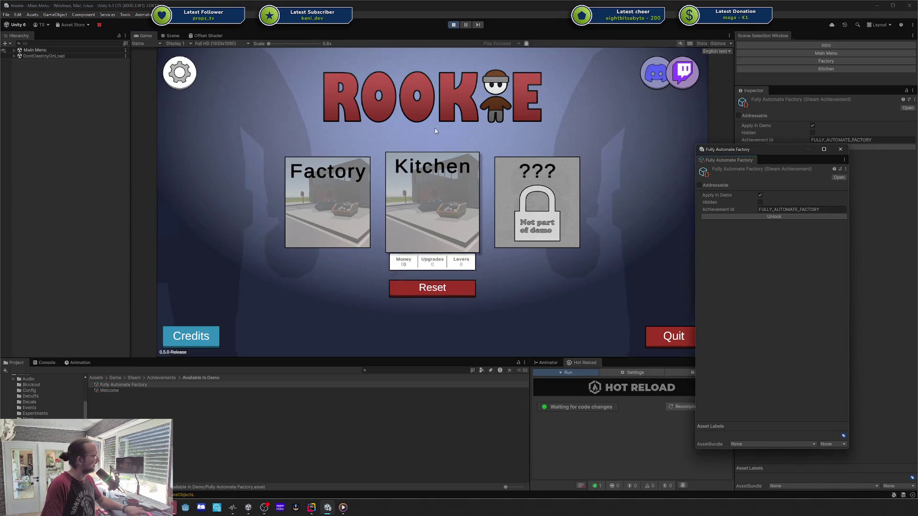
- Toggle the Steam overlay and close the floating achievement window
key(alt+Tab)
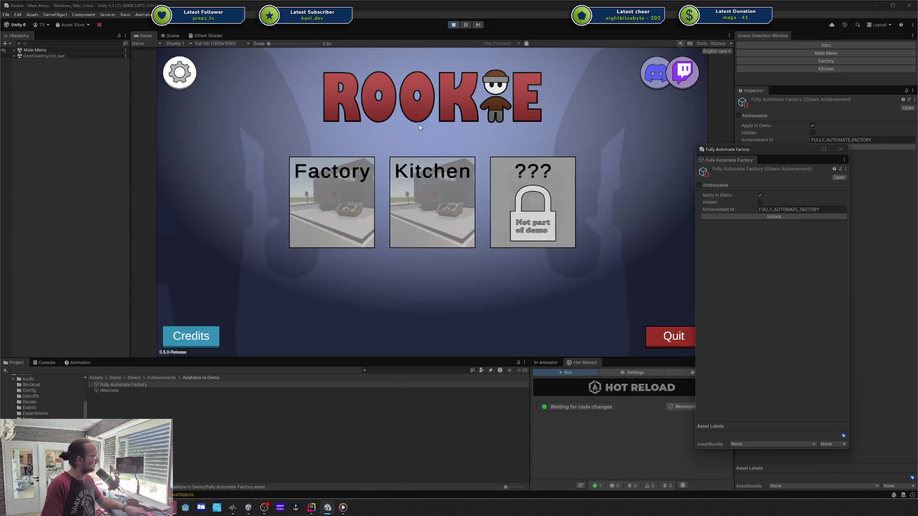
key(shift+Tab)
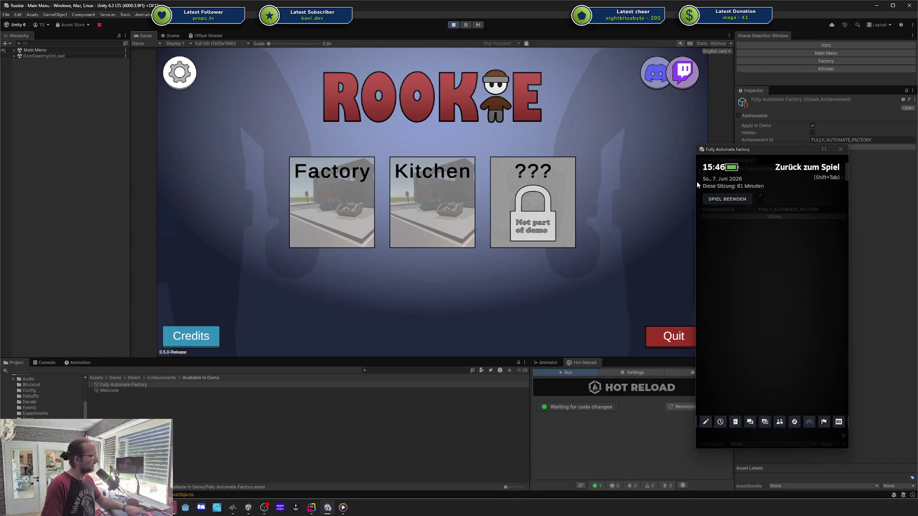
key(shift+Tab)
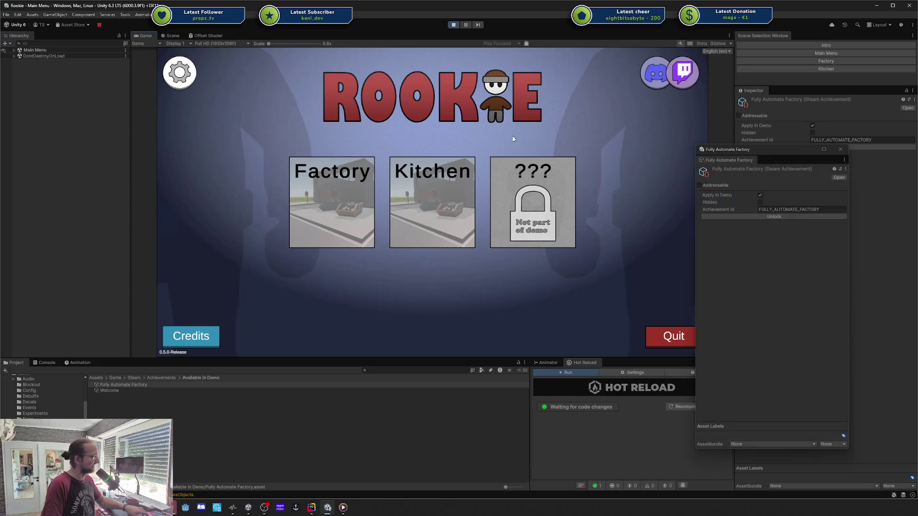
drag(695, 192, 306, 191)
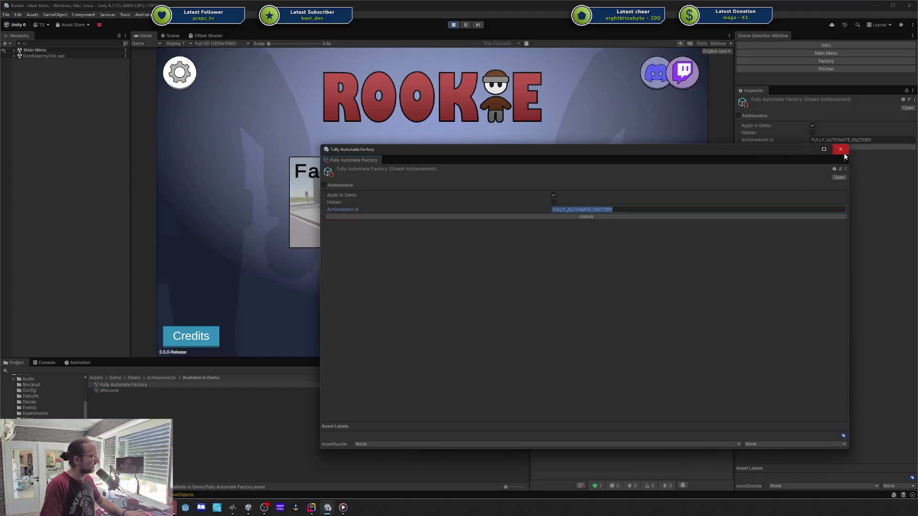
click(841, 149)
- Try the Steam overlay's web browser, then start a Windows search for Steam
key(shift+Tab)
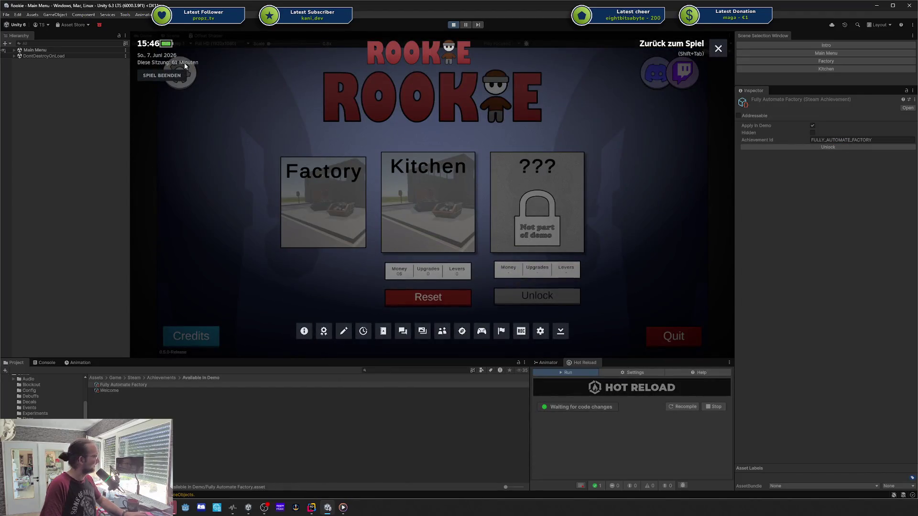
click(323, 331)
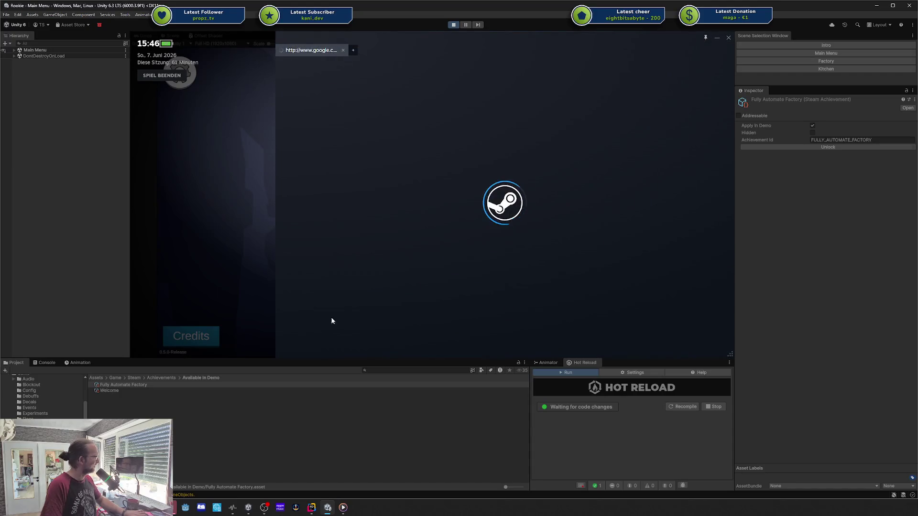
key(shift+Tab)
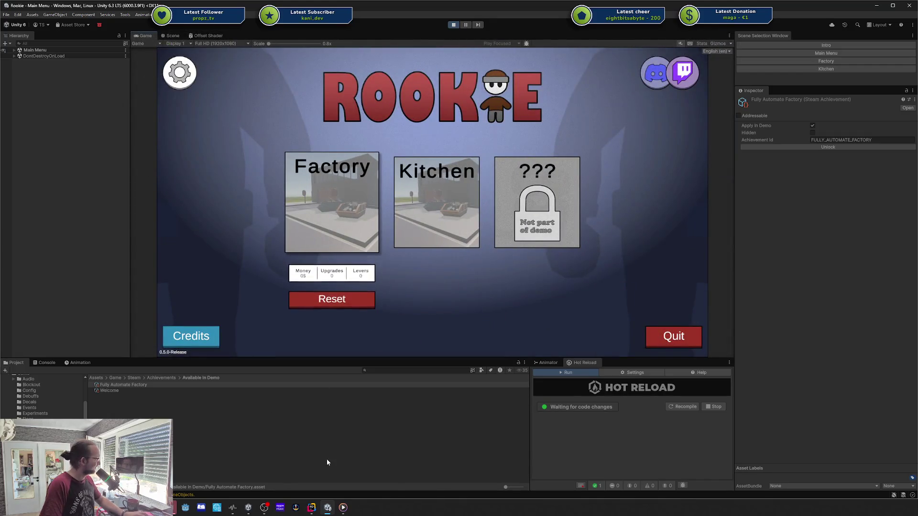
key(super)
- Launch Steam, check Rookie's library page for Fabrik Vollständig Automatisiert, then close Steam
text(steam)
click(98, 255)
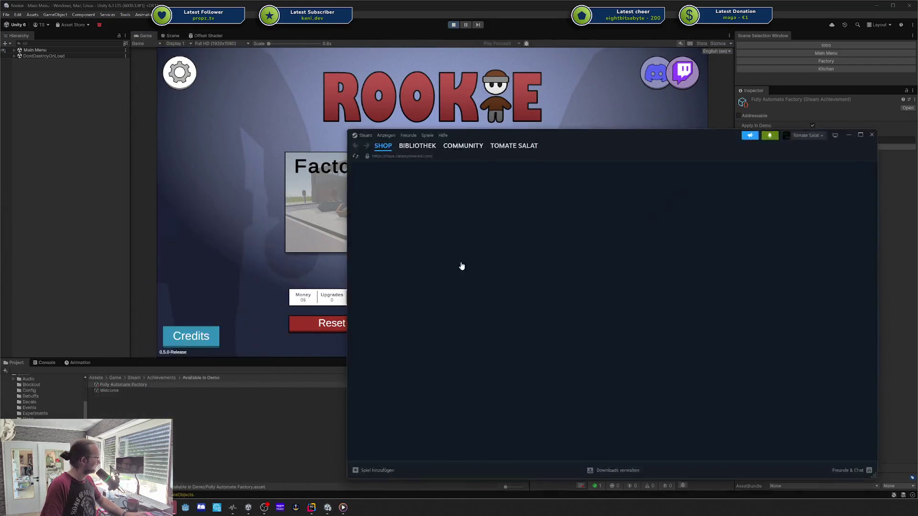
click(418, 148)
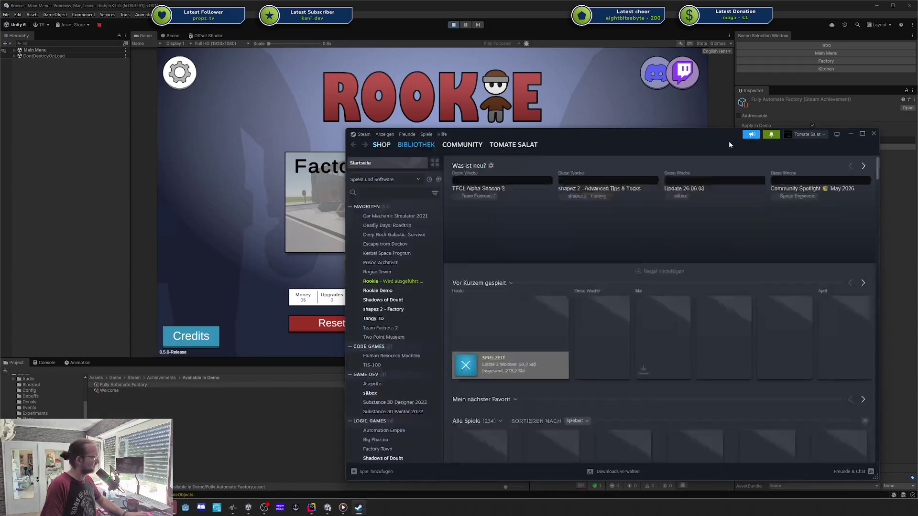
click(406, 281)
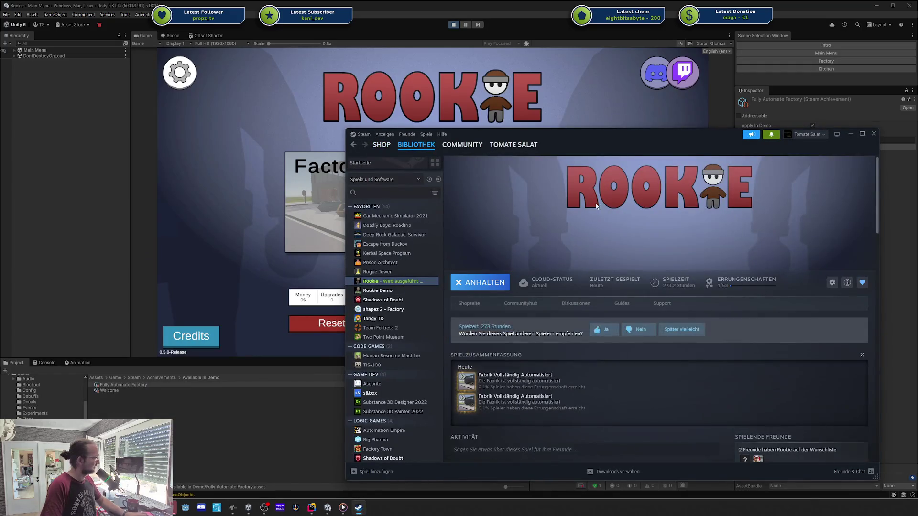
drag(649, 138, 530, 103)
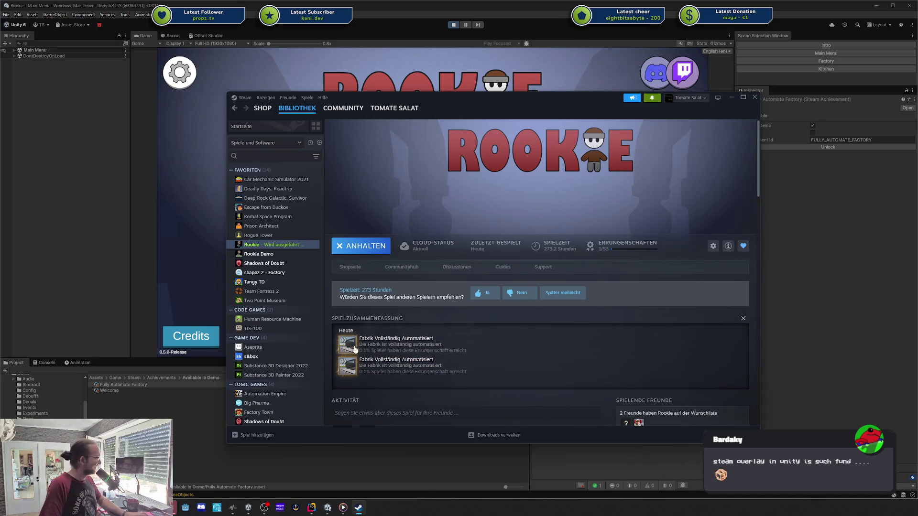
click(742, 318)
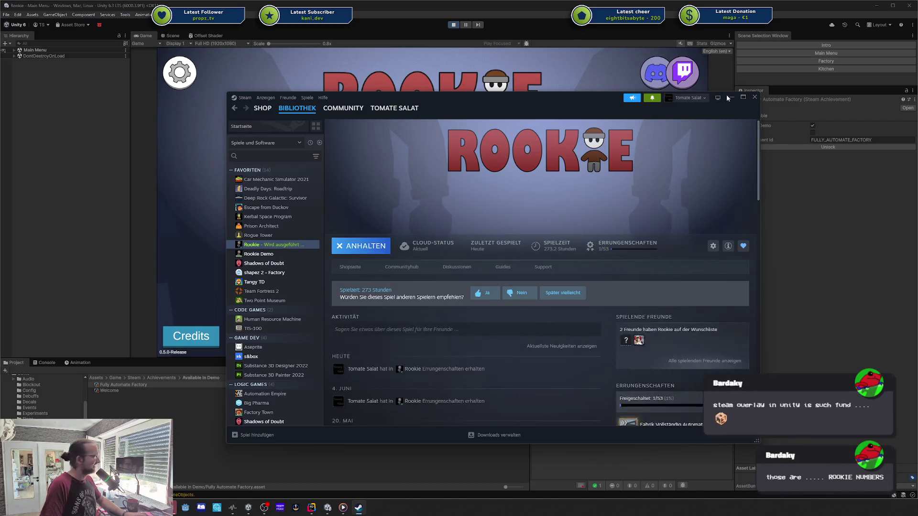
click(755, 98)
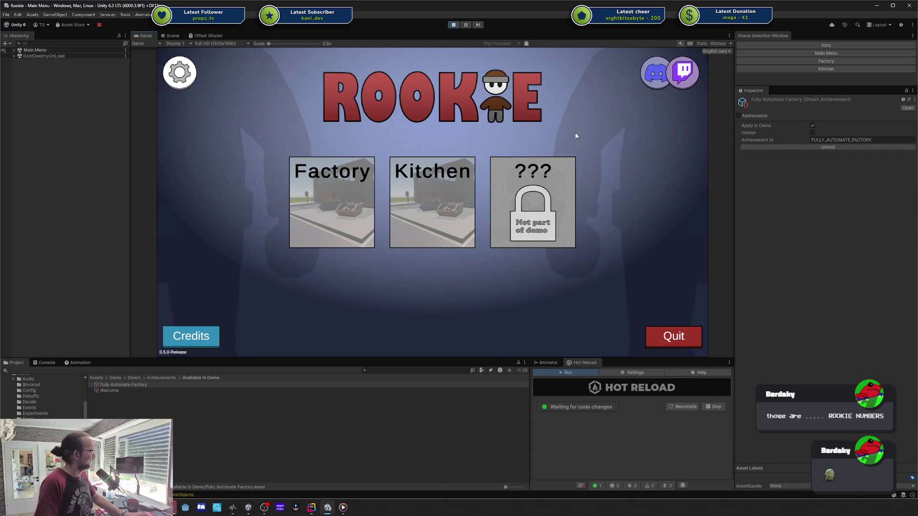
- Stop Play mode and write the commit message '$3sc kitchen card unlockable through steam achievement'
click(453, 24)
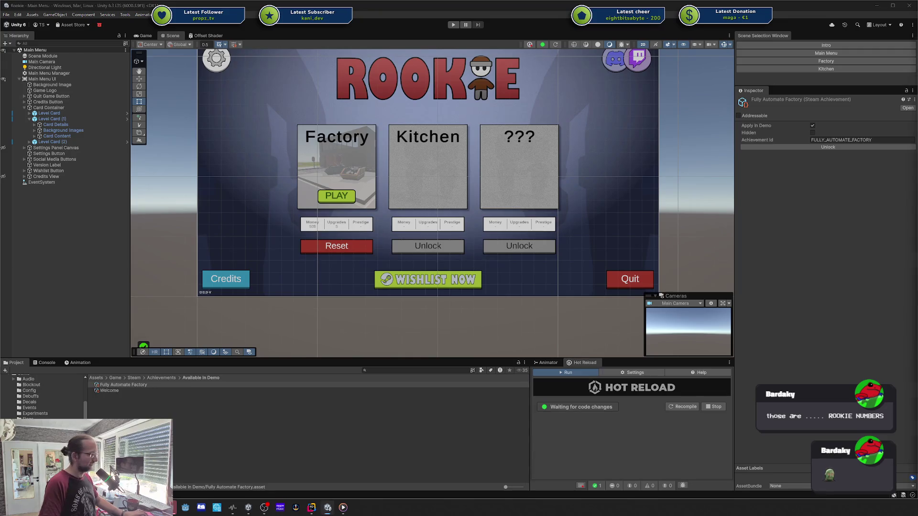
click(311, 508)
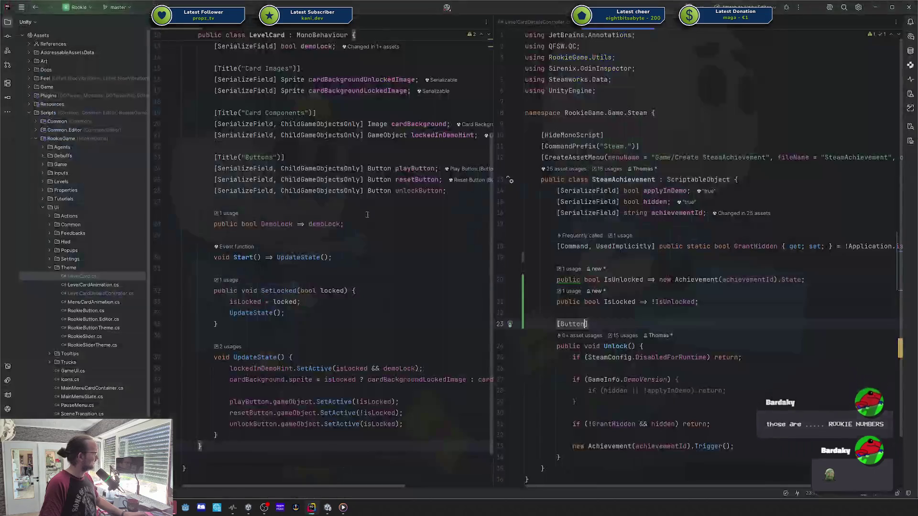
key(alt+0)
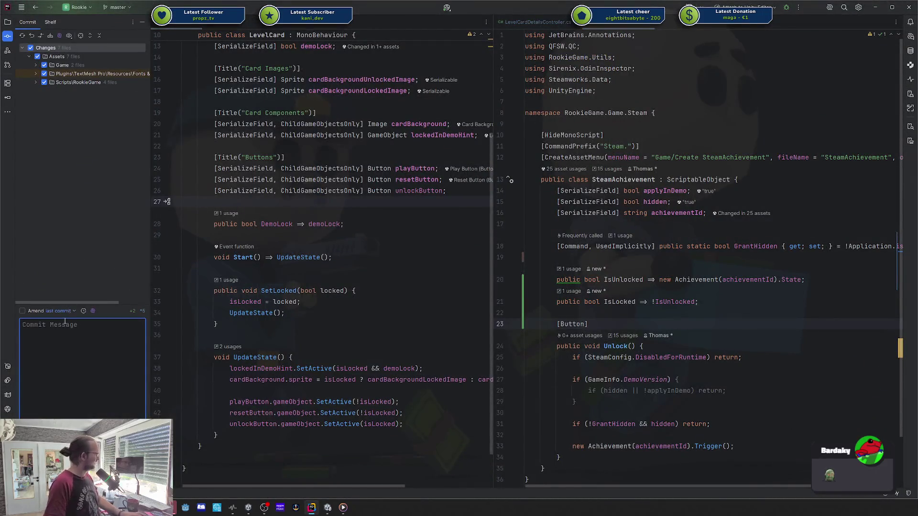
text($3sc )
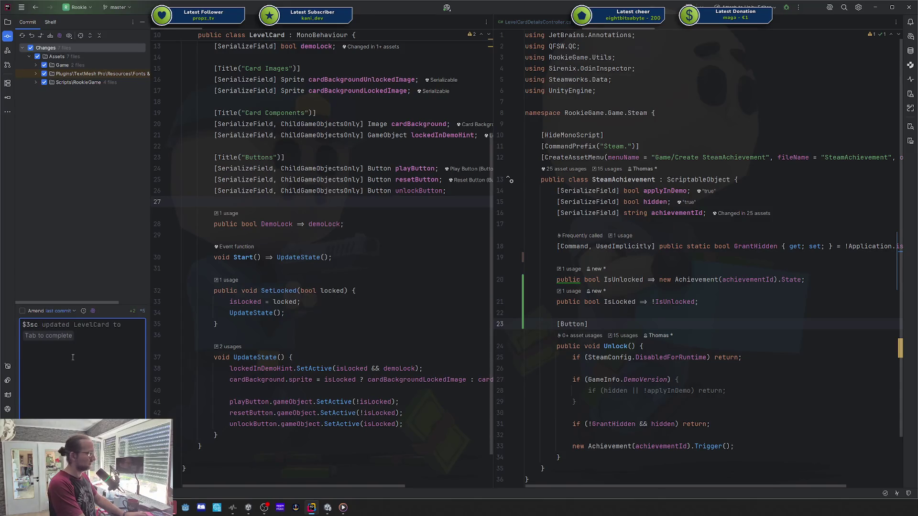
text(kitchen c)
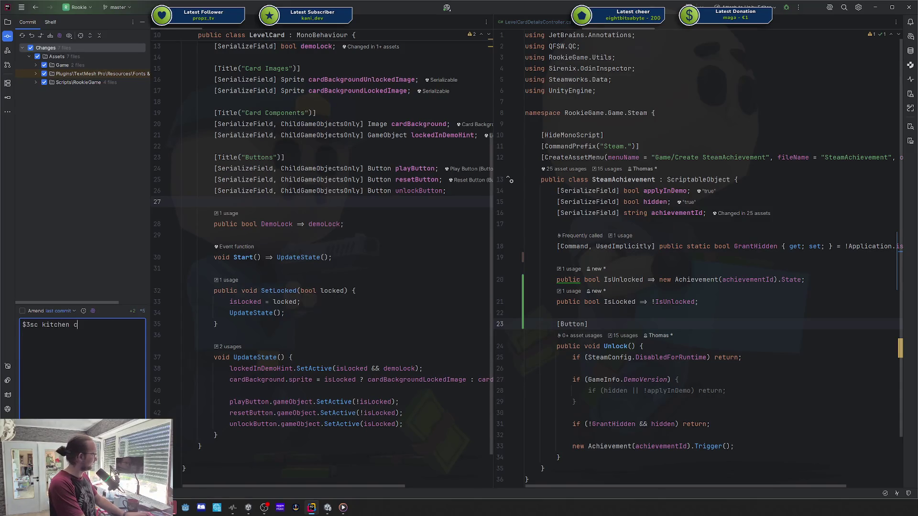
text(ard unlockable )
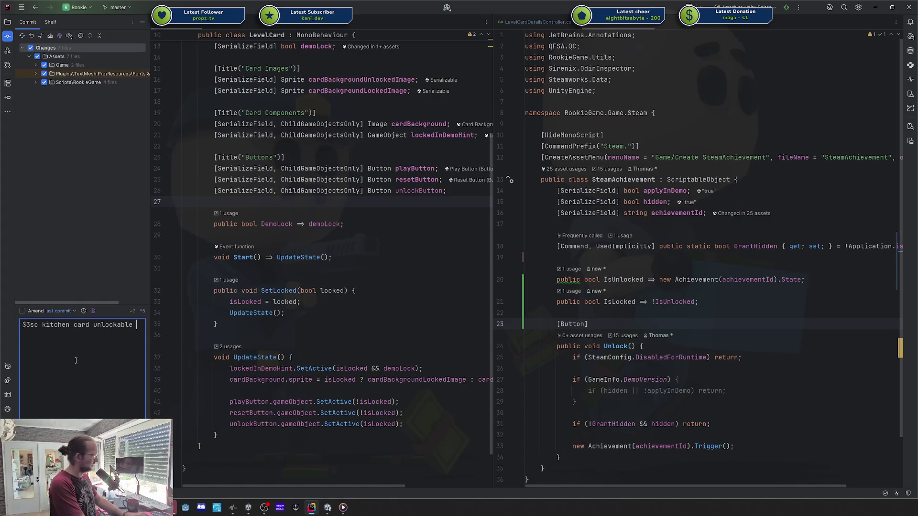
text(through steam achievemnt)
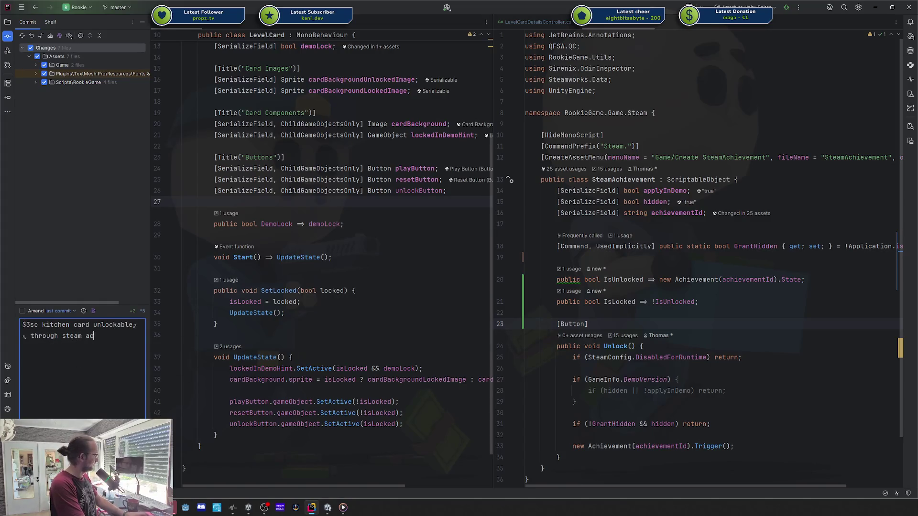
key(BackSpace)
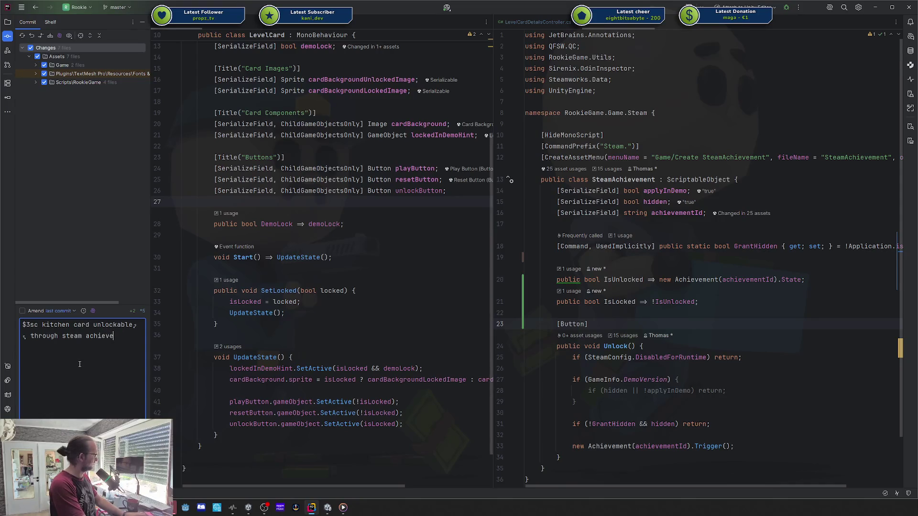
text(ment)
key(ctrl+Return)
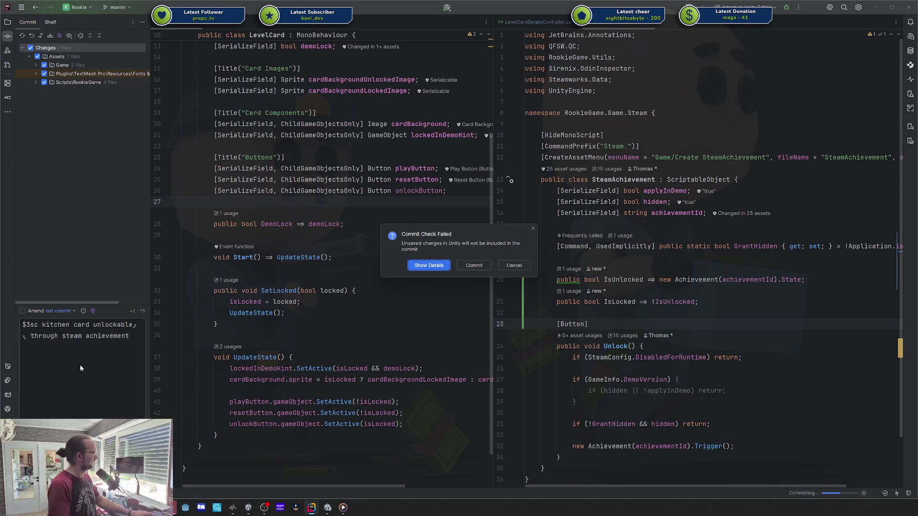
key(Escape)
- Save the Unity project via File > Save, then commit the changes and prepare the push
click(547, 20)
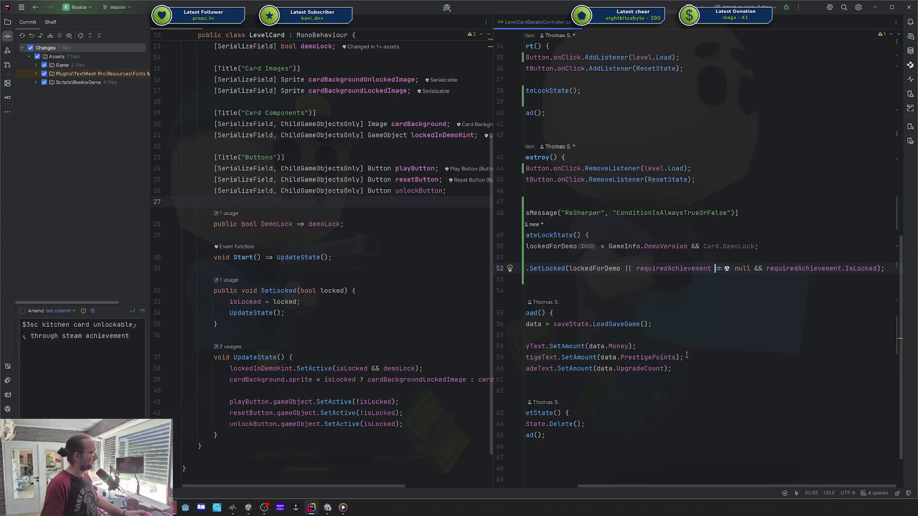
key(alt+Tab)
key(alt+Tab)
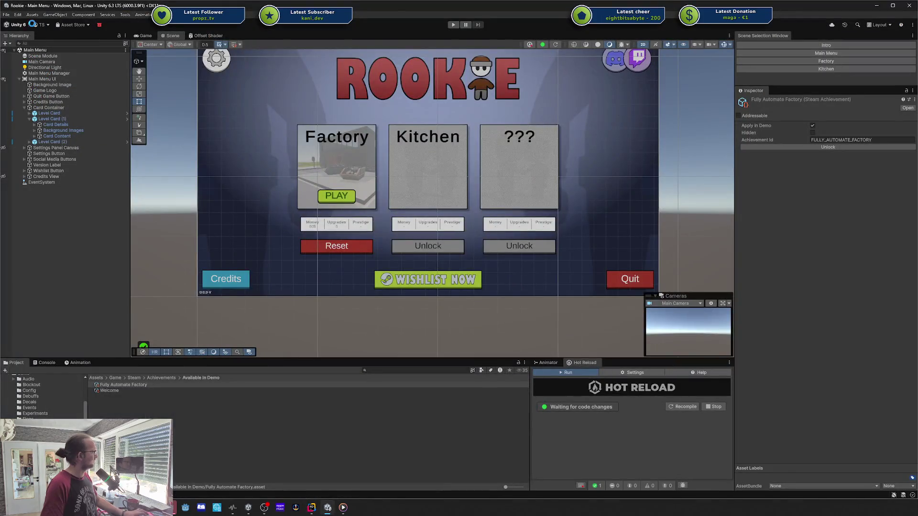
click(6, 14)
click(42, 92)
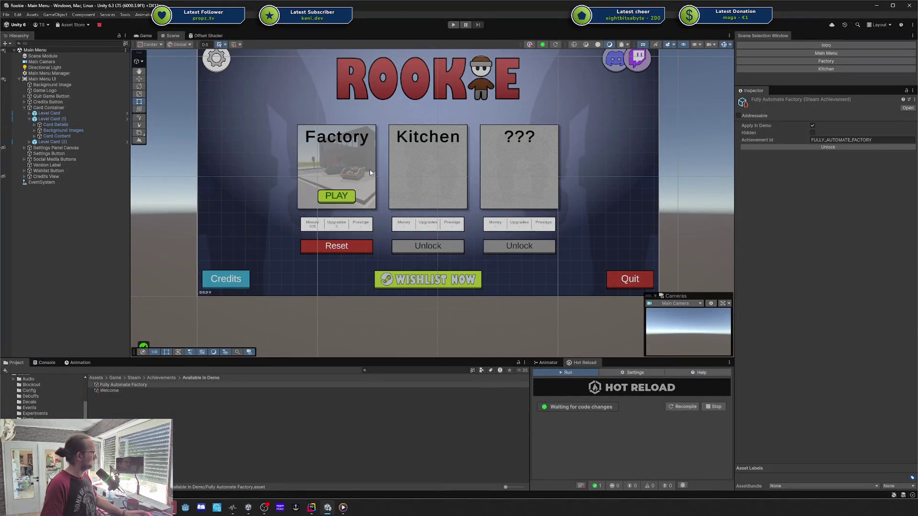
key(alt+Tab)
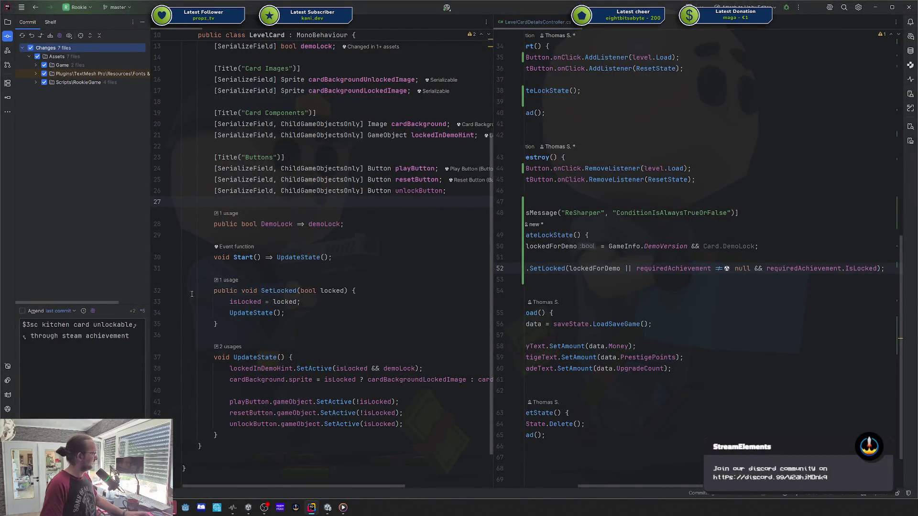
key(ctrl+shift+k)
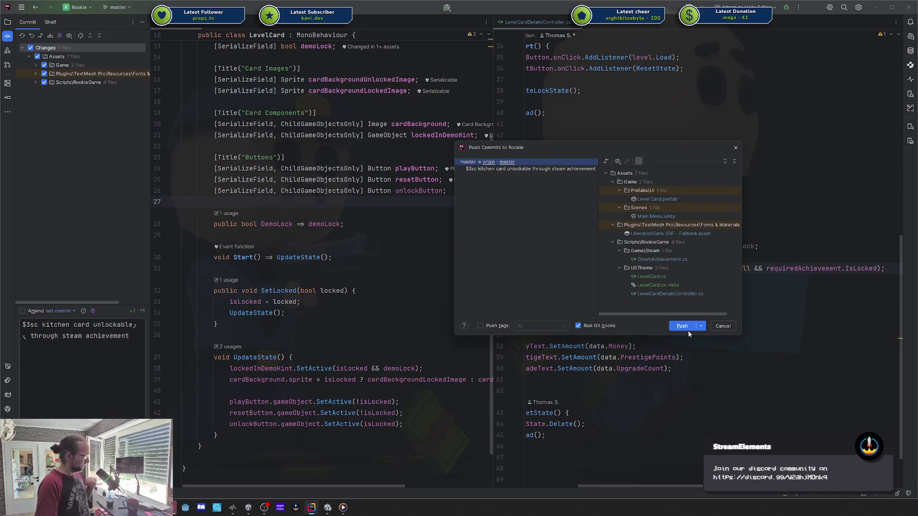
- Push the kitchen card commit to origin/master and click back into LevelCardDetailsController.cs
click(686, 328)
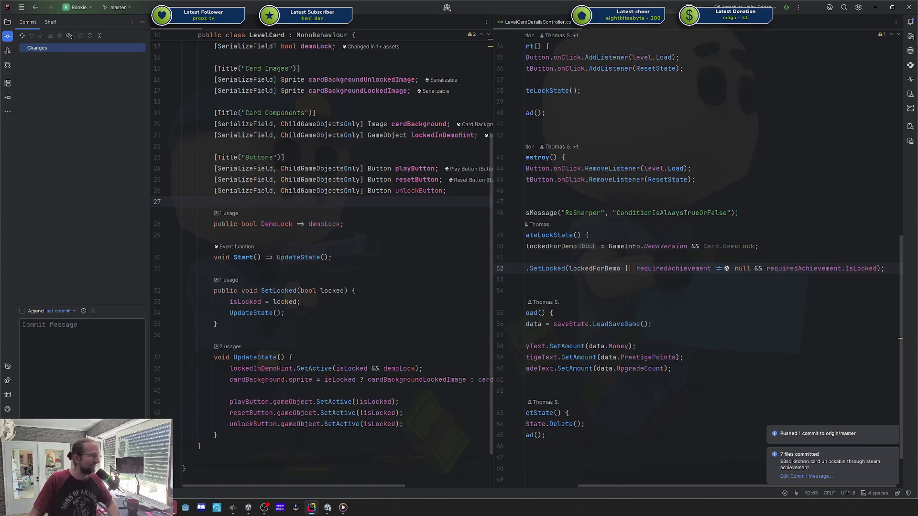
click(694, 189)
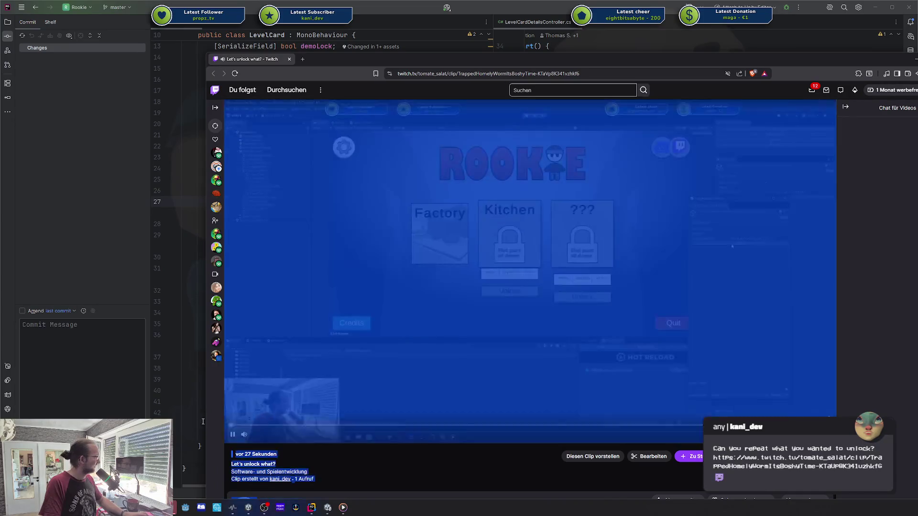
- Clear the stray selection, watch the 'Let's unlock what?' clip, and return to the code at line 44
triple_click(235, 428)
click(236, 428)
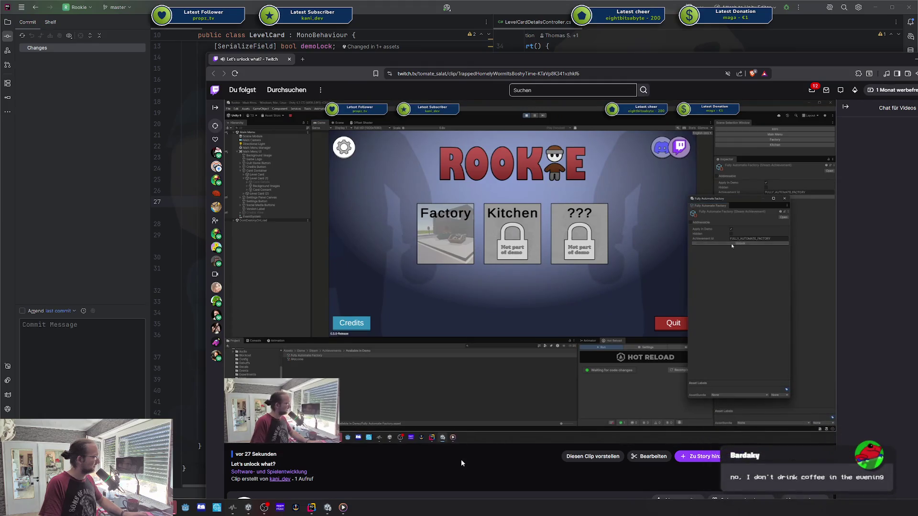
mouse_move(467, 405)
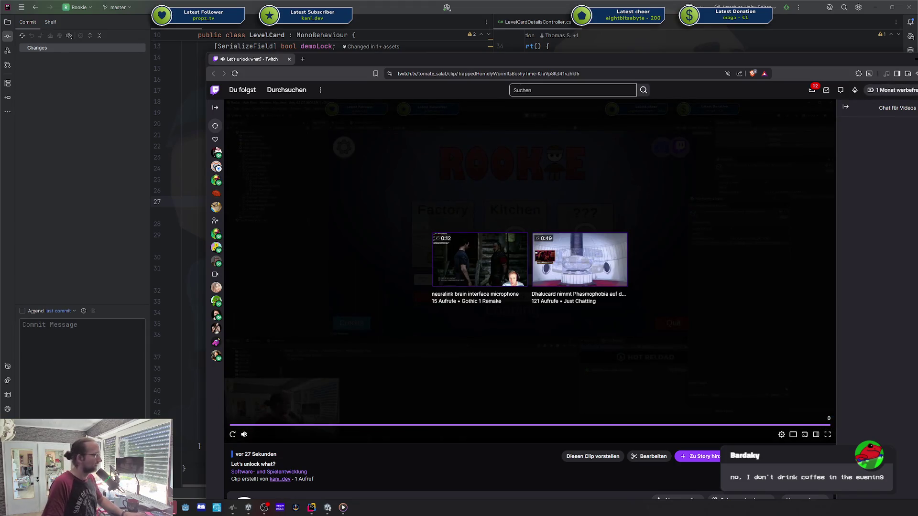
key(alt+Tab)
click(718, 166)
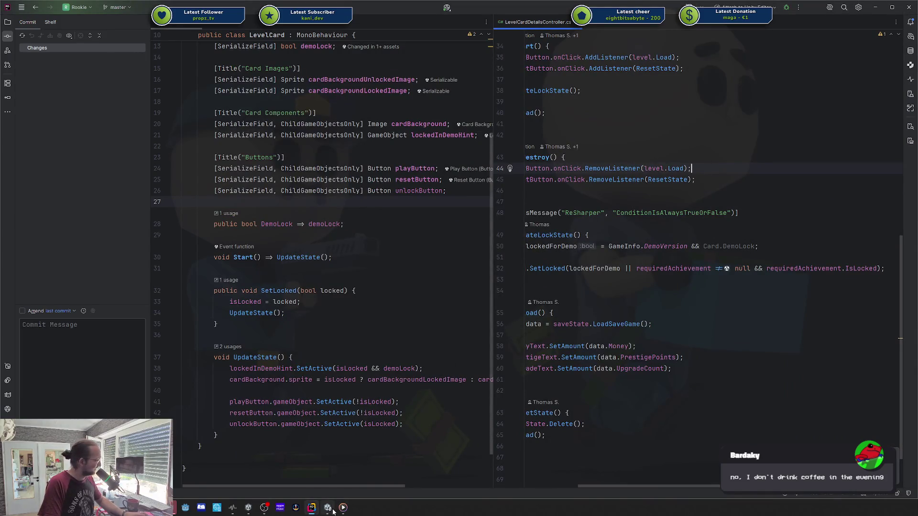
- Jump to SteamAchievement.cs and go to the Unlock method on line 24
drag(682, 485, 525, 487)
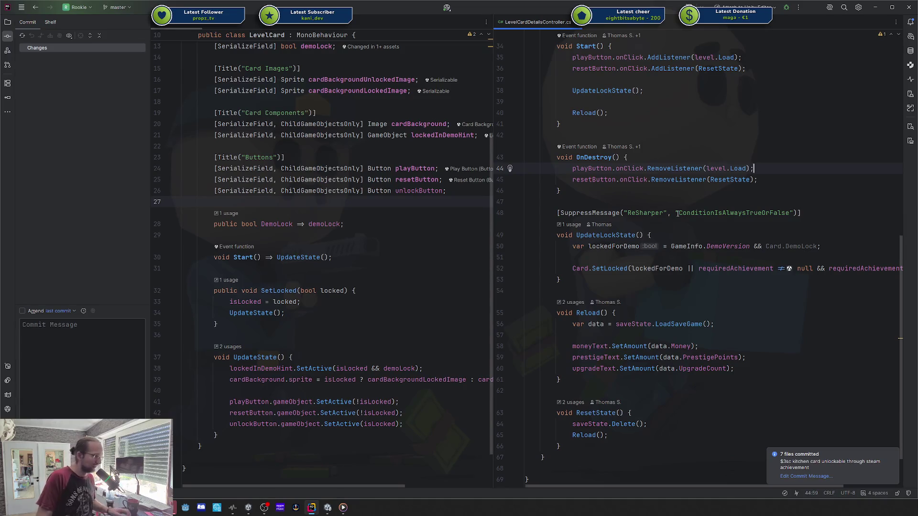
scroll(640, 62, up, 2)
key(ctrl+shift+BackSpace)
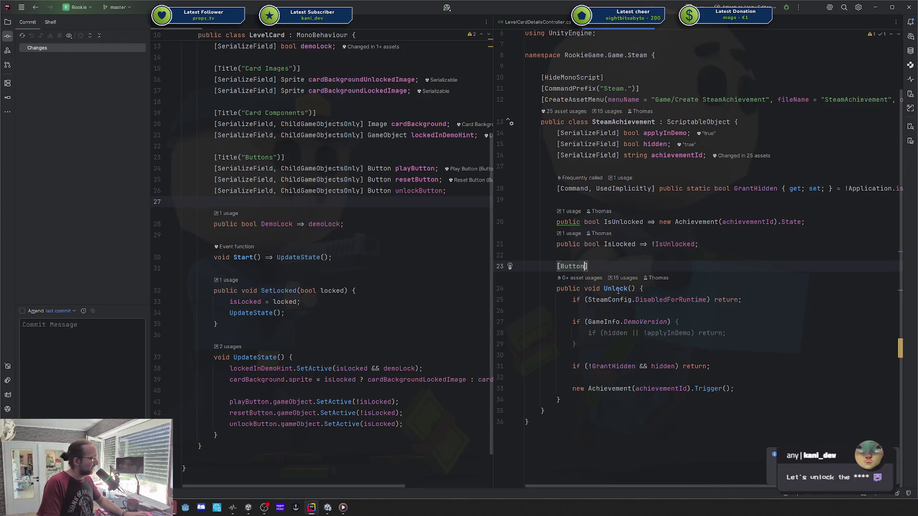
click(618, 289)
key(End)
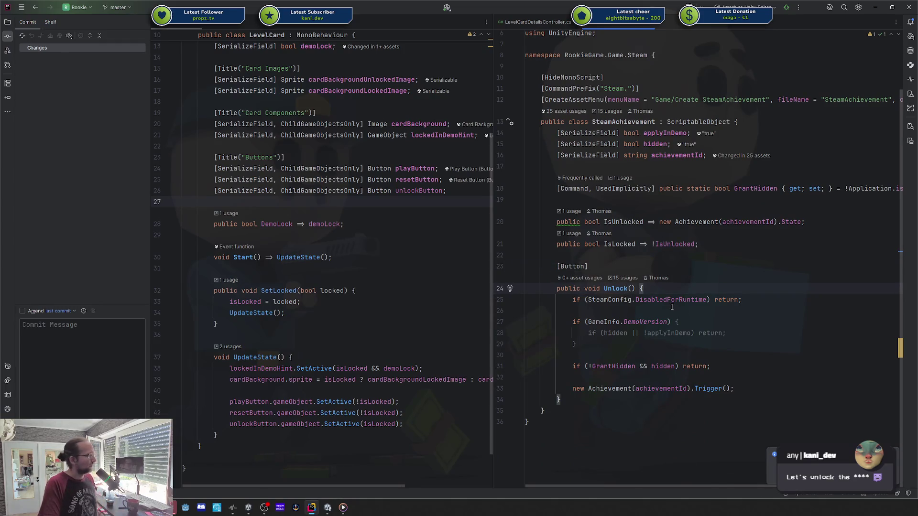
- Highlight GrantHidden's uses, then go to DisabledForRuntime's declaration in SteamConfig
mouse_move(661, 304)
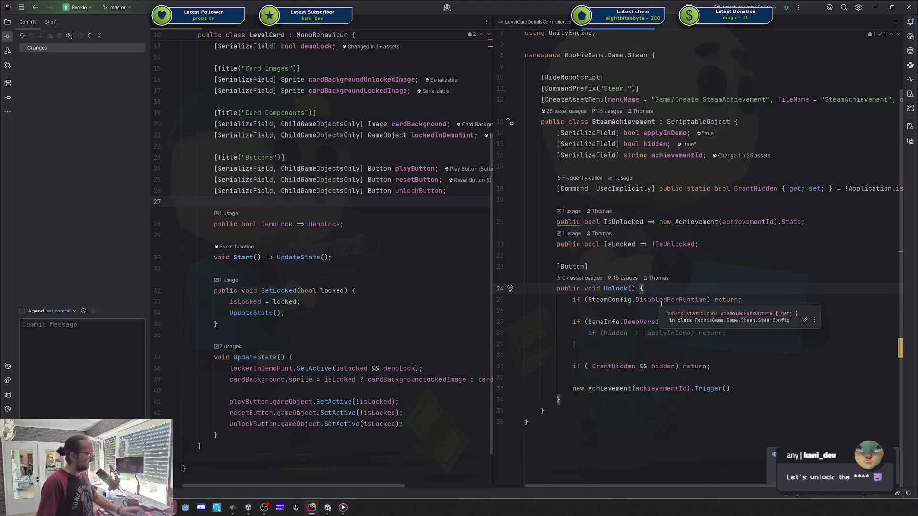
click(756, 188)
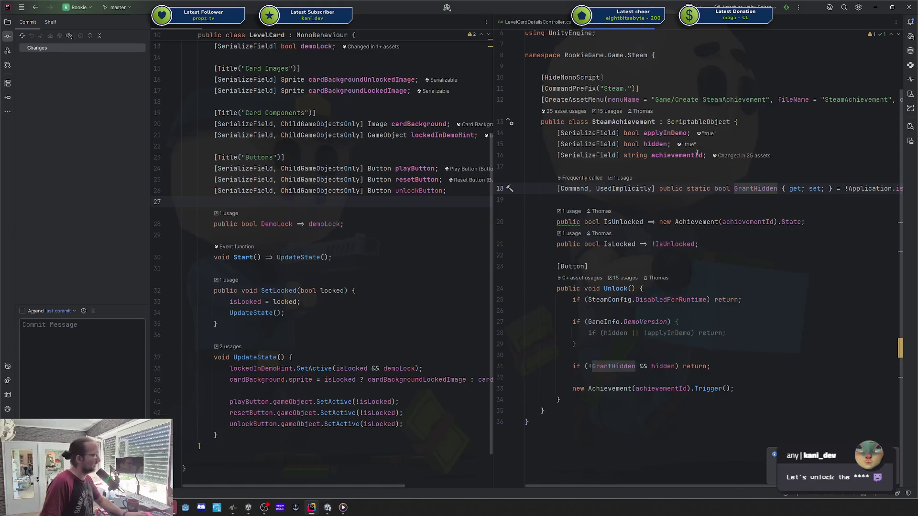
mouse_move(687, 486)
mouse_down()
mouse_move(738, 486)
mouse_move(668, 486)
mouse_up()
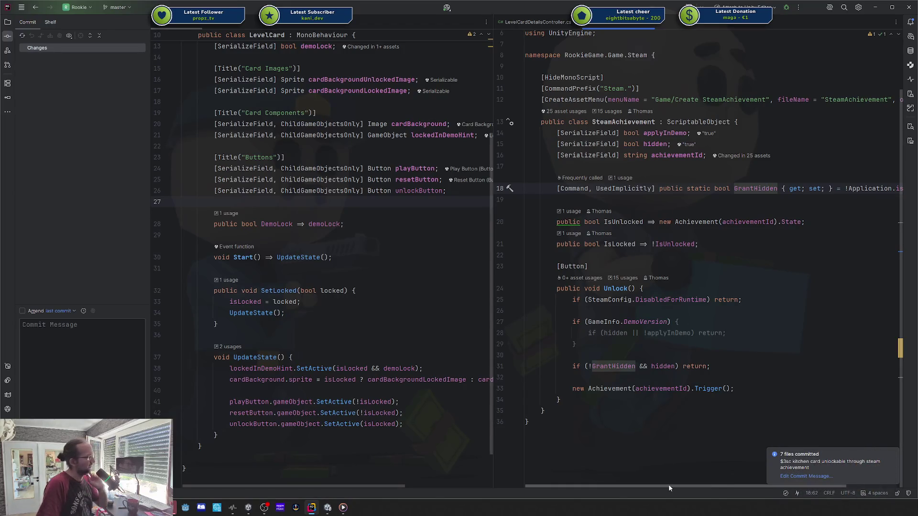
click(654, 299)
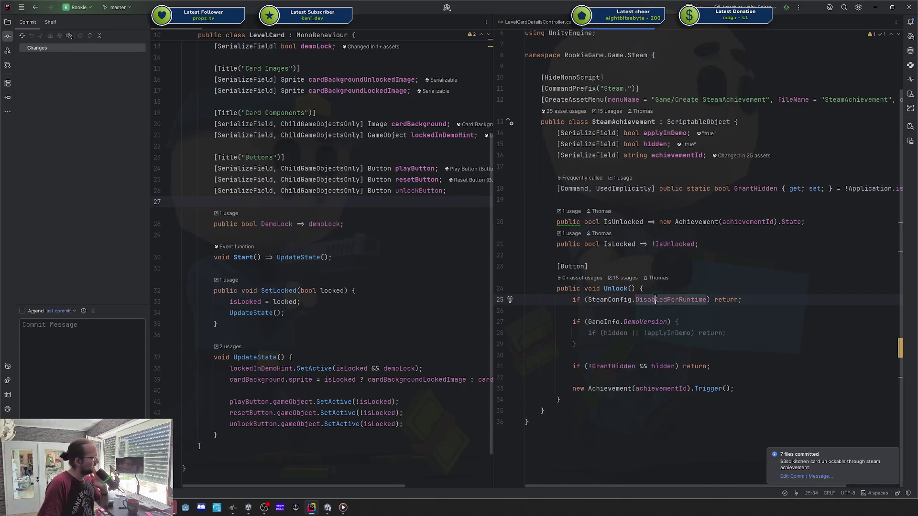
ctrl+click(684, 299)
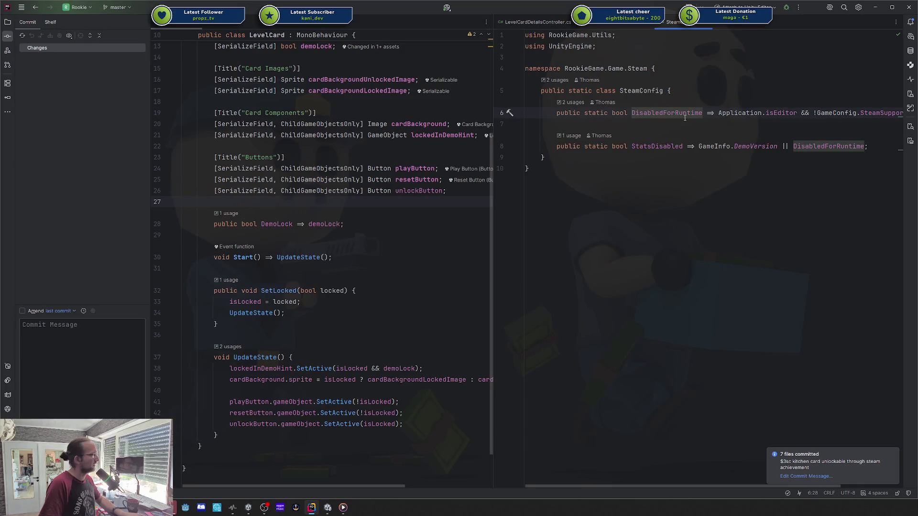
- Follow DisabledForRuntime through SteamConfig to the SteamSupportInEditMode definition in GameConfig
key(ctrl+alt+Left)
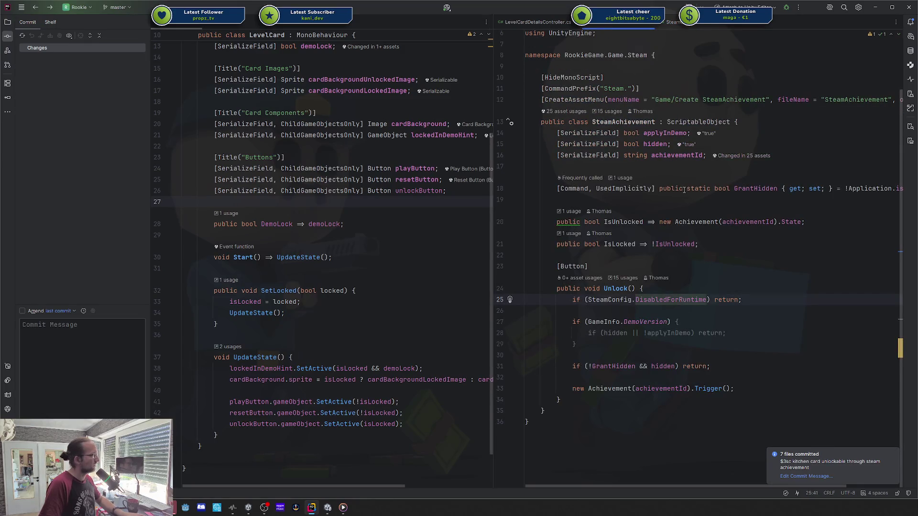
ctrl+click(659, 300)
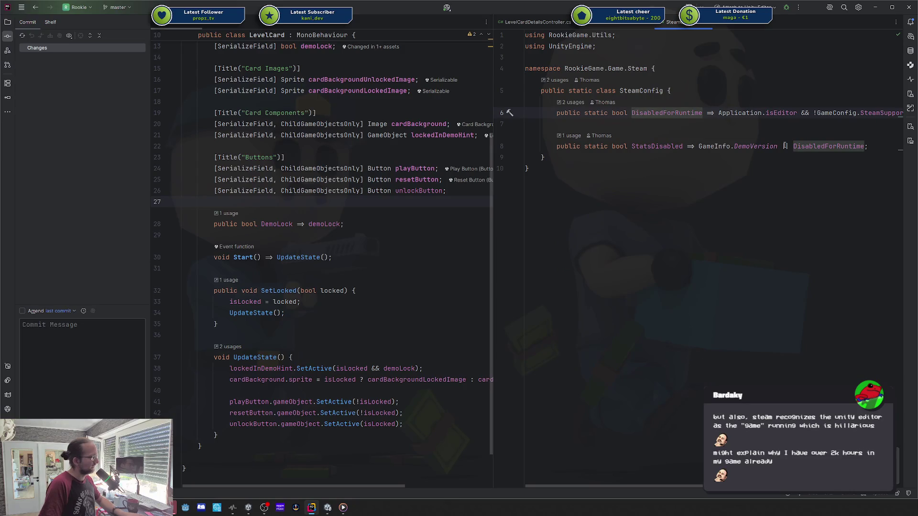
key(F2)
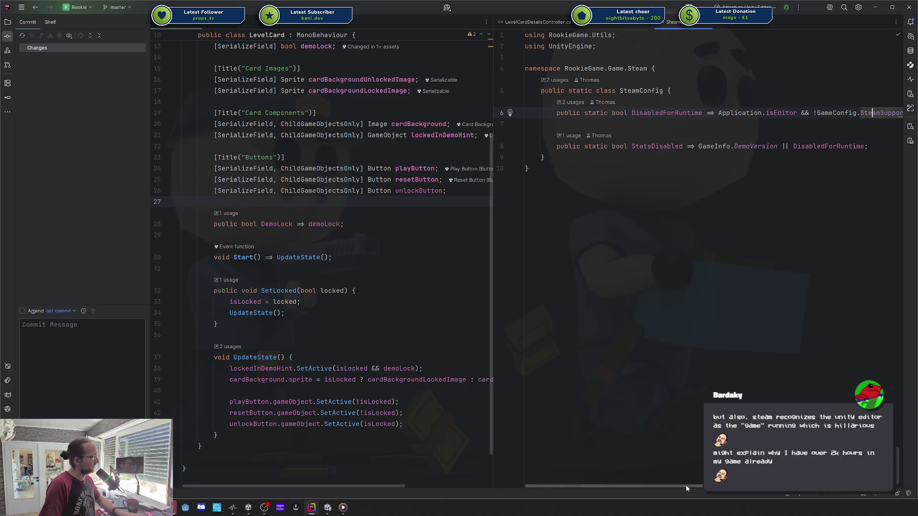
scroll(685, 485, right, 2)
ctrl+click(836, 114)
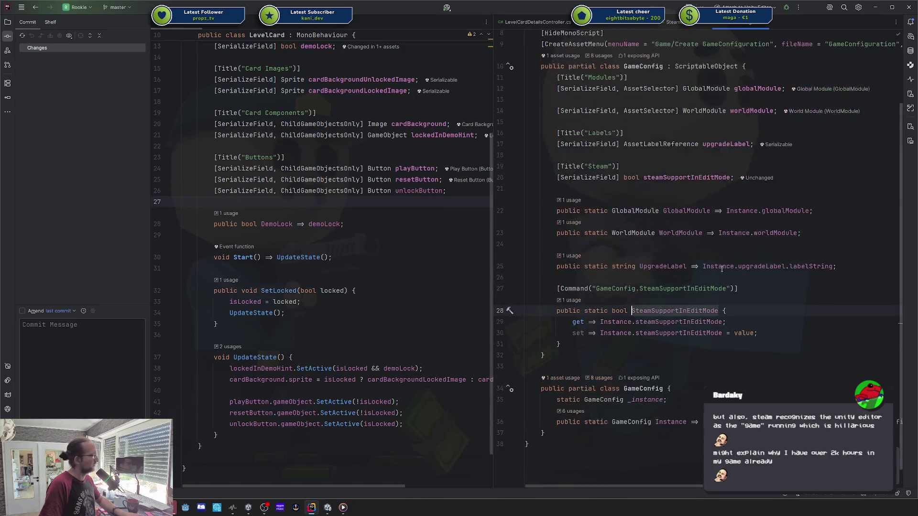
- Inspect SteamSupportInEditMode's Command attribute on line 27, then return to SteamAchievement's Unlock code
click(655, 290)
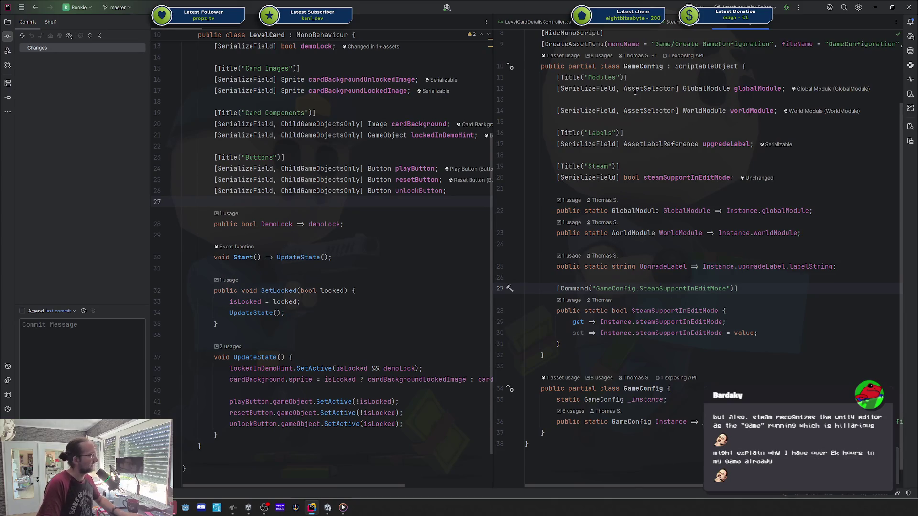
double_click(690, 289)
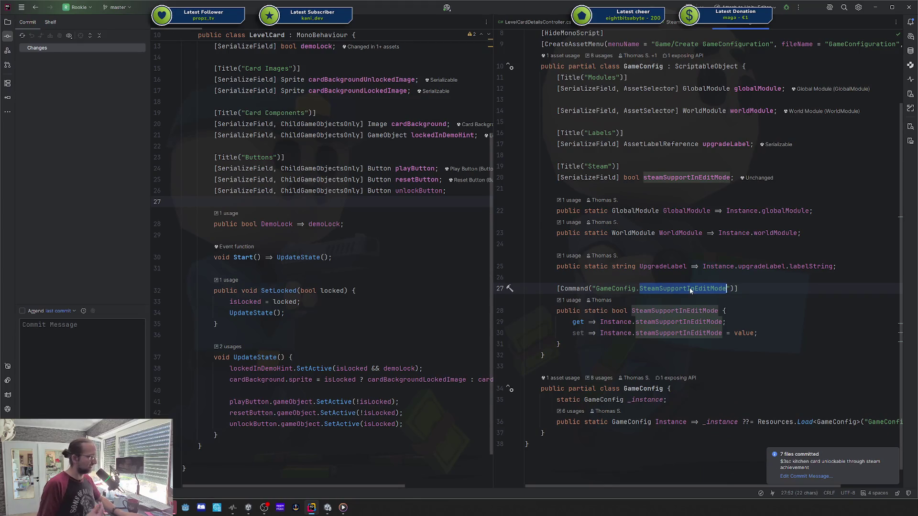
click(690, 289)
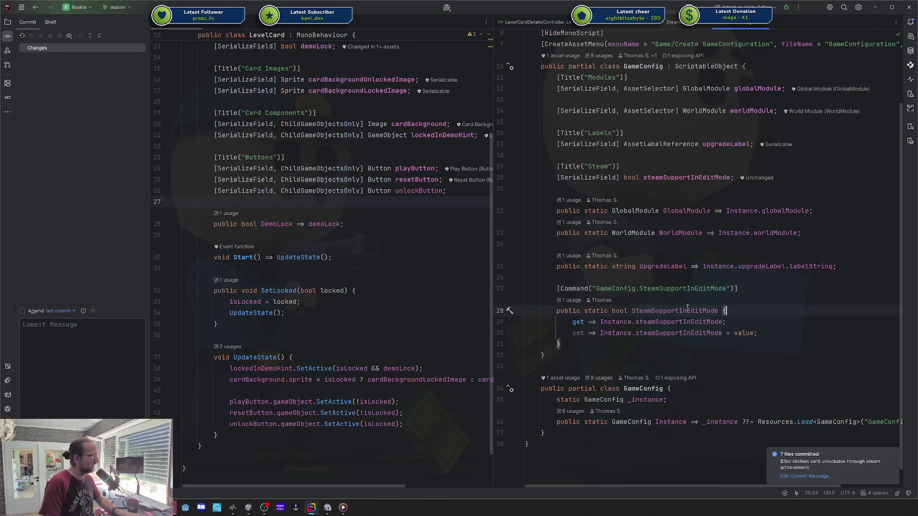
key(ctrl+alt+Left)
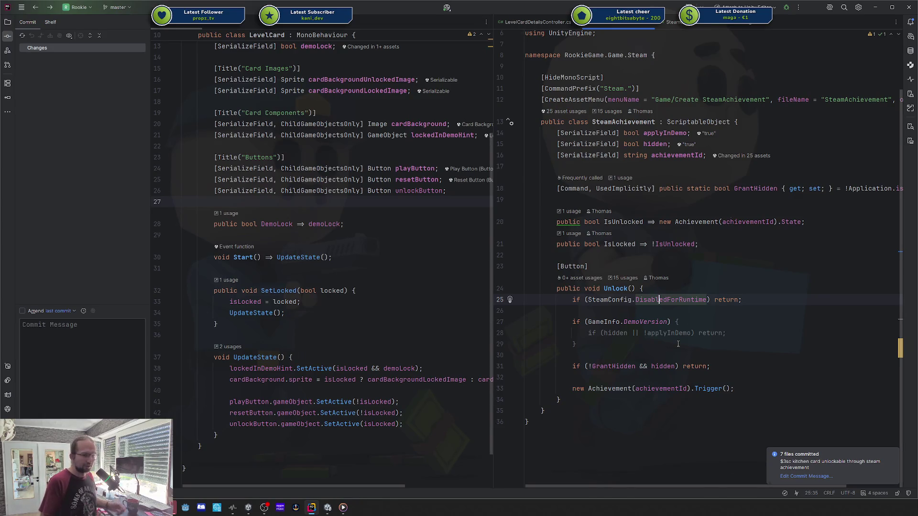
- Inspect the DisabledForRuntime, hidden and GrantHidden checks gating the achievement unlock
click(683, 299)
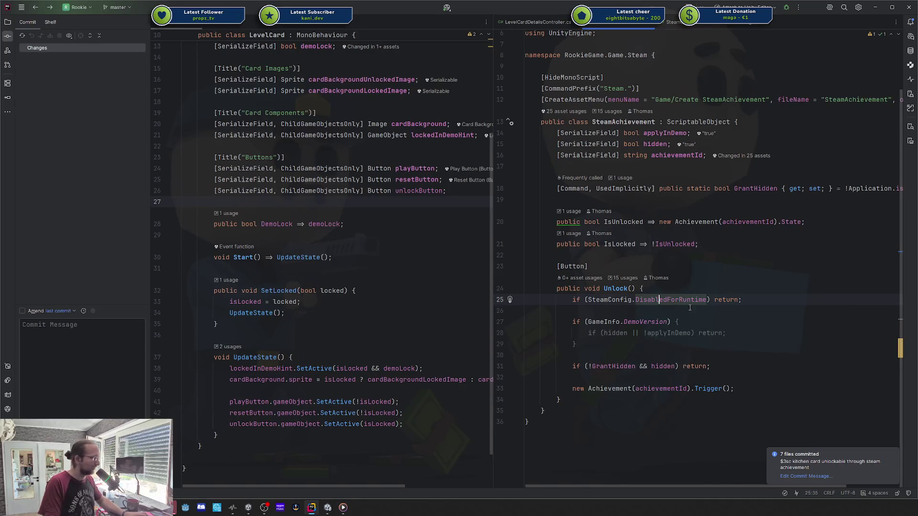
double_click(684, 301)
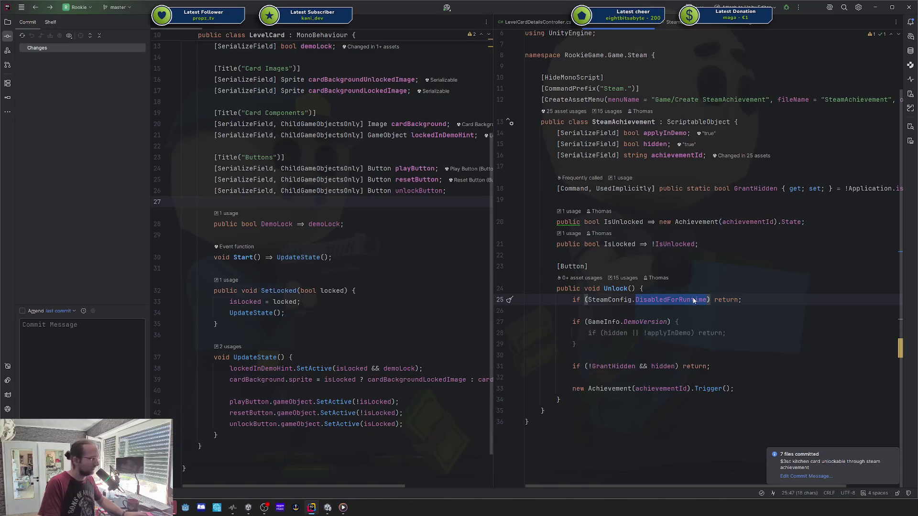
click(608, 366)
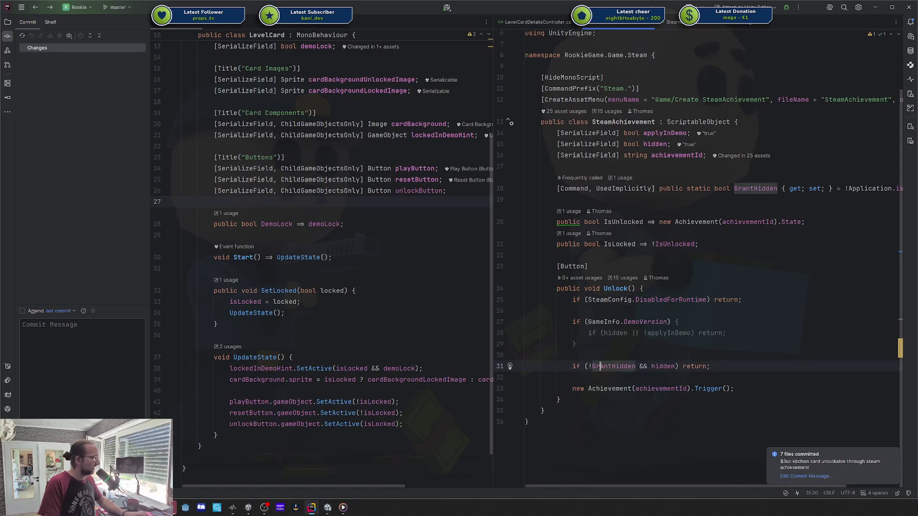
double_click(663, 366)
double_click(665, 143)
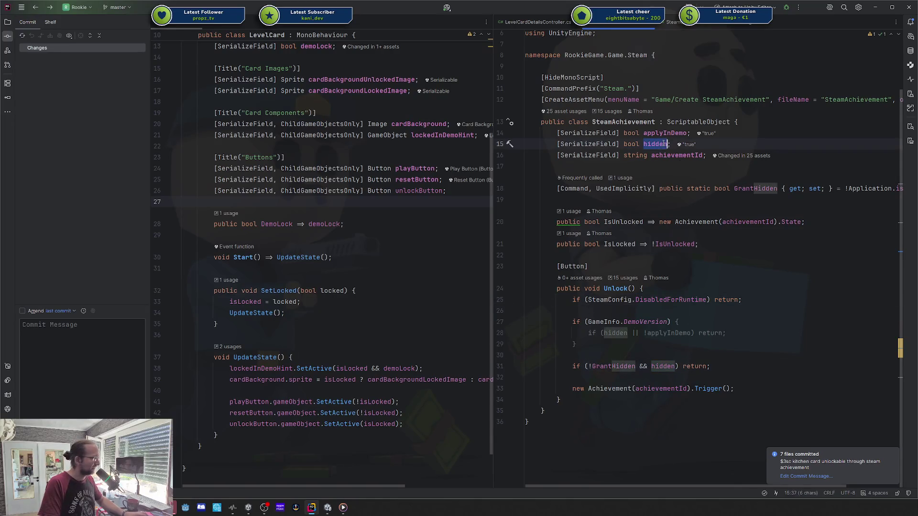
click(747, 188)
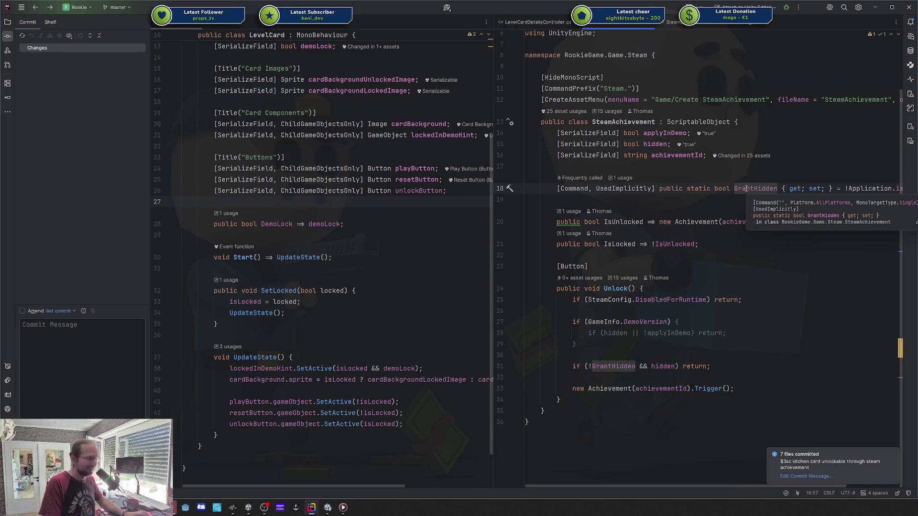
click(756, 290)
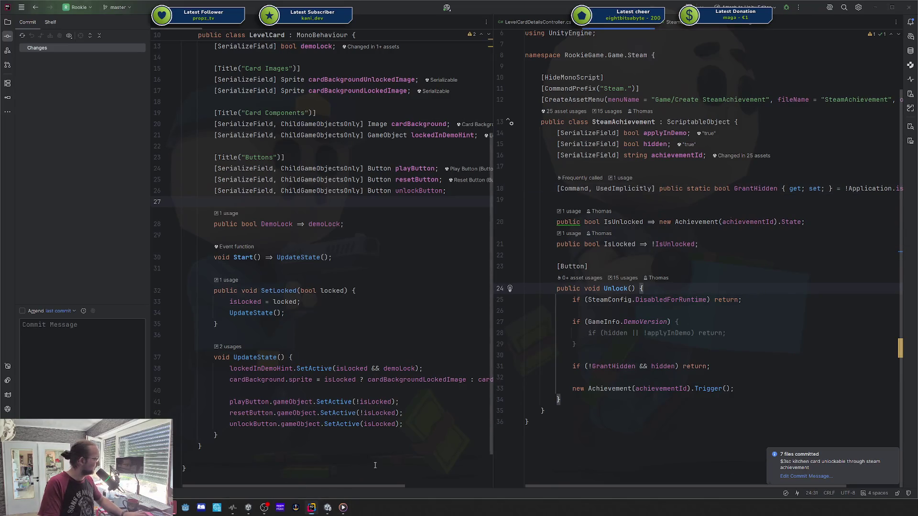
- Launch Steam from Windows search to show Rookie's library page
key(super)
text(steam)
key(Return)
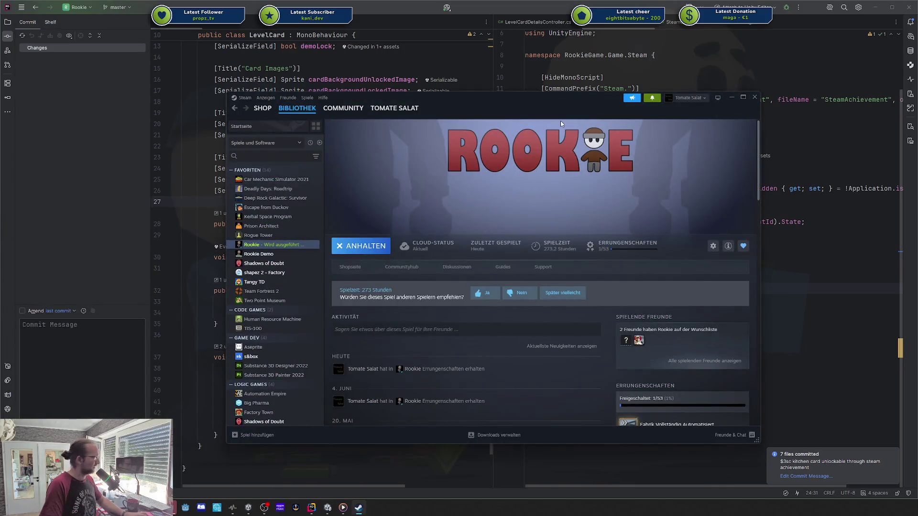
- Move the Steam window mostly off screen and bring the Unity editor to the front
drag(562, 97, 917, 77)
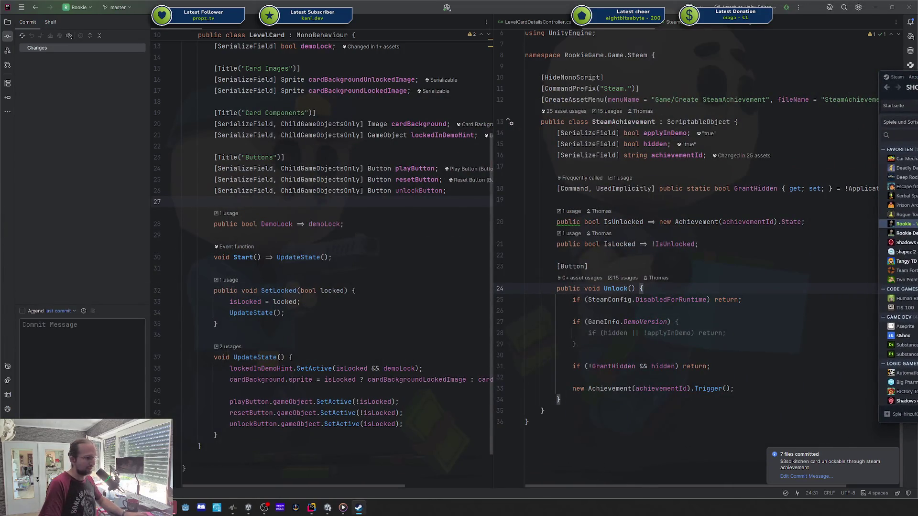
click(327, 507)
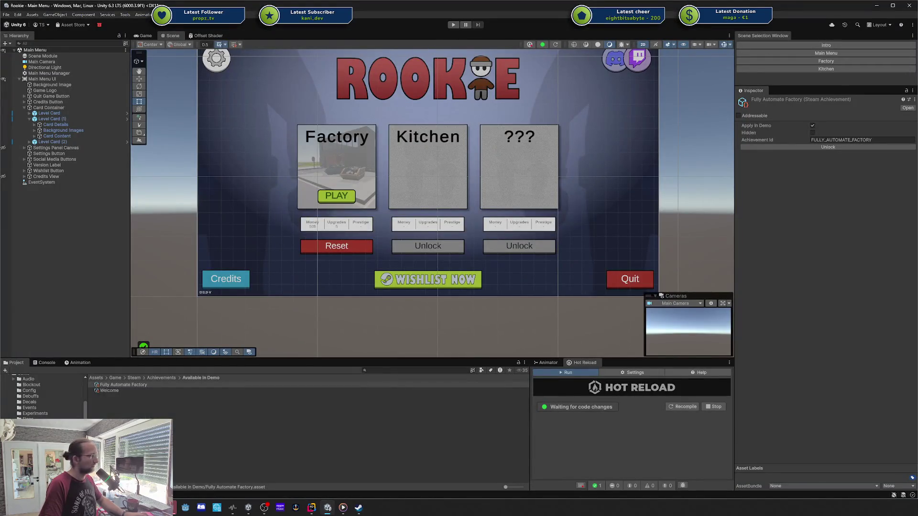
key(alt+Tab)
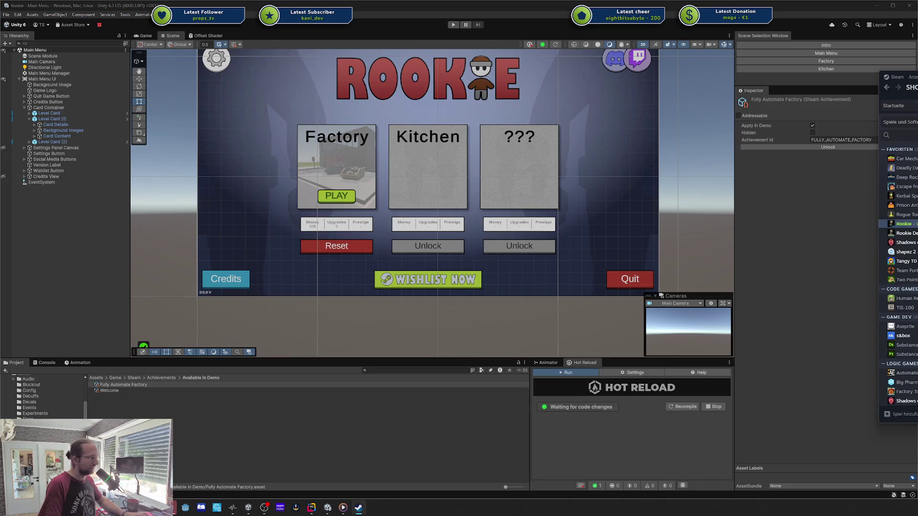
key(alt+Tab)
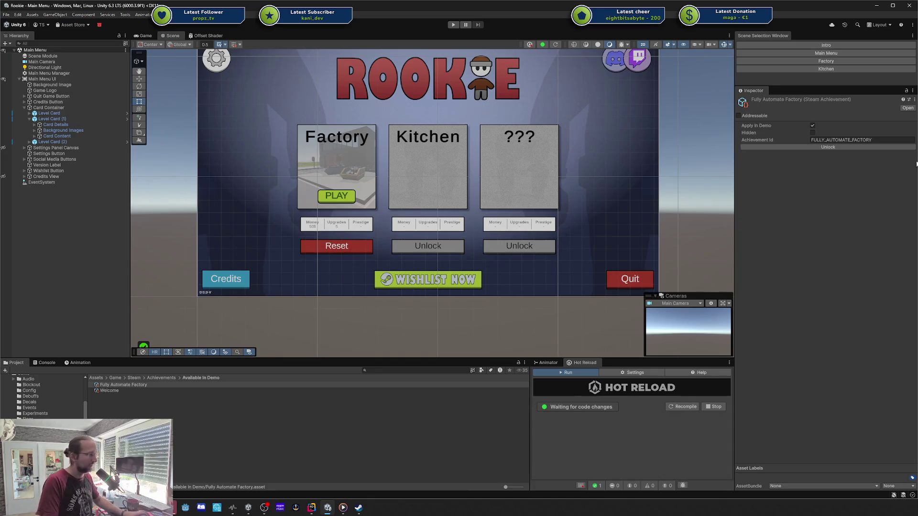
- Unlock the Fully Automate Factory achievement from its Inspector and nudge the Main Menu view
click(823, 148)
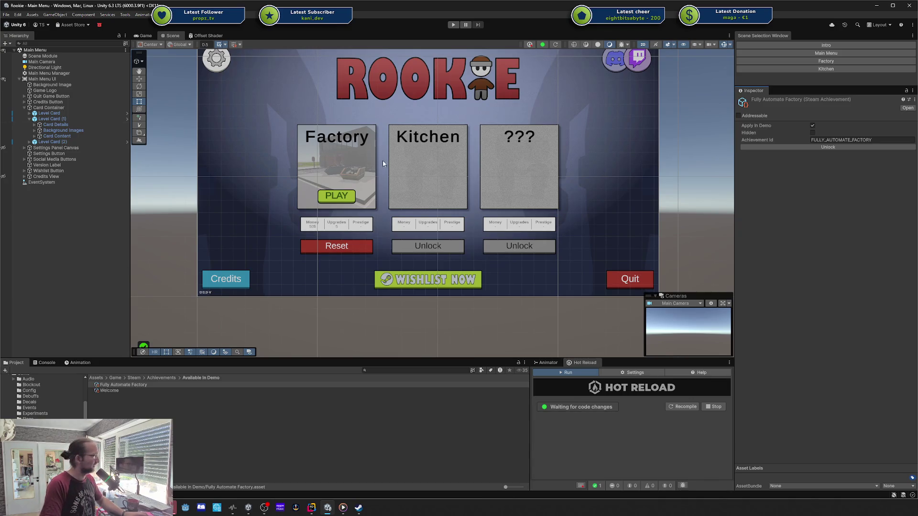
scroll(473, 184, up, 1)
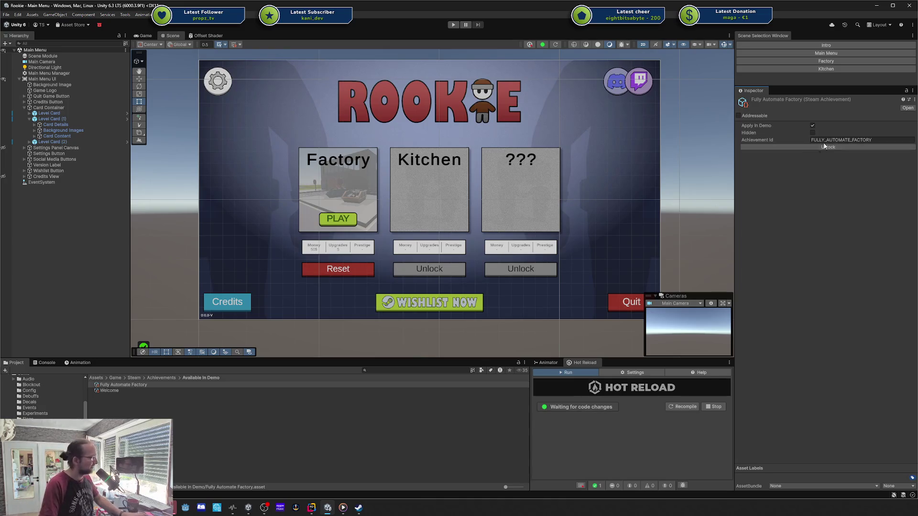
mouse_move(425, 175)
mouse_down()
mouse_move(435, 171)
mouse_move(424, 184)
mouse_up()
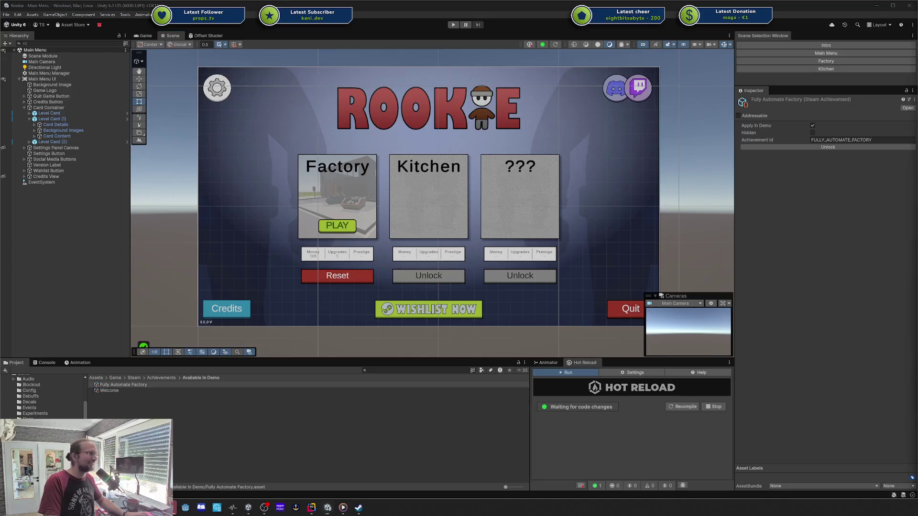
mouse_move(915, 191)
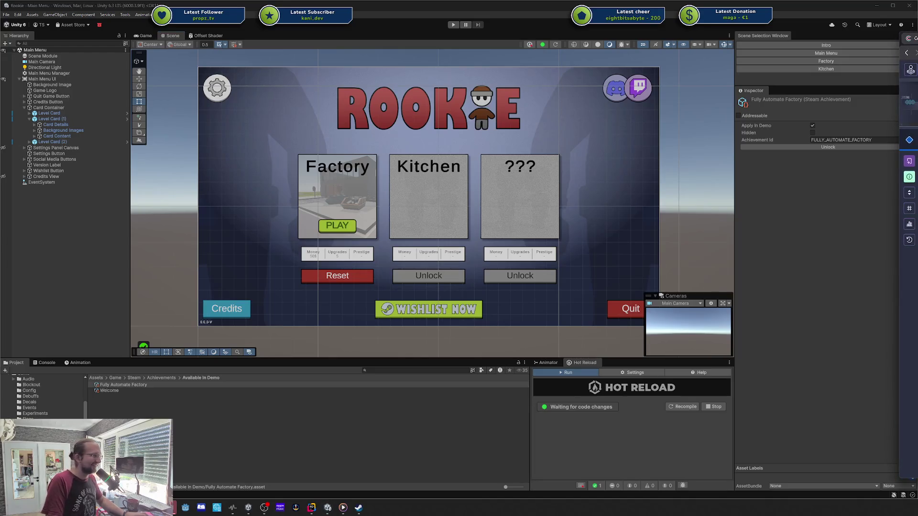
- Delete the commit message comment under the Level Card Image card
click(910, 70)
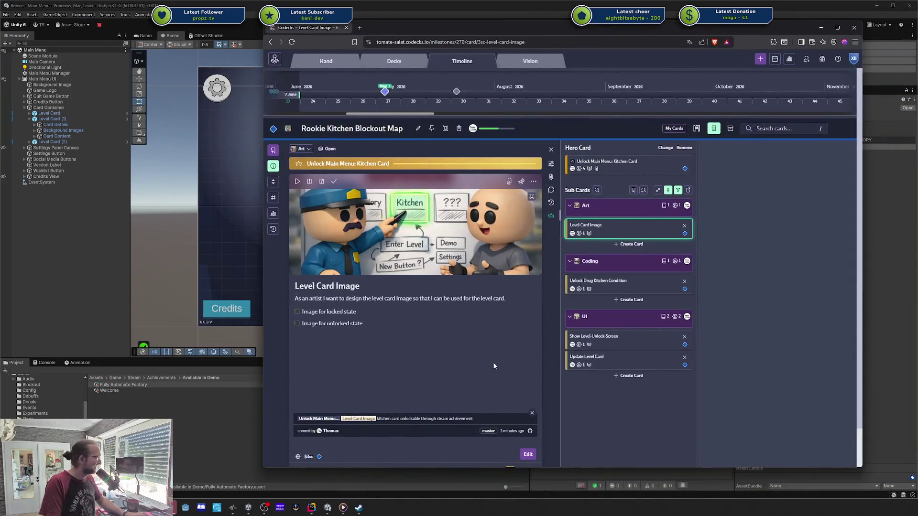
click(534, 414)
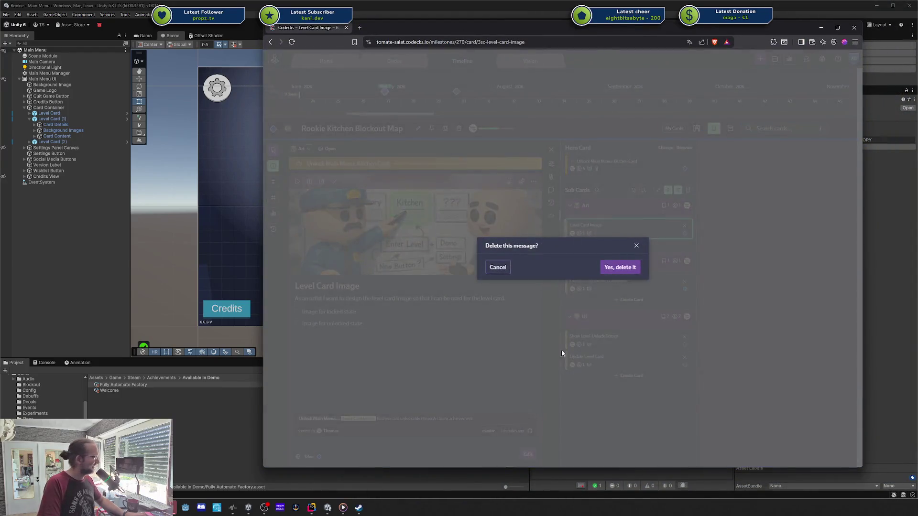
click(620, 265)
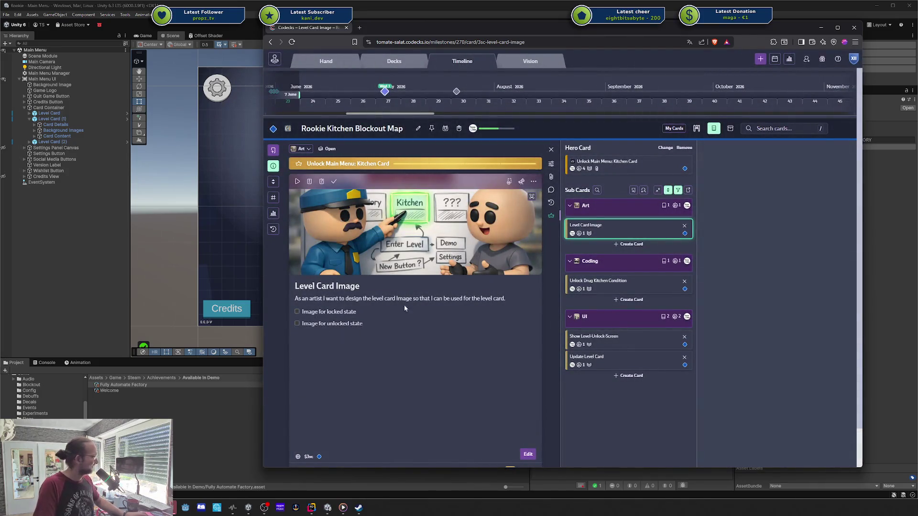
- Tick the Steam Achievement, unlocked-when-met and locked-while-unmet criteria on Unlock Drug Kitchen Condition
click(605, 286)
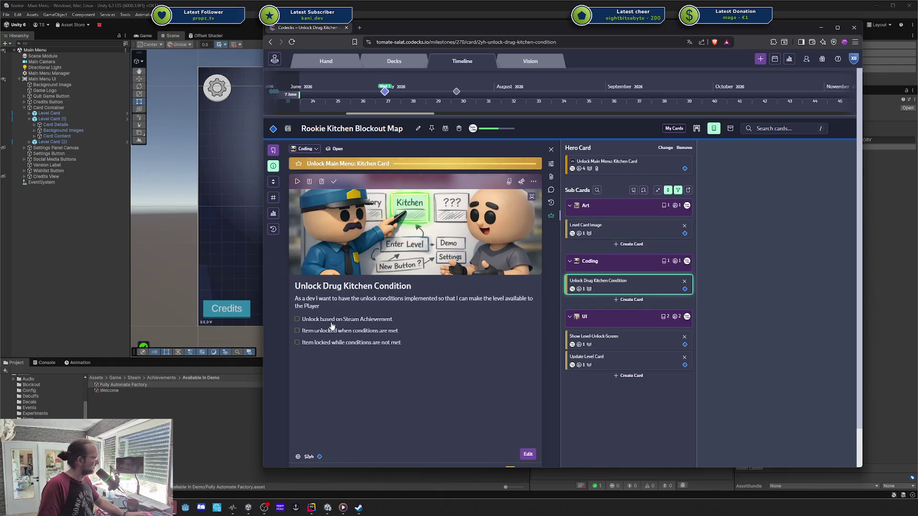
click(358, 322)
click(336, 332)
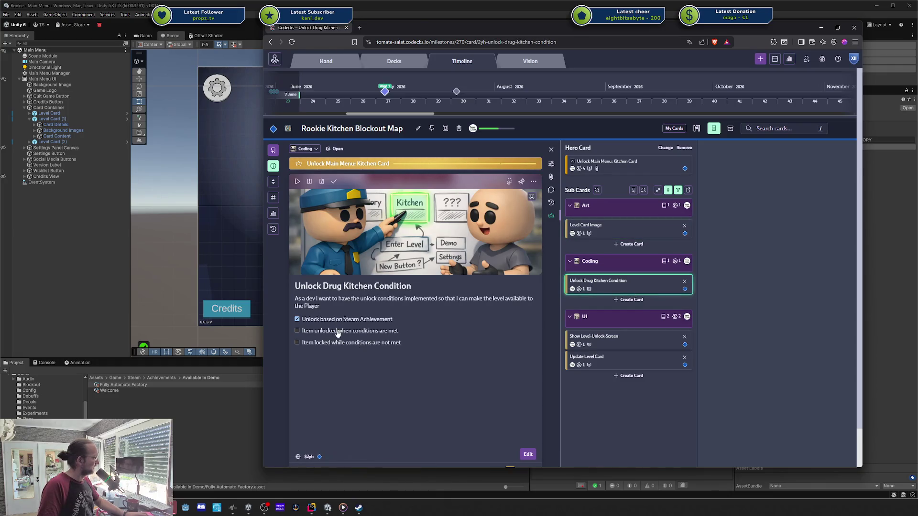
click(336, 344)
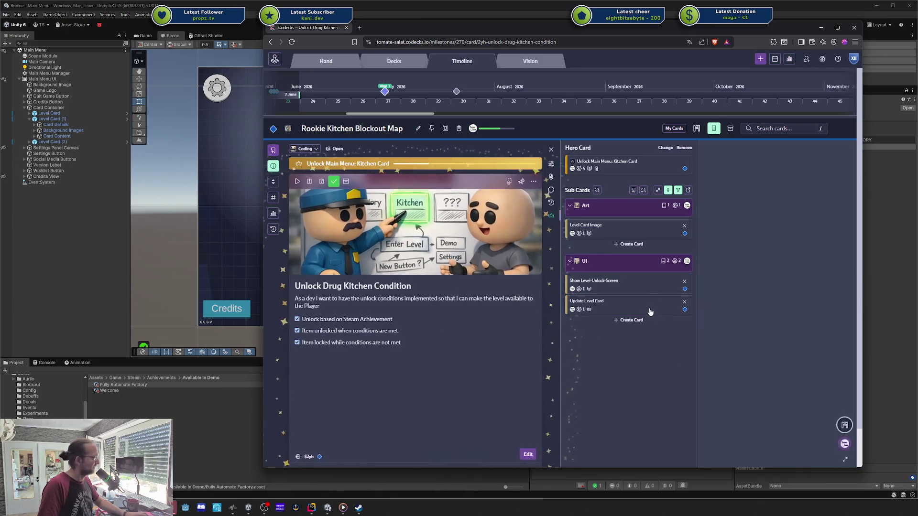
click(604, 287)
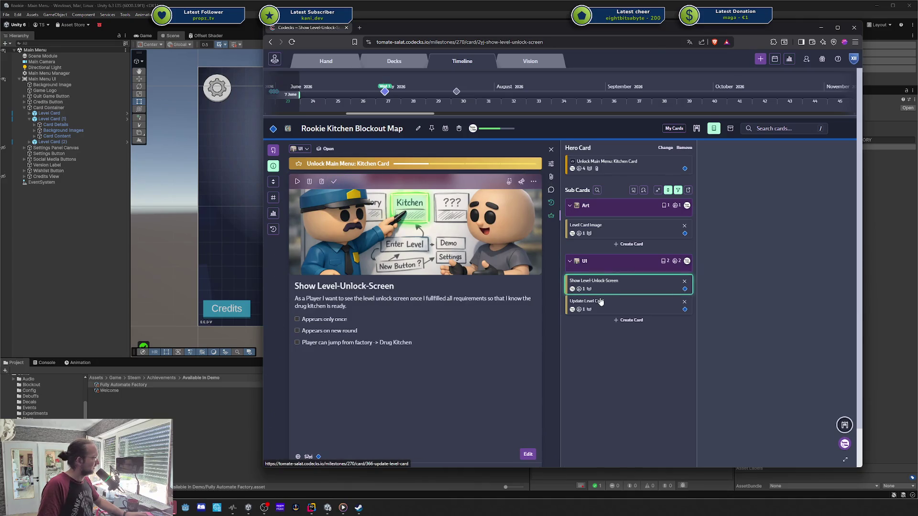
- Tick Card Image, Enter Level, Reset Level, Show Stats and both Blocked-State items on Update Level Card
click(601, 303)
click(330, 316)
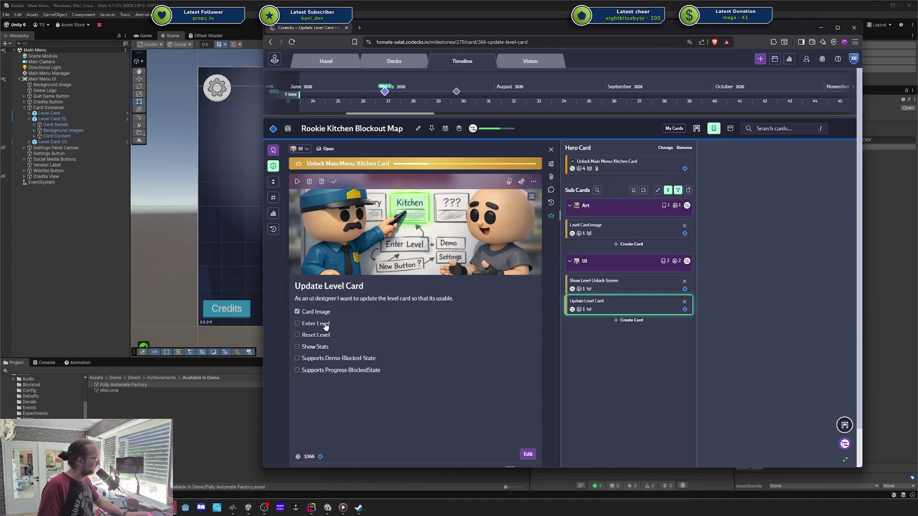
click(326, 327)
click(327, 339)
click(329, 351)
click(330, 361)
click(332, 372)
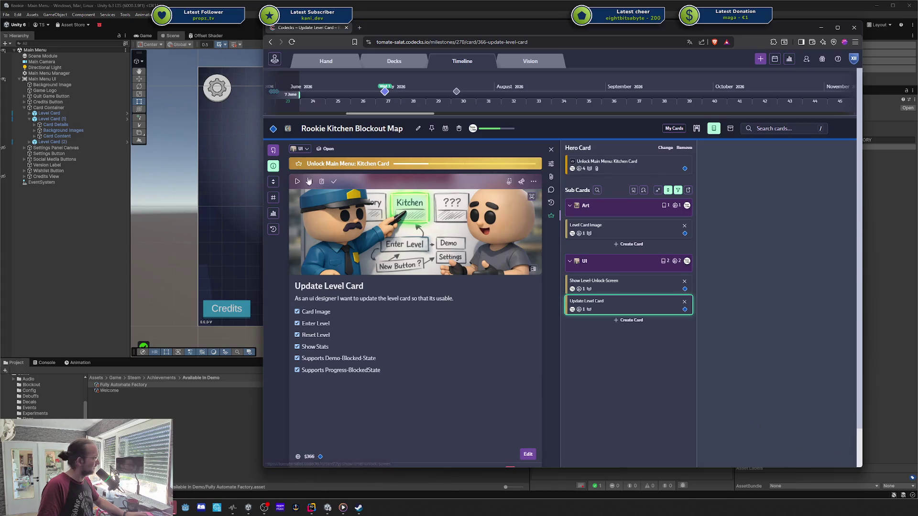
- Mark the locked Update Level Card as done, confirming the warning
click(333, 182)
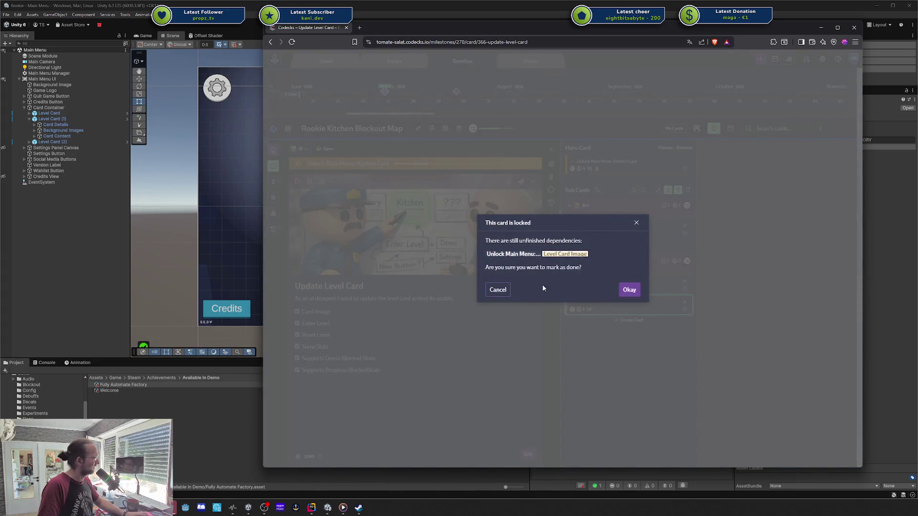
click(637, 223)
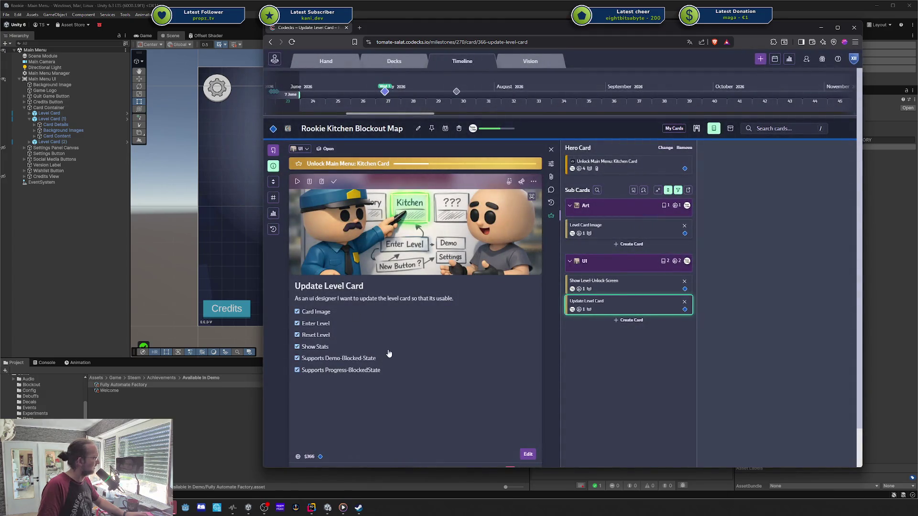
scroll(549, 306, down, 1)
click(591, 253)
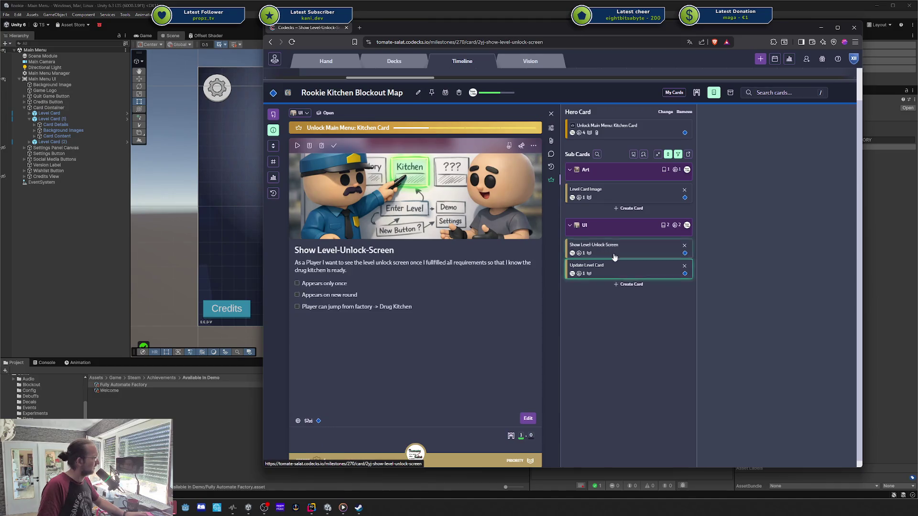
click(591, 268)
click(334, 147)
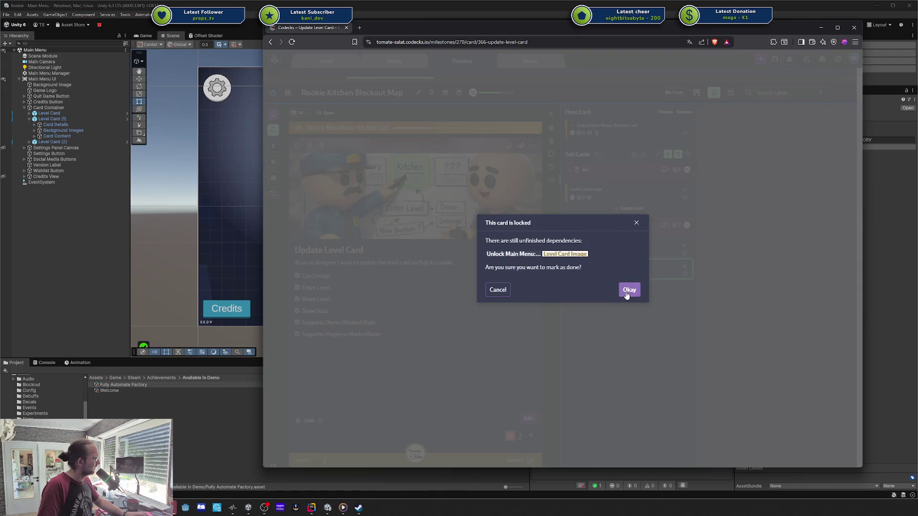
click(630, 290)
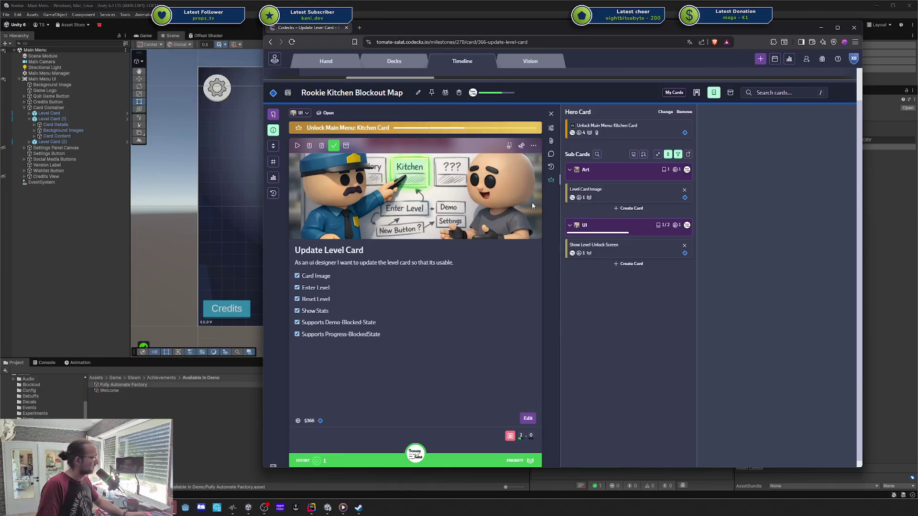
- Remove the Level Card Image card's blocking dependency and close the sub cards panel
click(598, 196)
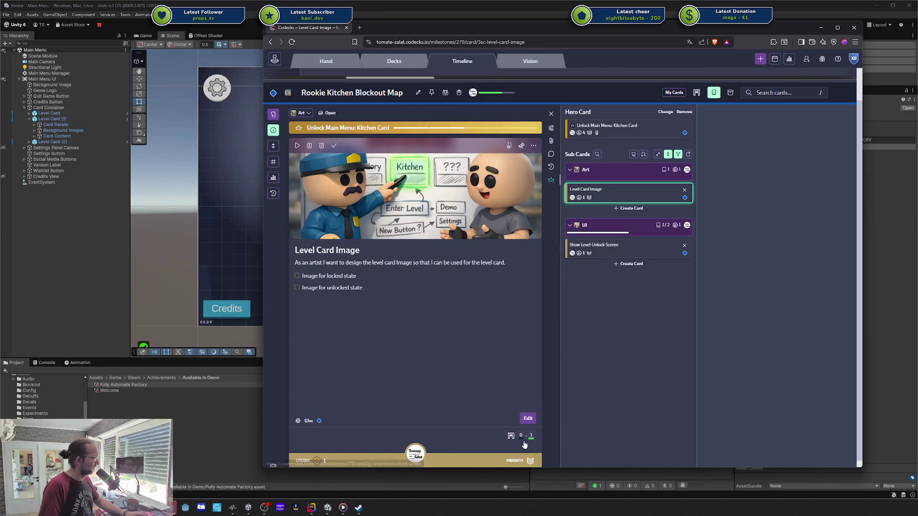
mouse_move(520, 436)
click(641, 445)
click(640, 434)
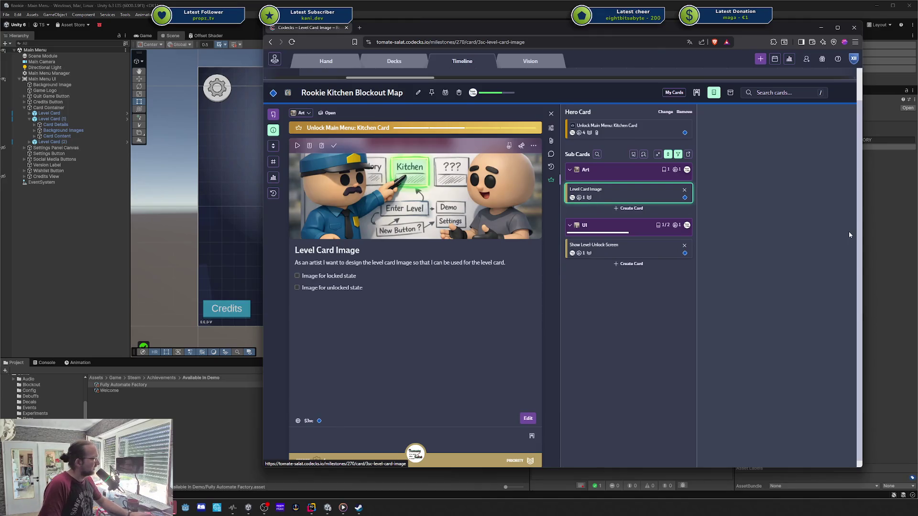
click(759, 233)
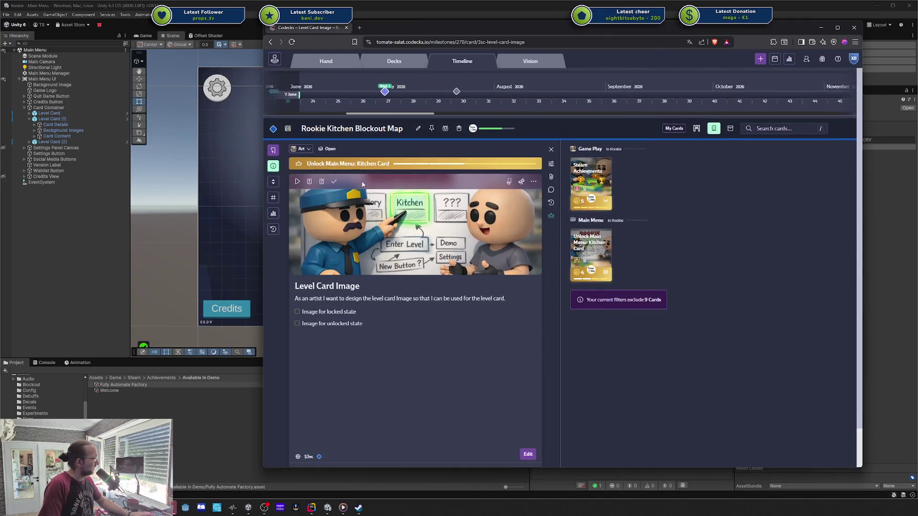
- Close the card detail and bring up the Kitchen Blockout Map milestone's description
key(Escape)
mouse_move(362, 373)
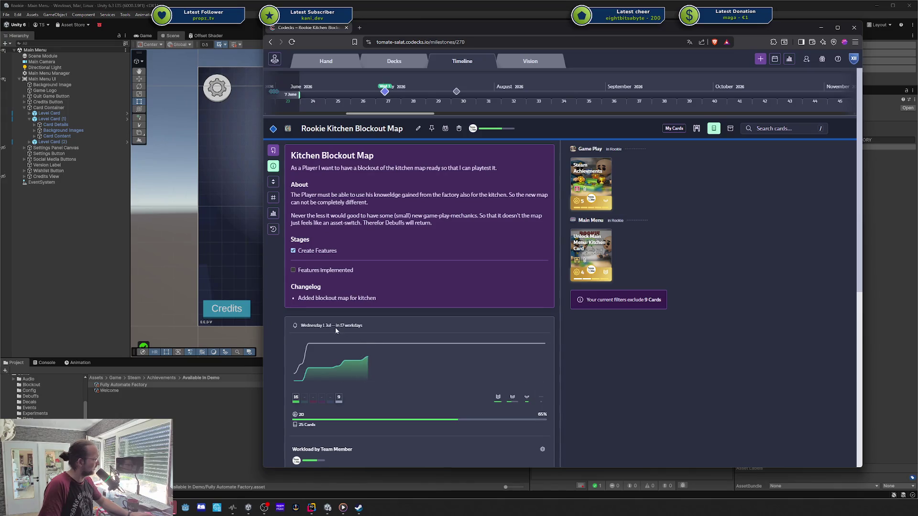
click(278, 214)
- Append 'Kitchen Level unlockable through steam achievement' as a new changelog line and save
click(547, 152)
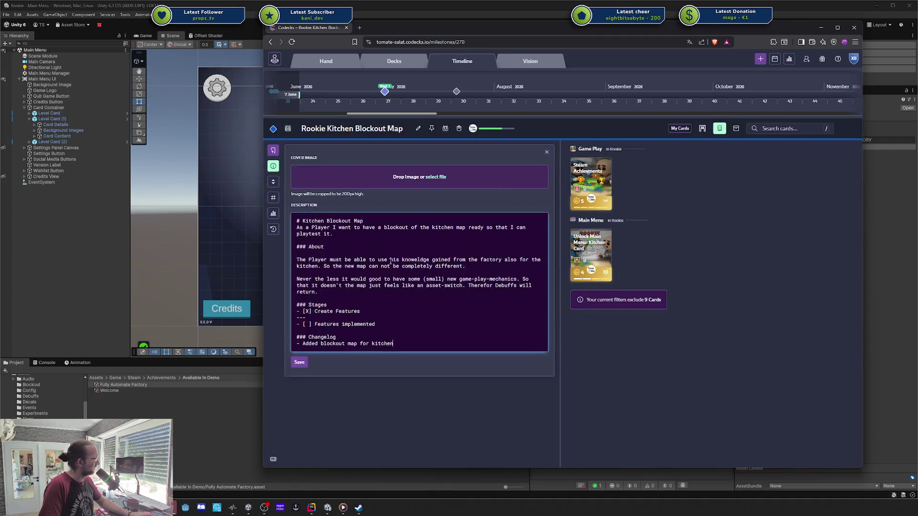
key(Return)
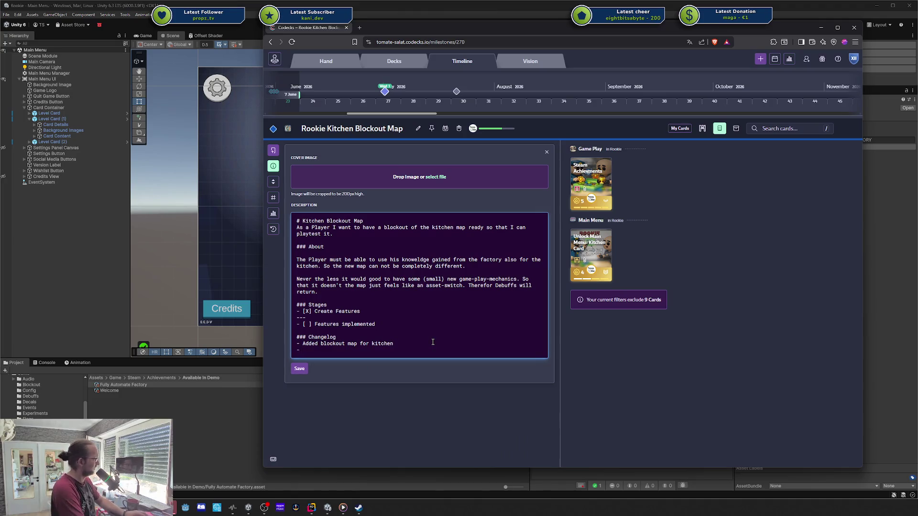
text(Kit)
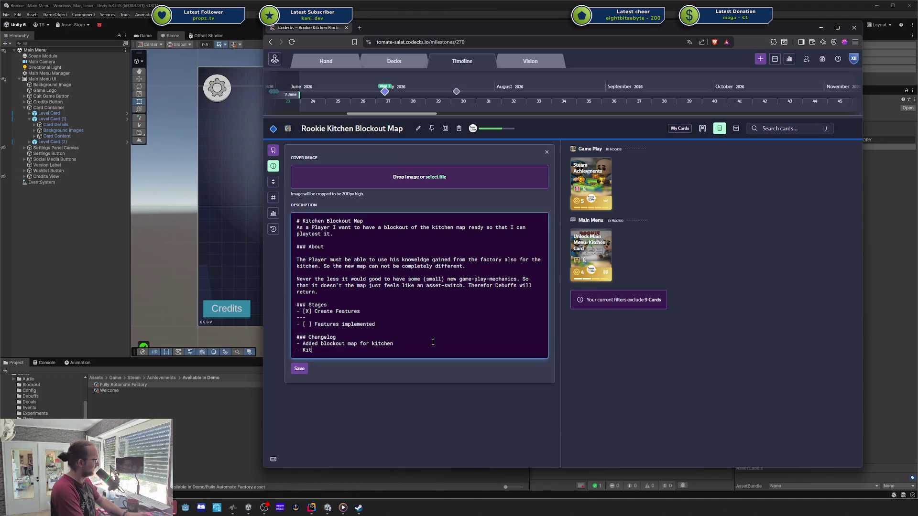
text(chen Level unlockable )
text(throug)
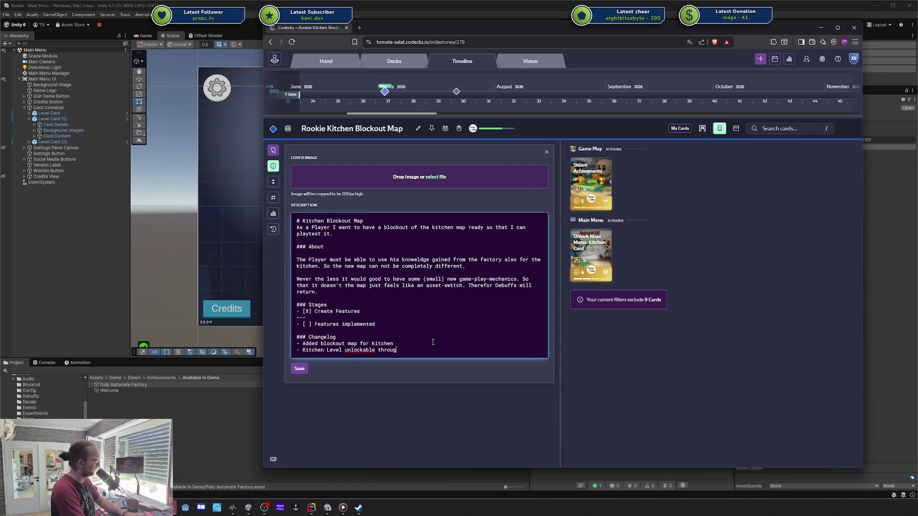
text(h steam achievement)
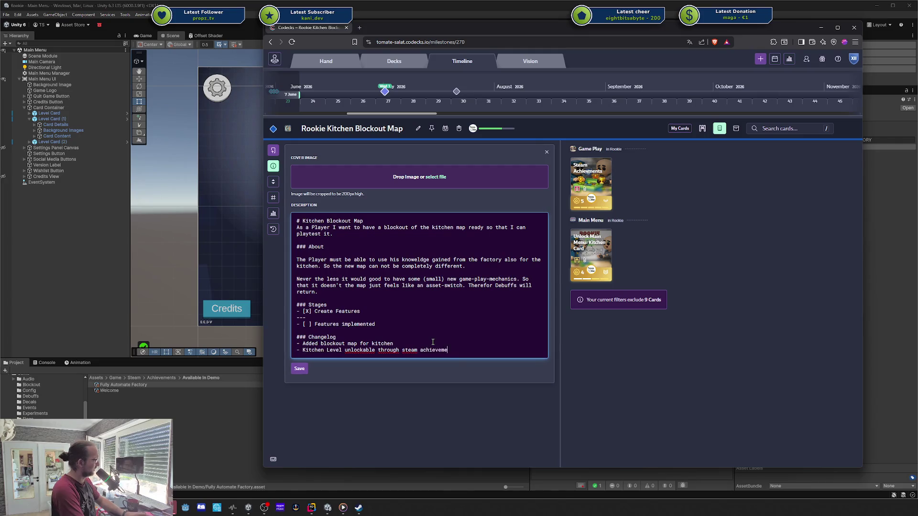
key(ctrl+Return)
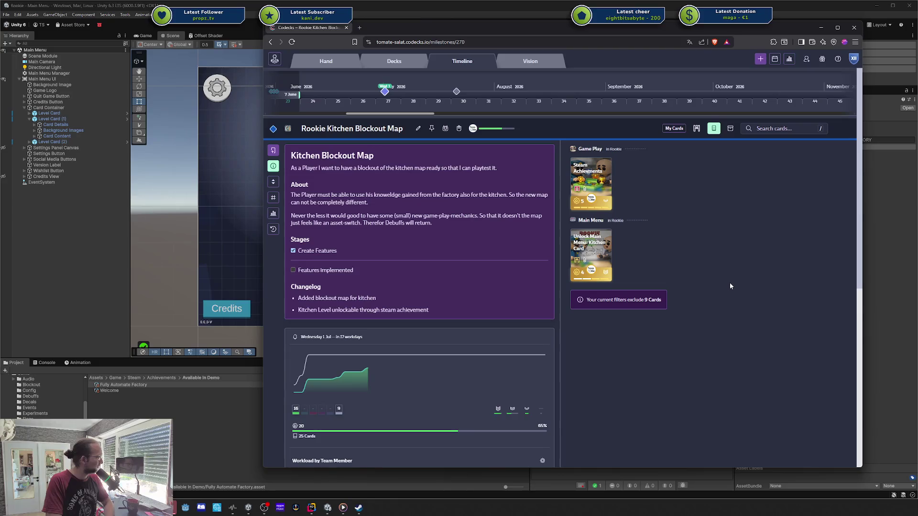
- Scroll the Codecks milestone timeline left toward the Core Game Loop marker
mouse_move(601, 232)
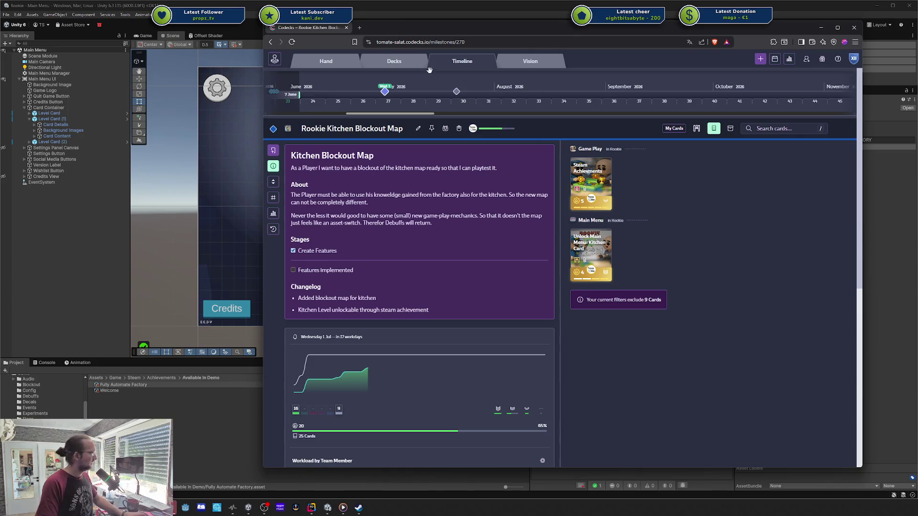
scroll(421, 93, left, 1)
- Switch to Core Game Loop and open the Improved Battle Controls card's hero and sub cards
click(474, 92)
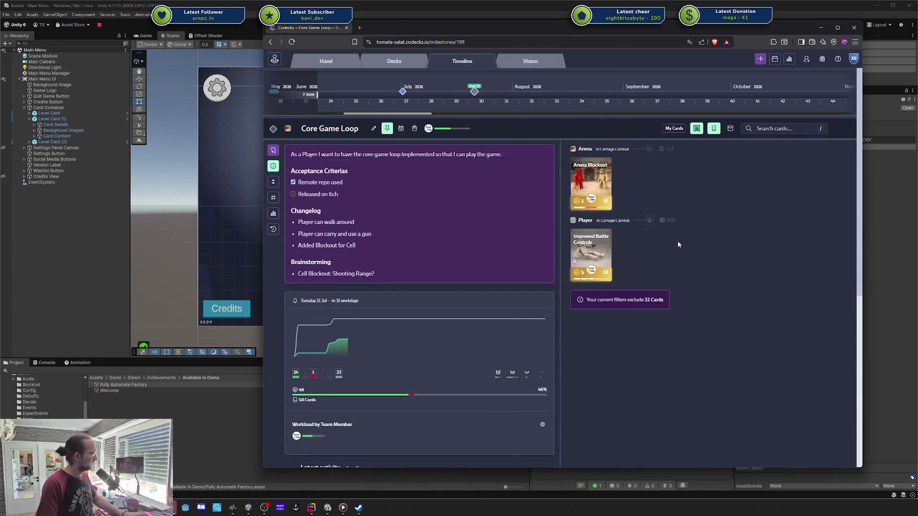
click(591, 255)
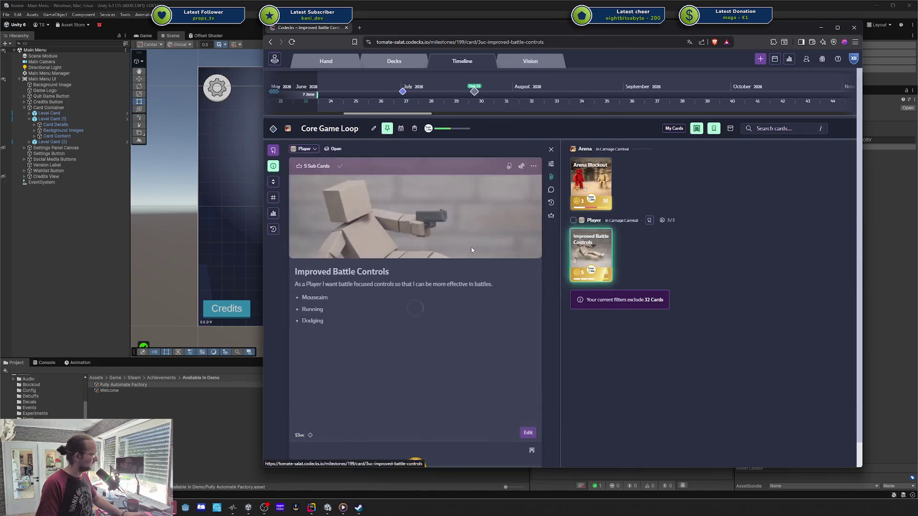
click(552, 215)
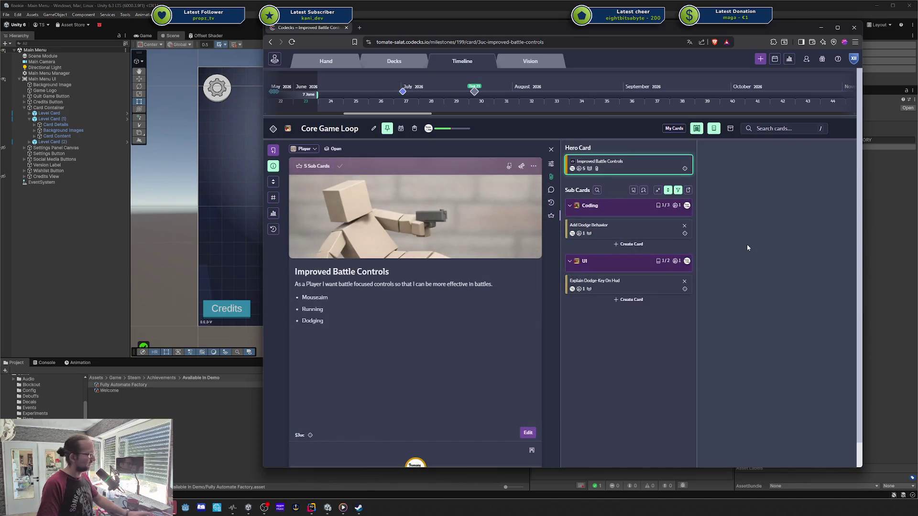
key(Escape)
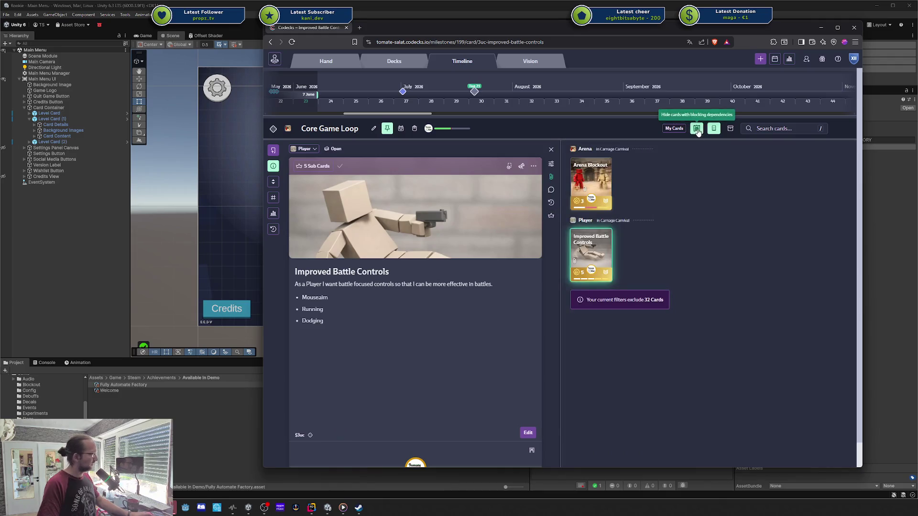
- Toggle the blocking-dependencies filter so blocked cards like Player Can Die show on the board
click(697, 128)
click(696, 129)
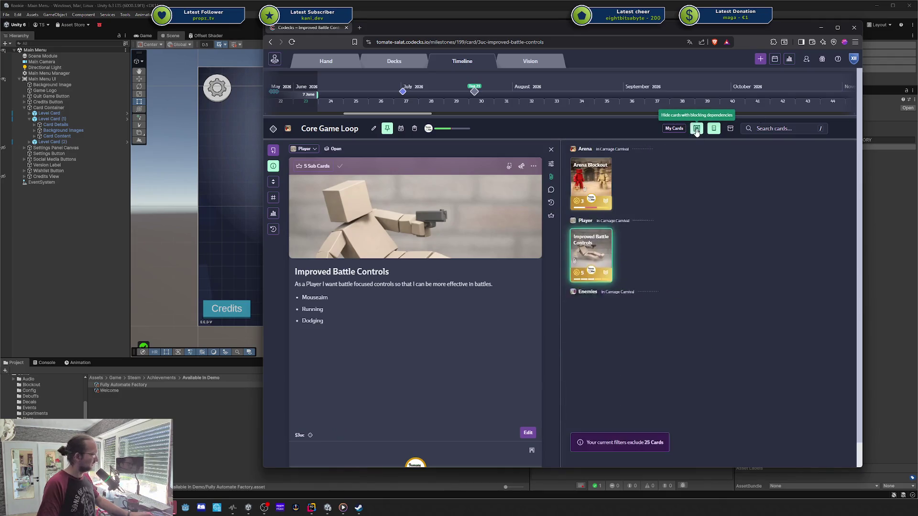
click(696, 128)
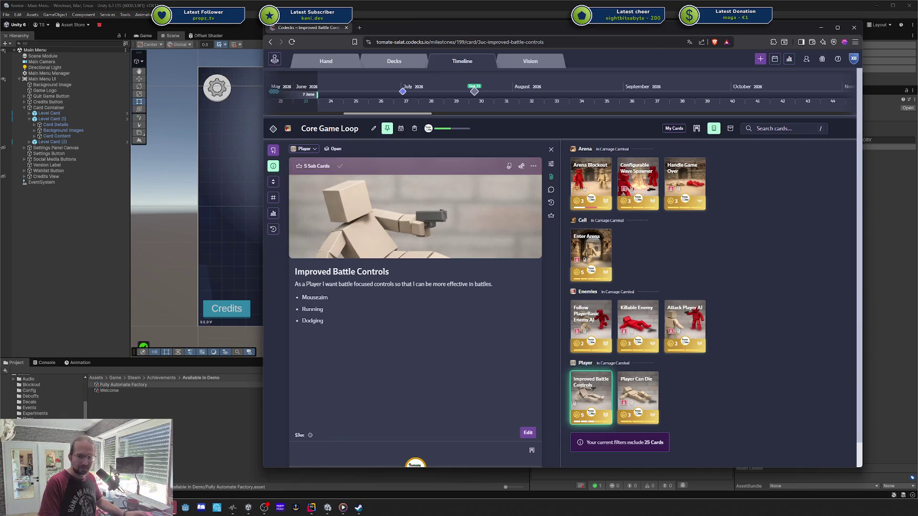
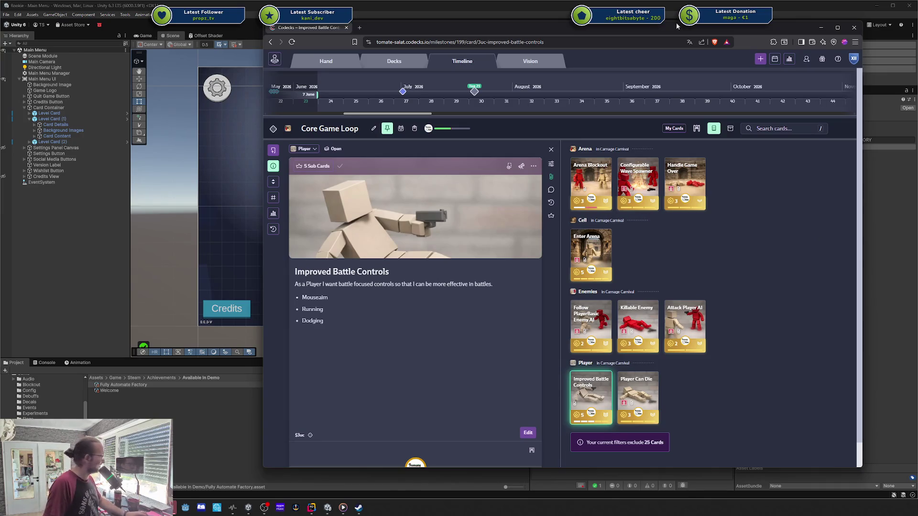
- Shift the Codecks board window aside to read the Improved Battle Controls card
mouse_move(676, 25)
mouse_down()
mouse_move(712, 38)
mouse_move(917, 38)
mouse_up()
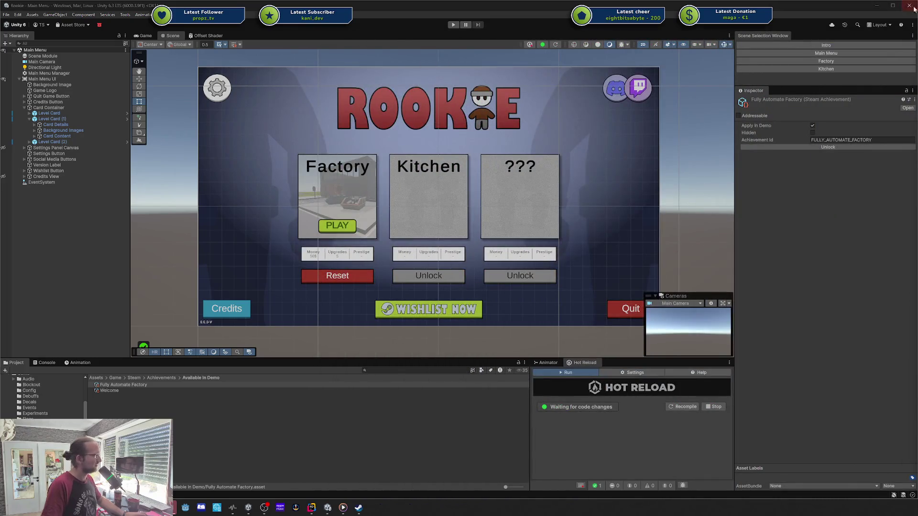
- Open the gladiator solution in Rider's current window, then switch to the Godot player scene
click(877, 6)
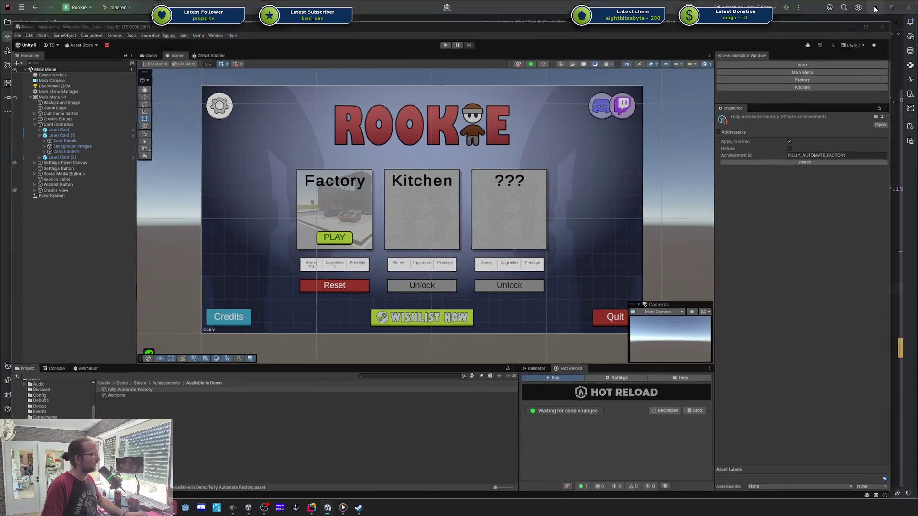
click(79, 8)
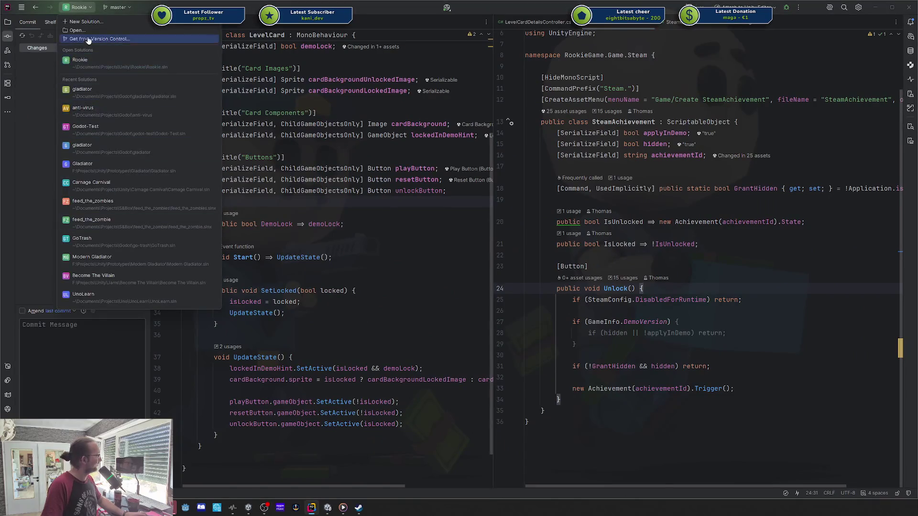
click(115, 94)
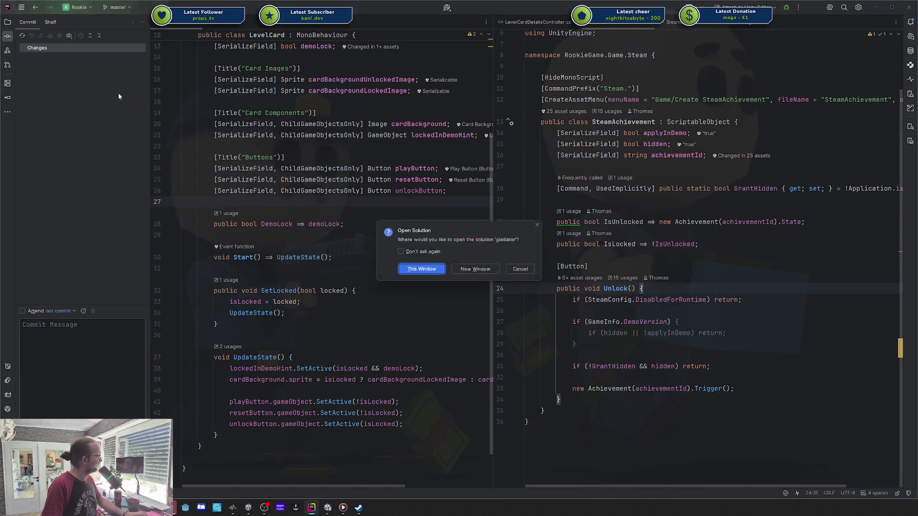
click(417, 269)
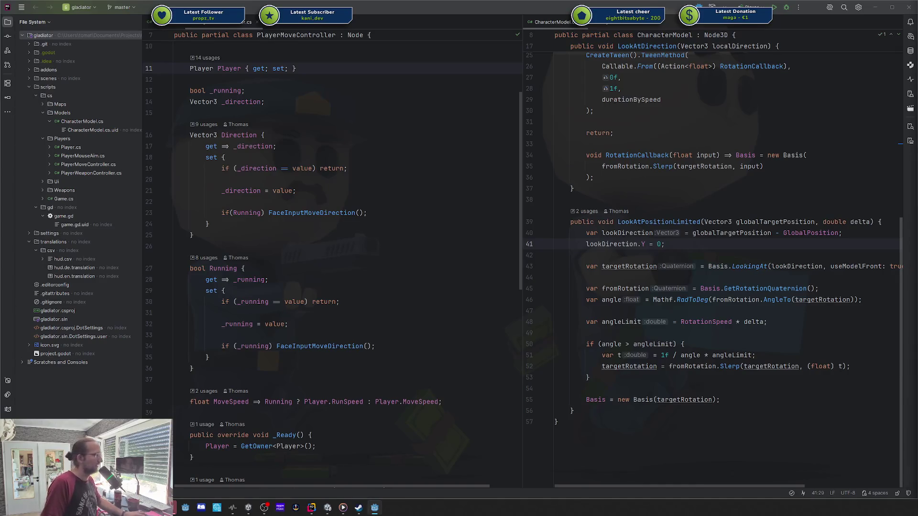
key(alt+Tab)
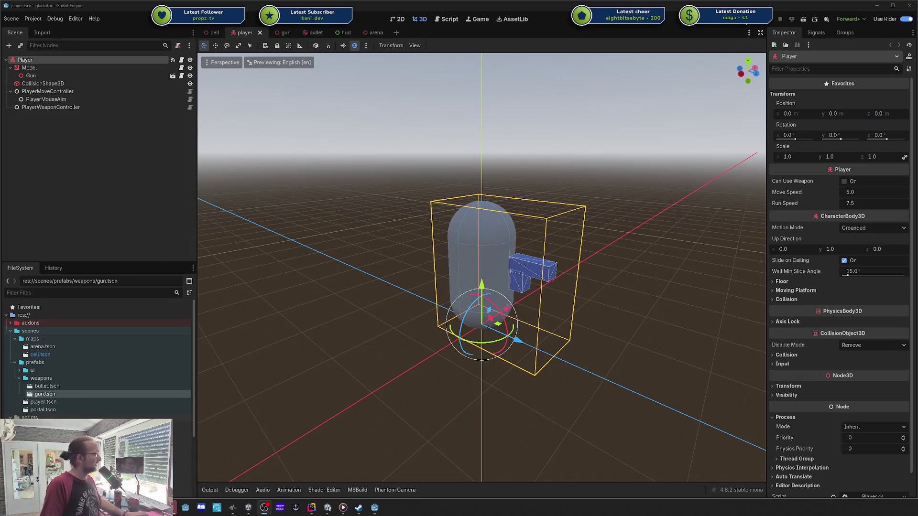
- Launch the gladiator game with F5, centre its window, and start walking the player around
key(F5)
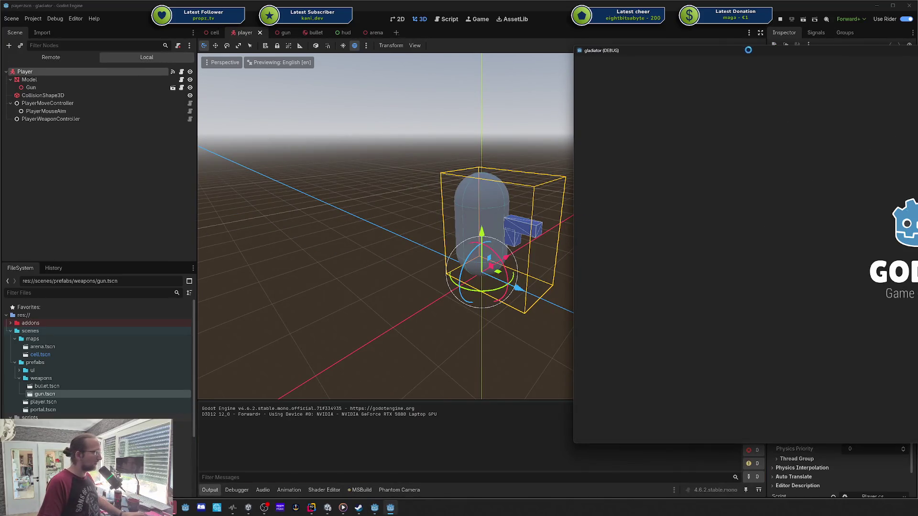
drag(718, 56, 302, 67)
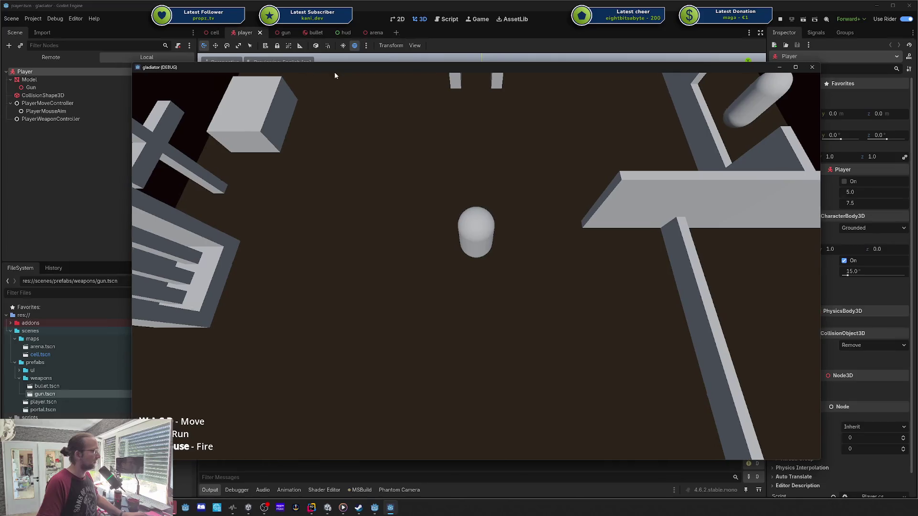
key(w)
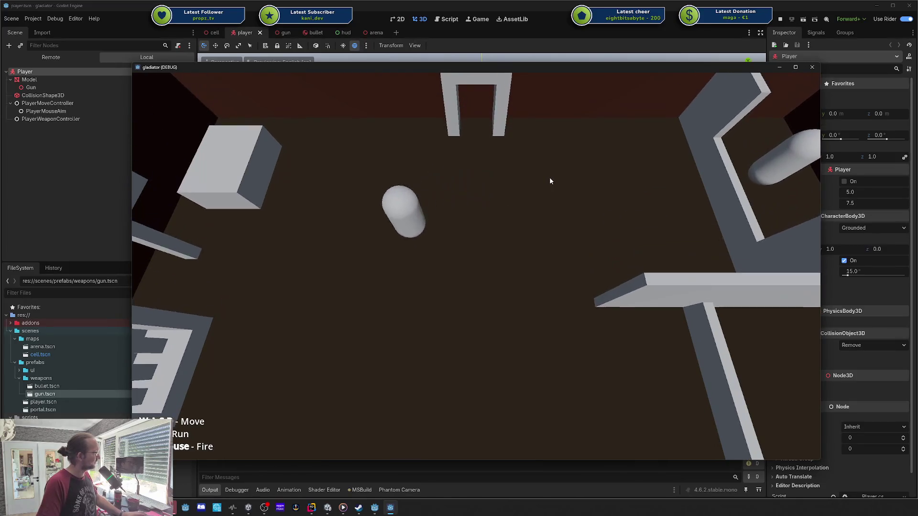
key(d)
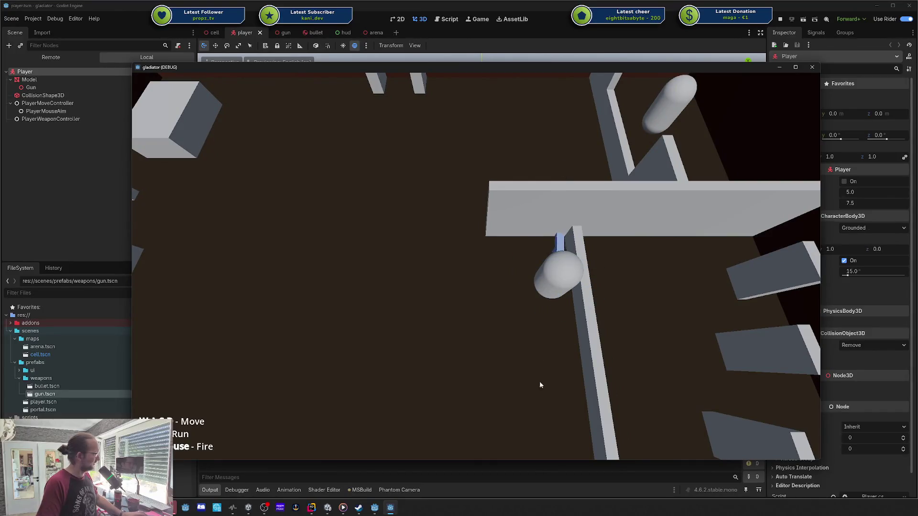
key(s)
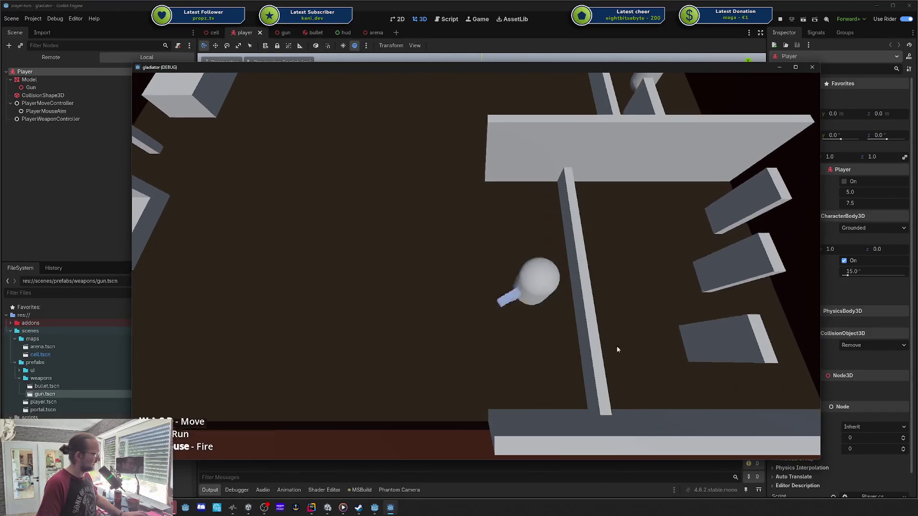
key(w+a)
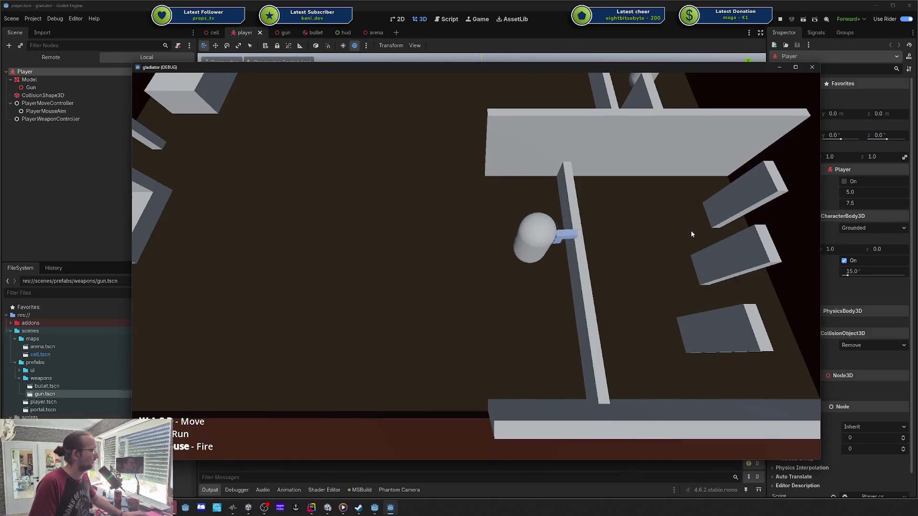
key(s+a)
- Walk the player along the cell walls and into the portal doorway to reach Arena Settings
key(d)
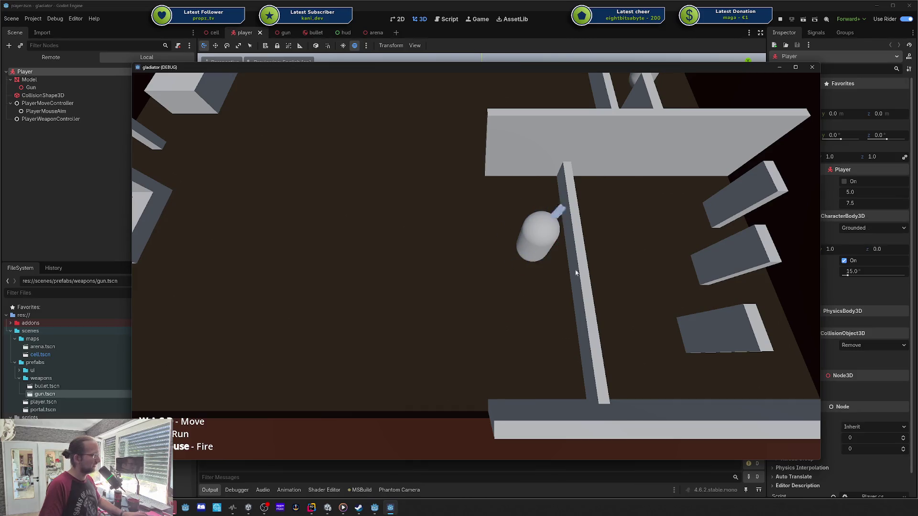
key(s)
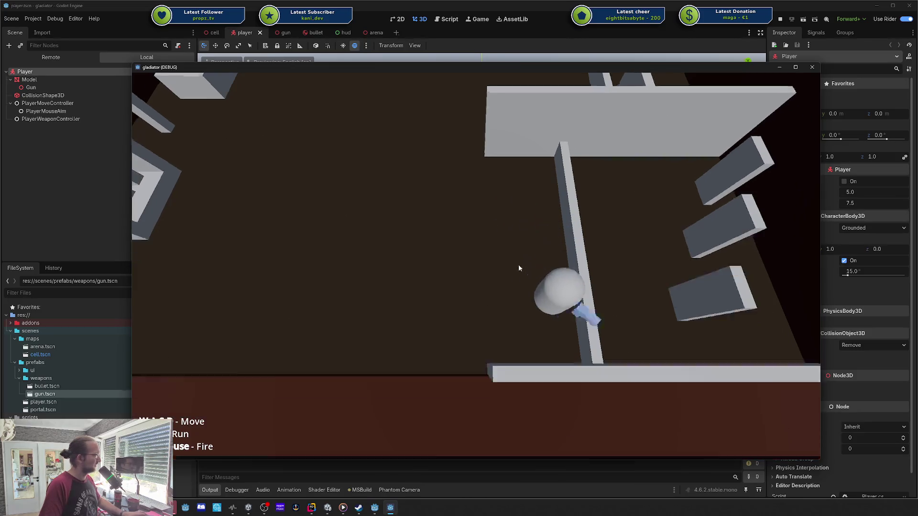
key(w)
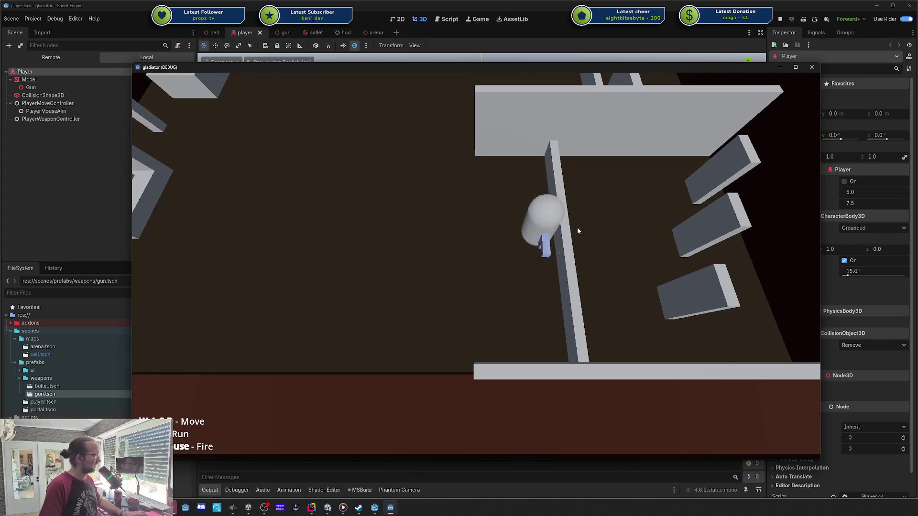
key(a)
key(s)
key(w)
key(d)
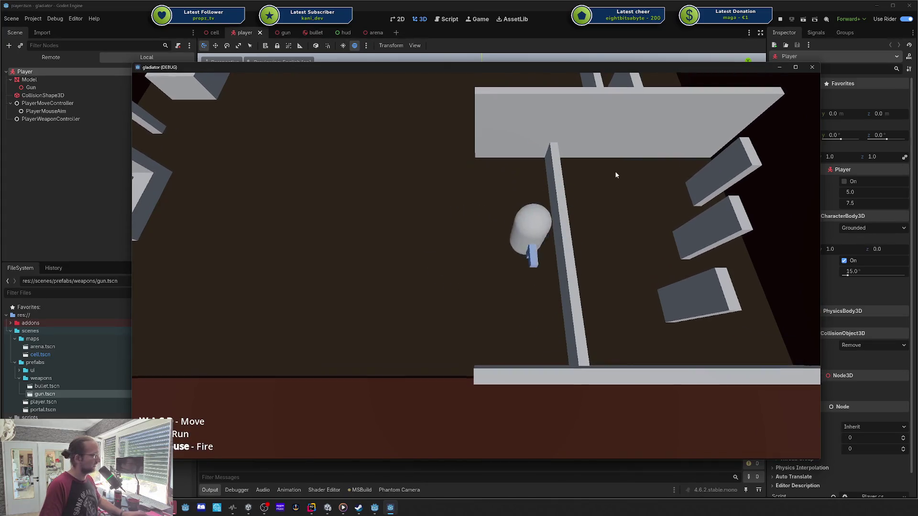
key(s)
key(w)
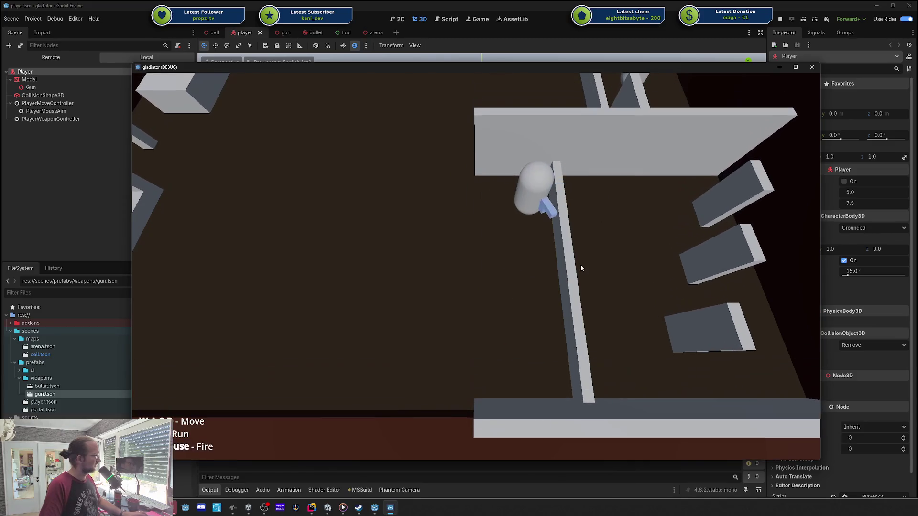
key(s)
key(w)
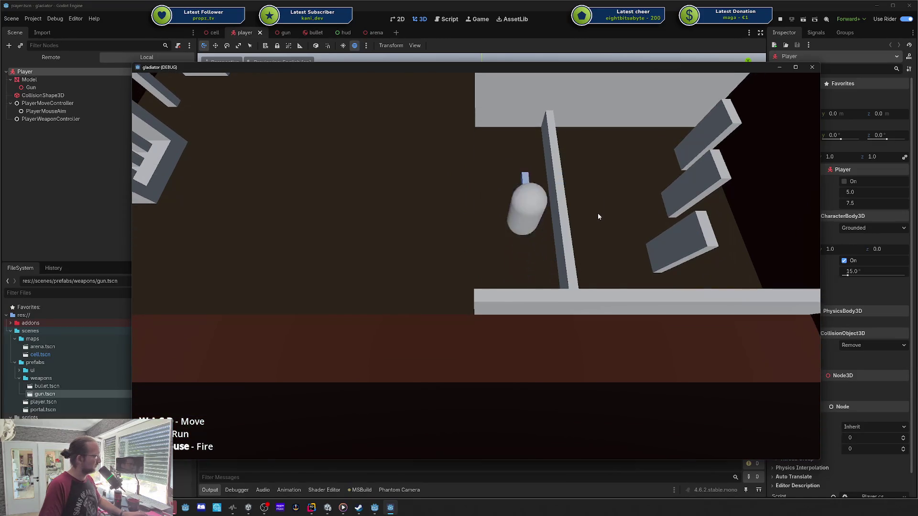
key(s)
key(w)
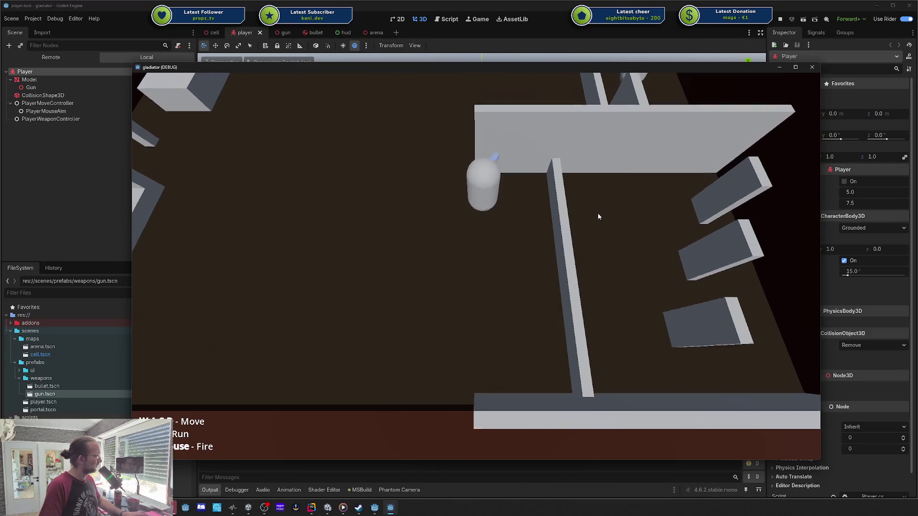
key(s)
key(a)
key(w)
key(d)
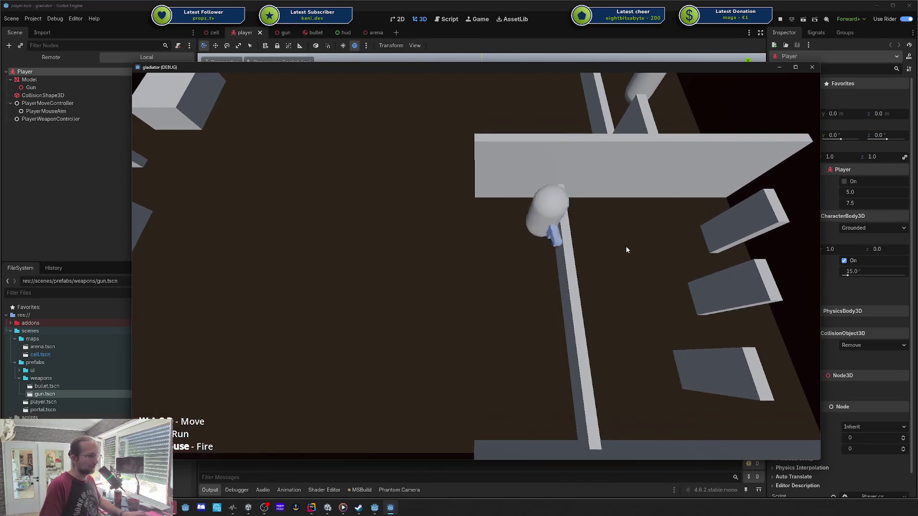
key(a)
key(w)
key(a)
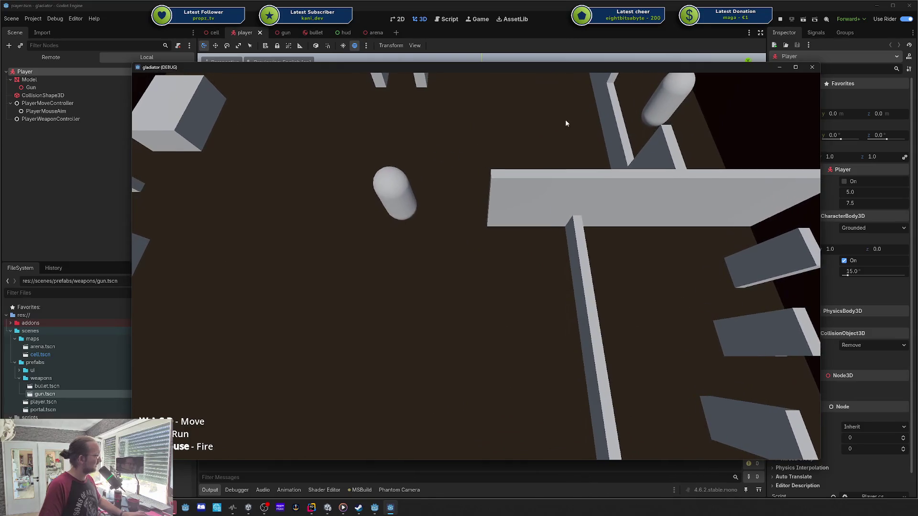
key(s)
key(d)
key(s)
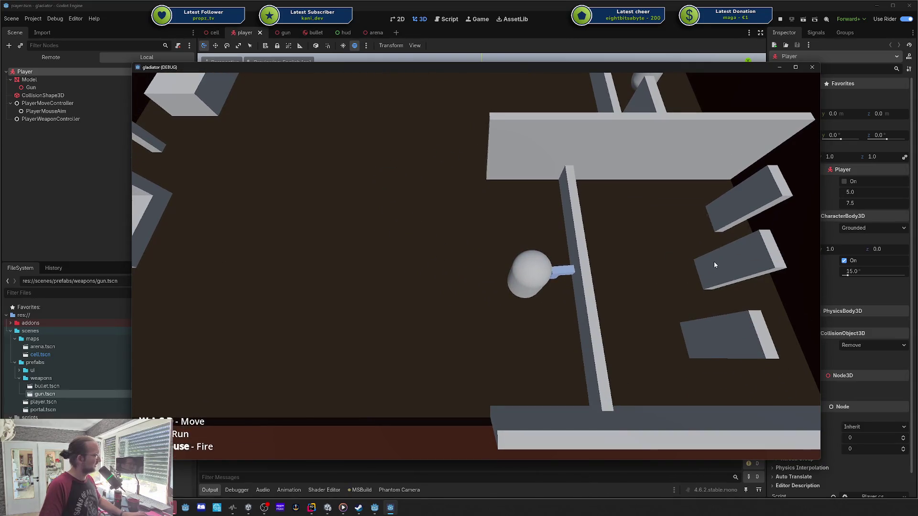
key(w)
key(s)
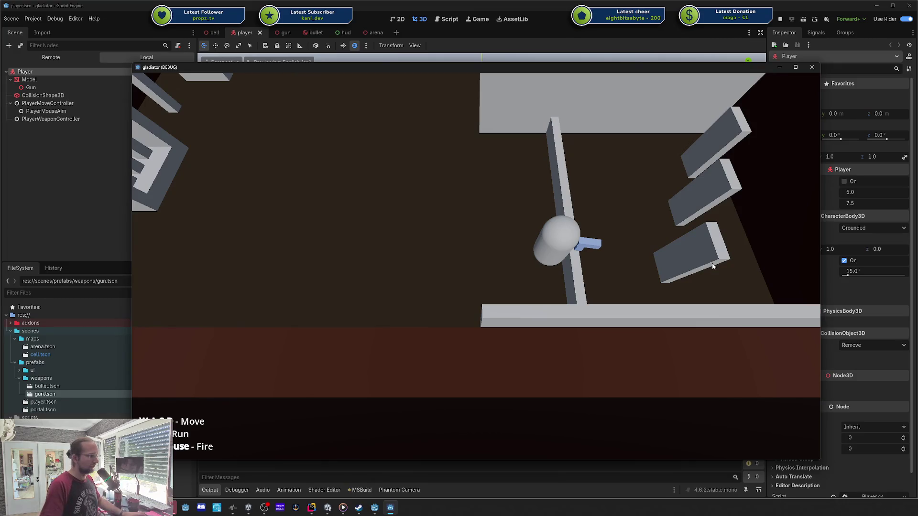
key(w)
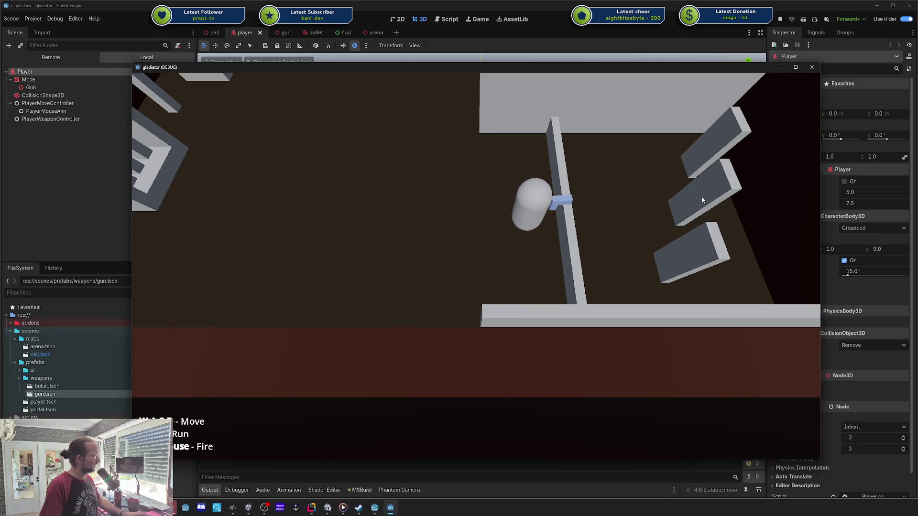
key(w)
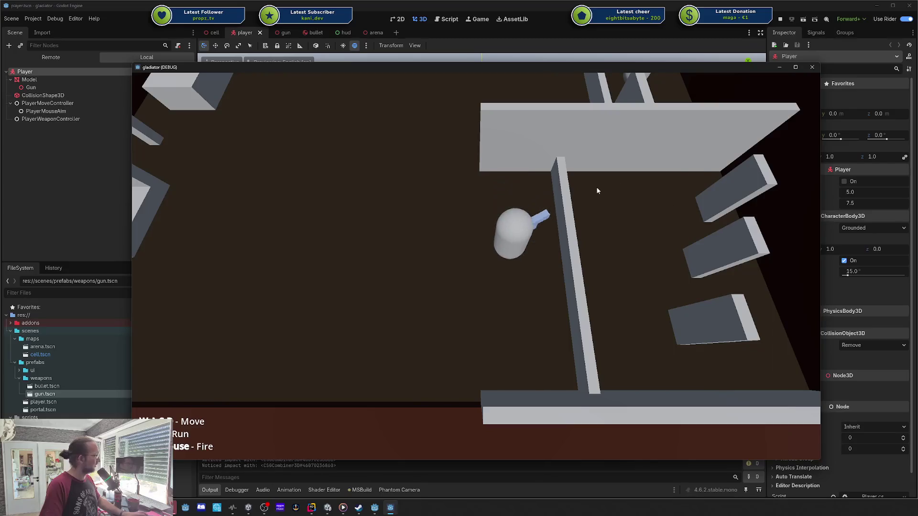
key(a)
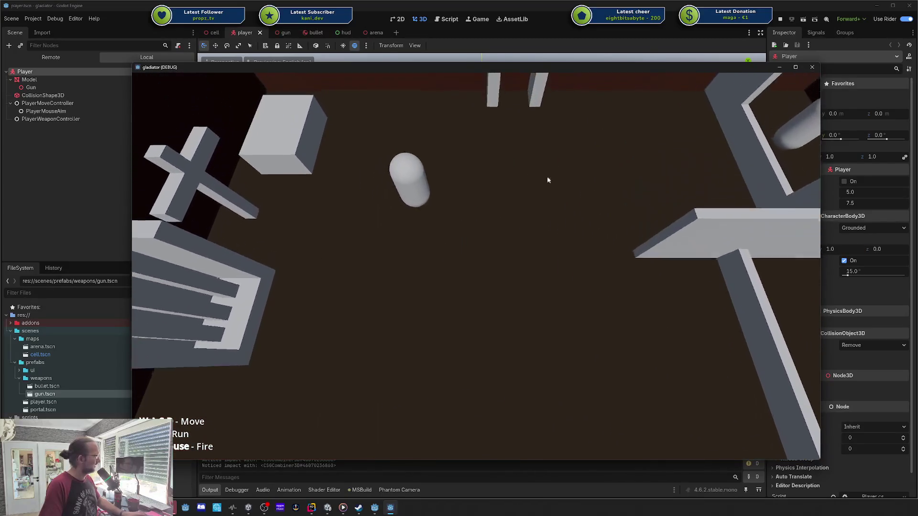
key(d)
key(w)
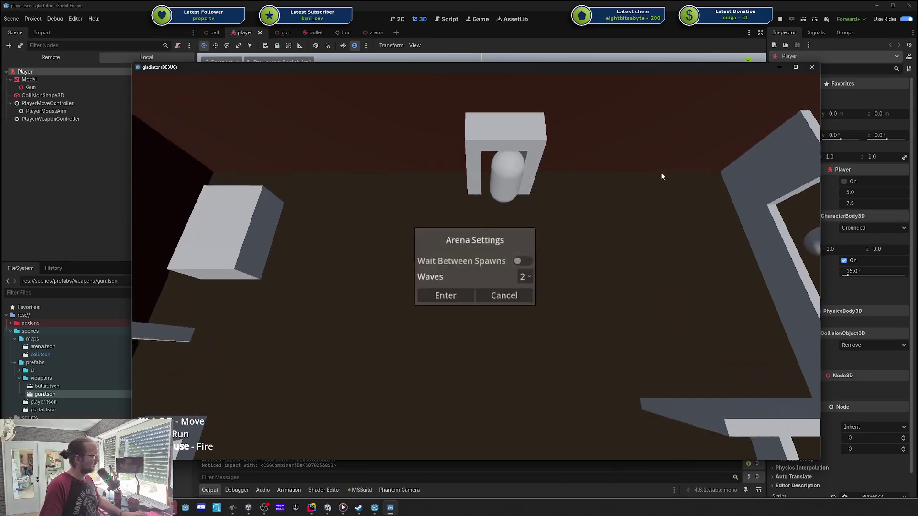
- Enter the arena with 2 waves and walk the player around with WASD
click(456, 299)
key(w)
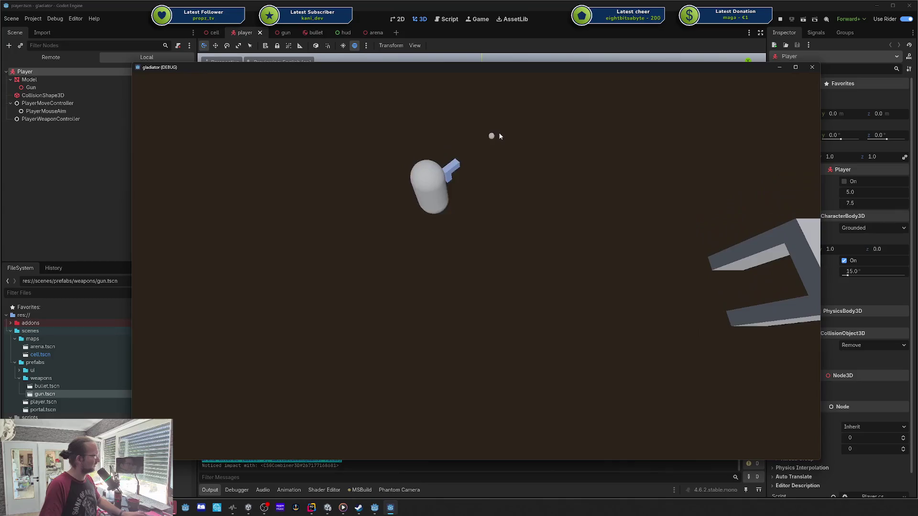
key(d)
key(s)
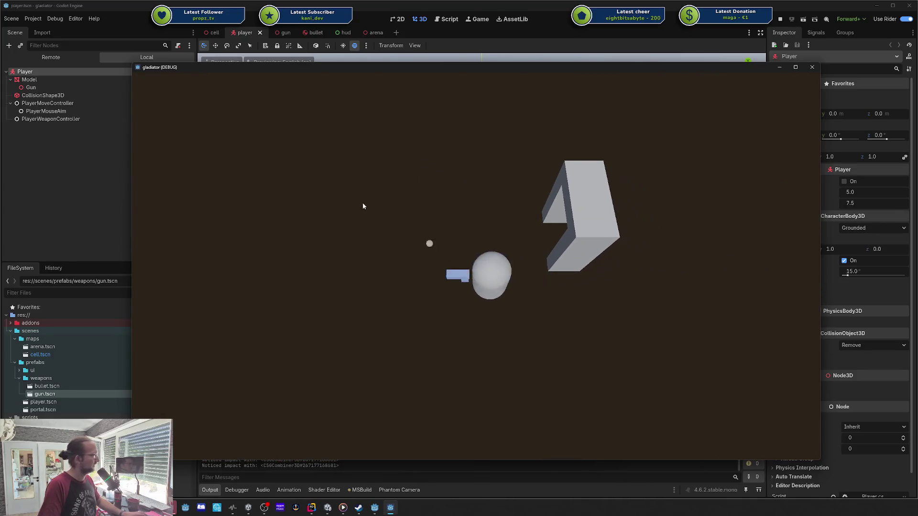
key(a)
key(w)
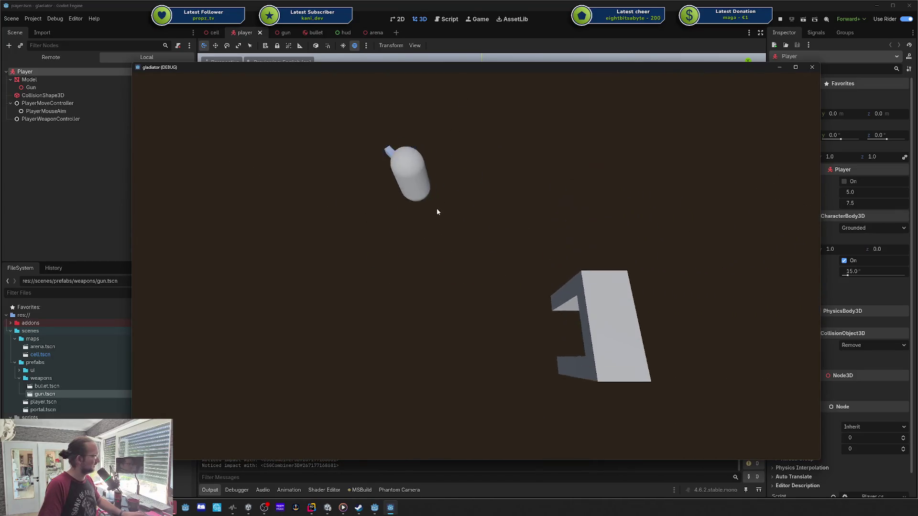
key(w)
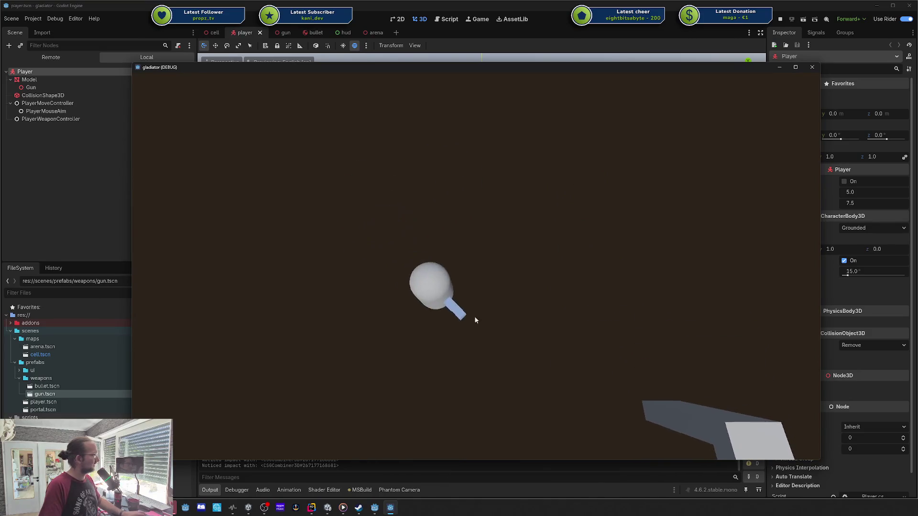
key(s)
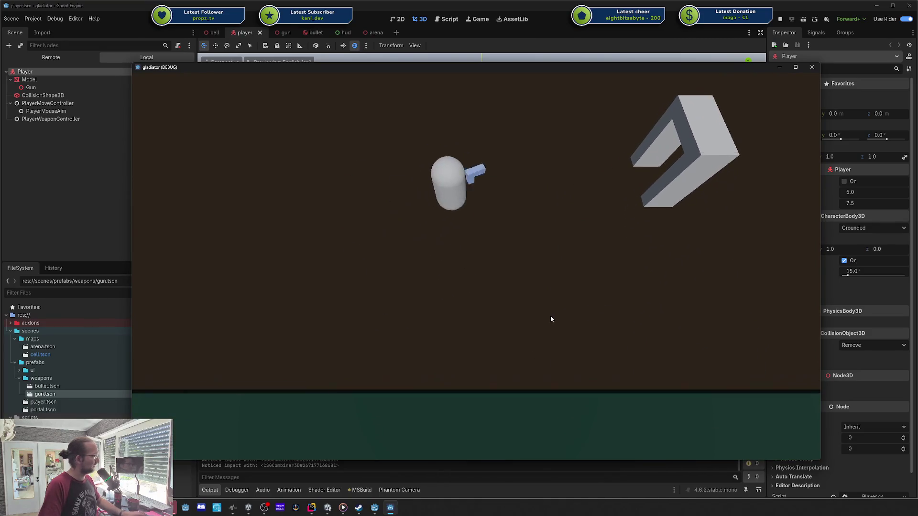
key(d)
key(a)
- Fire bullets at several aim points around the arena
click(493, 301)
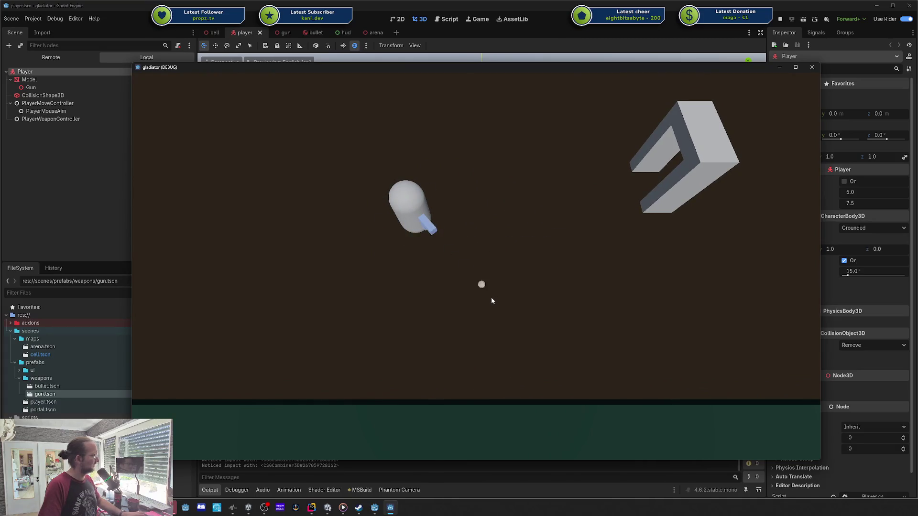
click(310, 283)
click(506, 154)
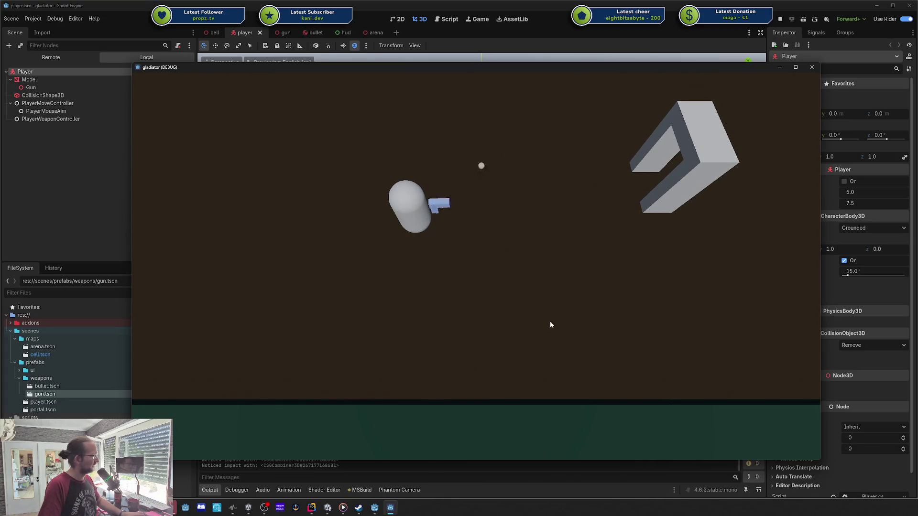
click(598, 296)
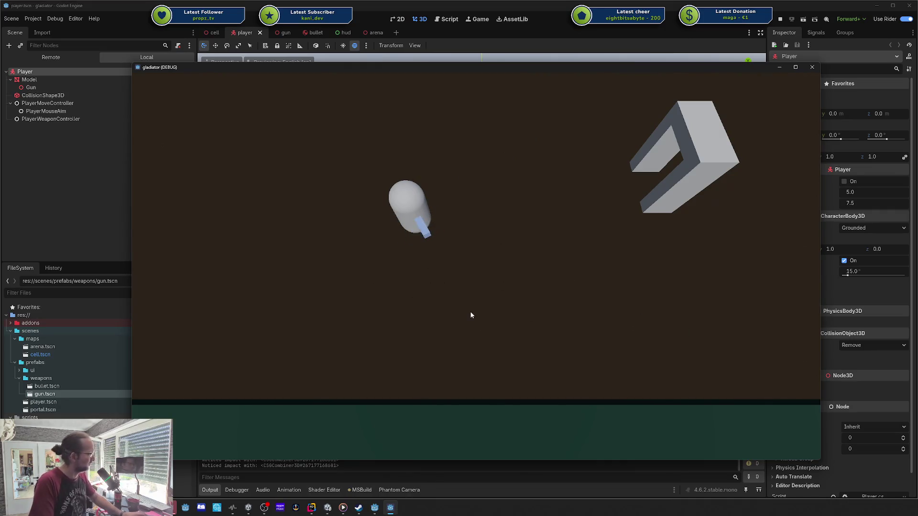
- Move the player back and forth past the arch, firing a couple of shots to the left
key(w)
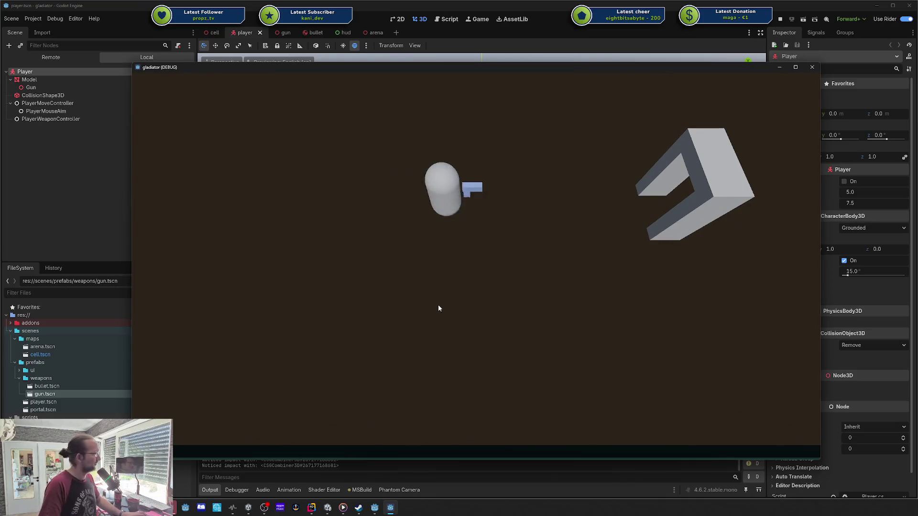
key(d)
key(a)
key(d)
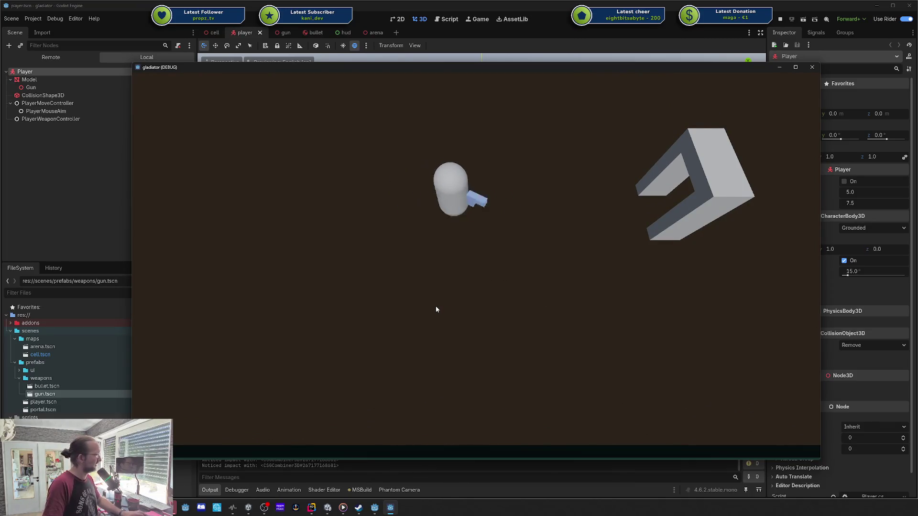
key(d)
key(s)
key(d)
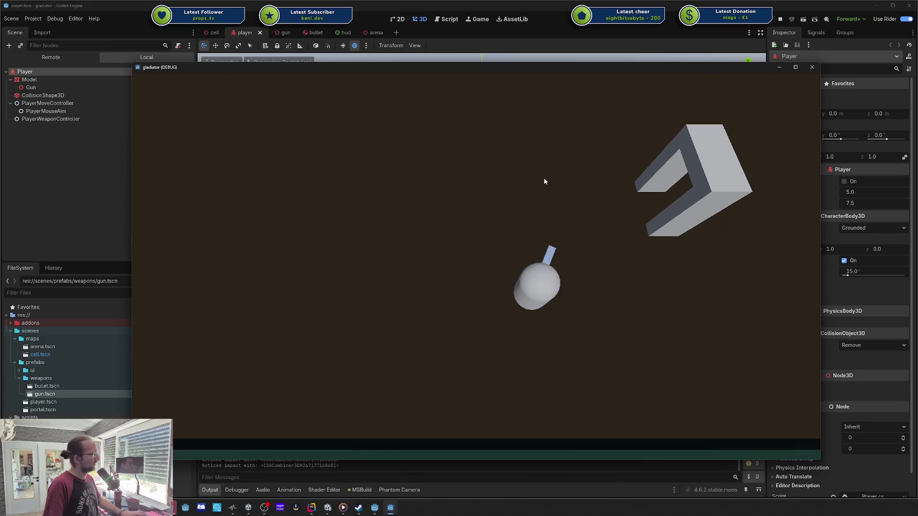
key(w)
key(a)
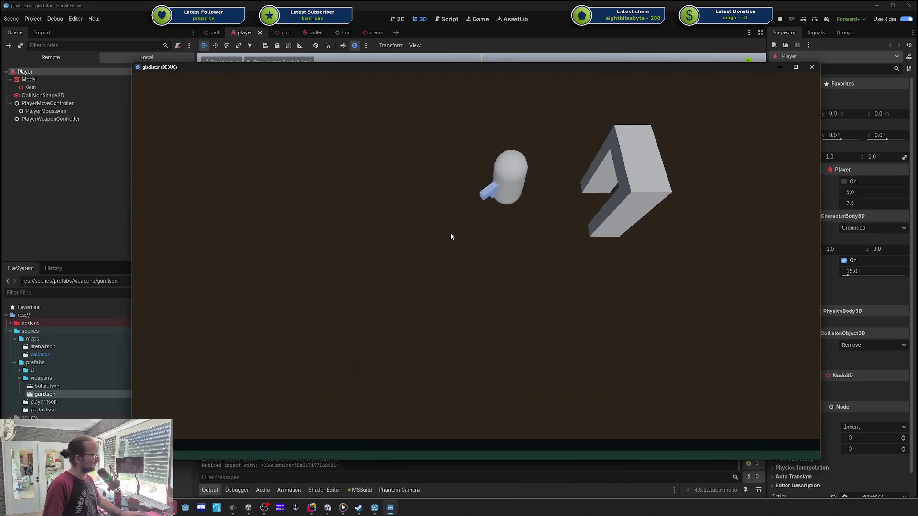
key(d)
key(w)
key(s)
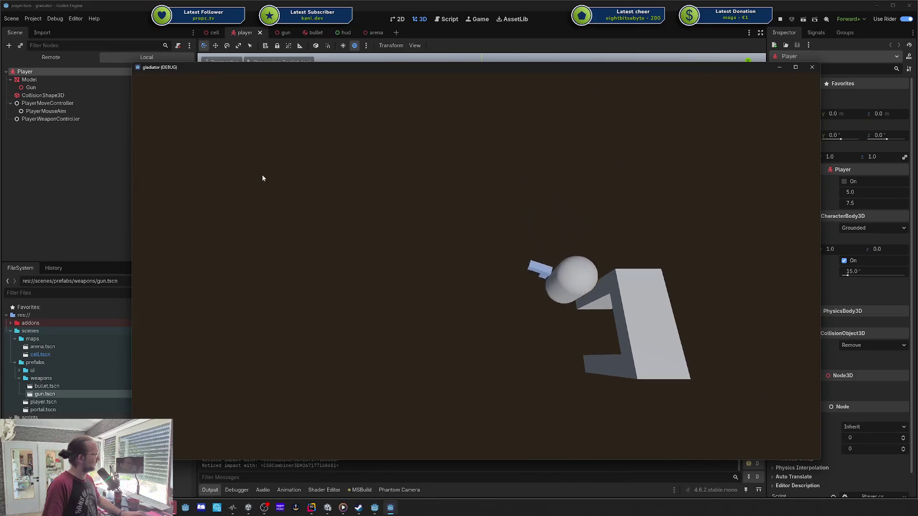
key(s)
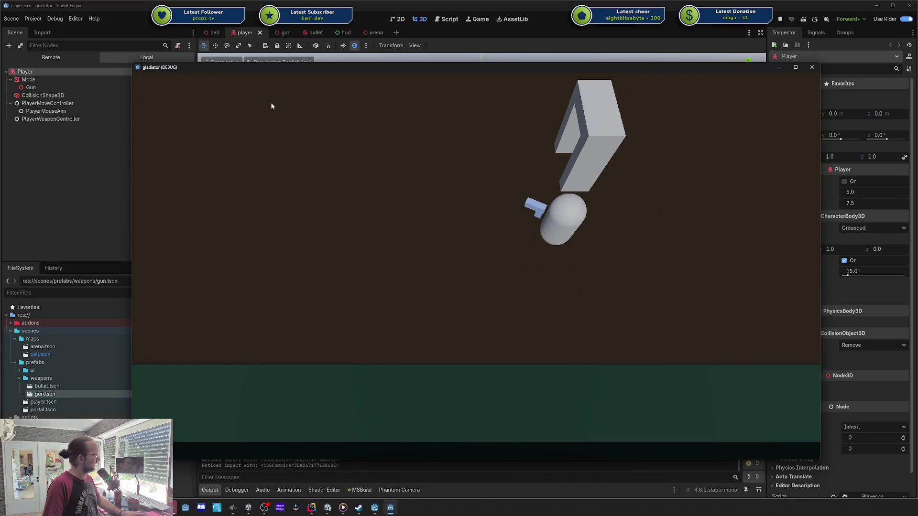
key(w)
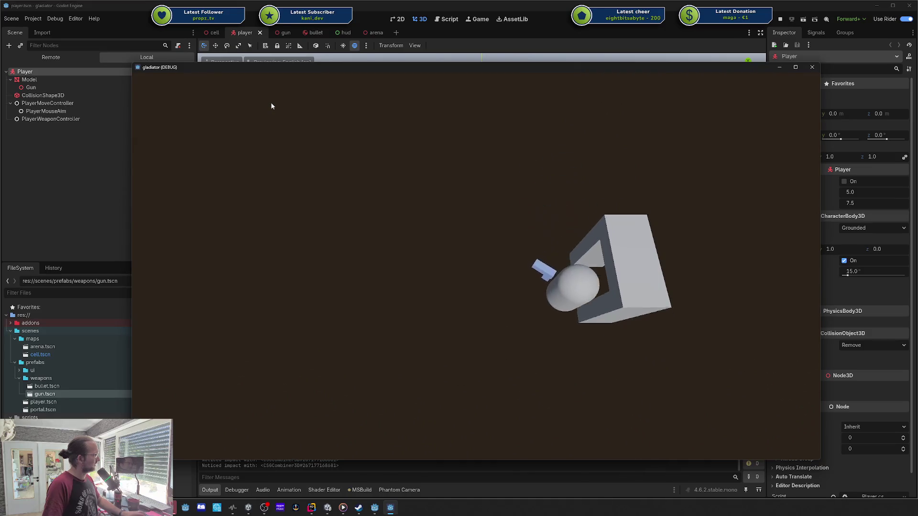
key(s)
key(w)
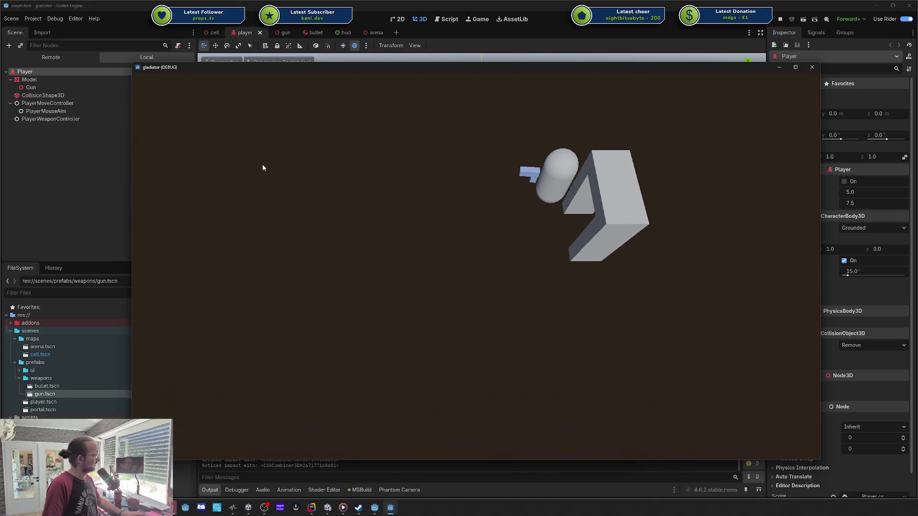
key(s)
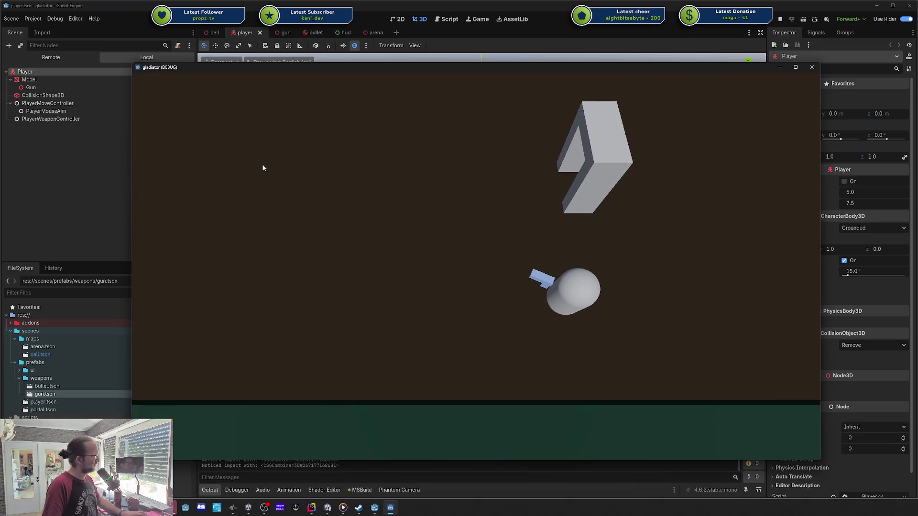
key(w)
key(a)
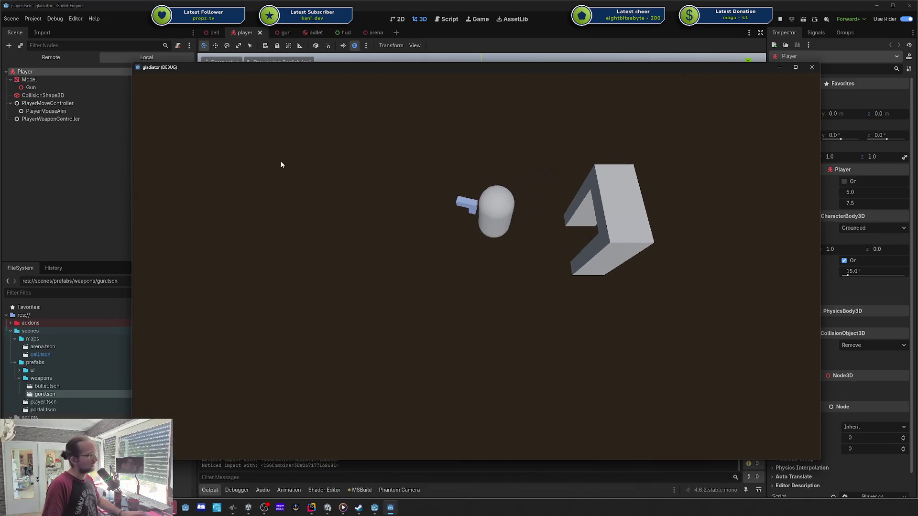
click(280, 162)
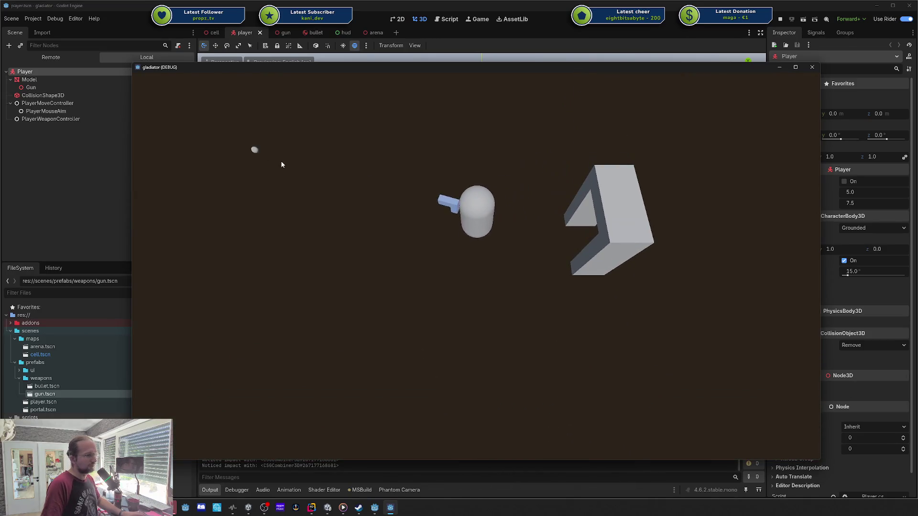
key(s)
click(241, 149)
key(w)
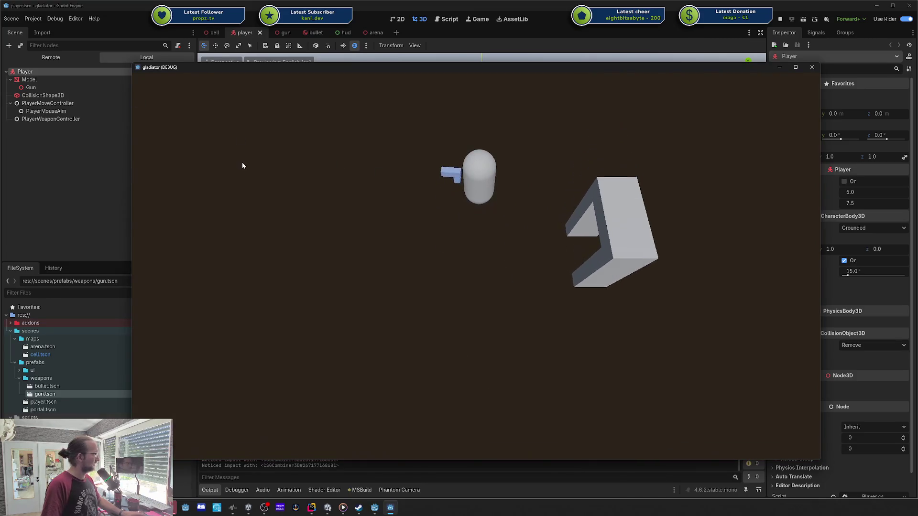
key(w)
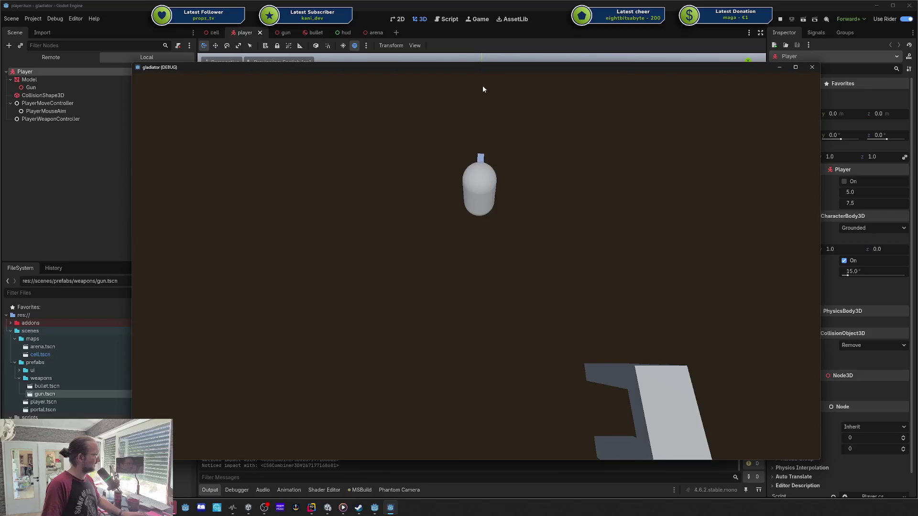
- Stop the game, inspect the player's Model node in the Inspector, and switch to Rider
key(s)
click(812, 67)
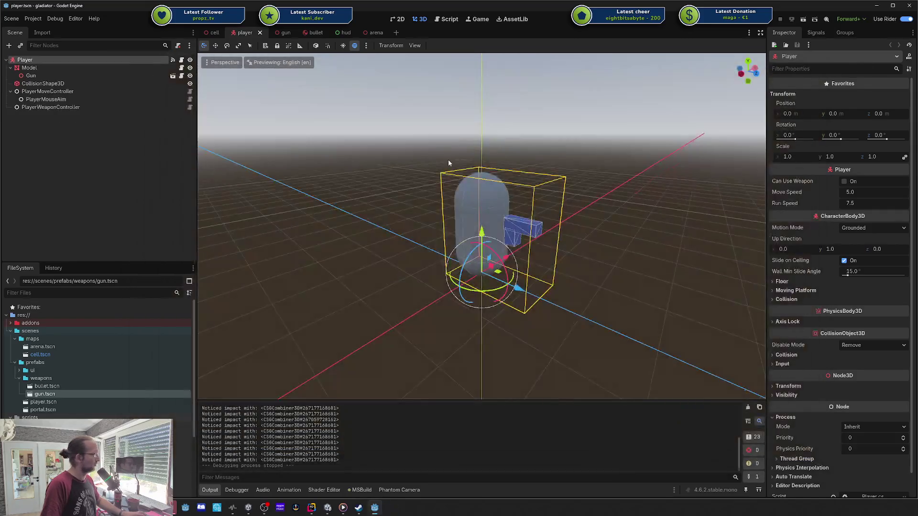
drag(497, 192, 548, 232)
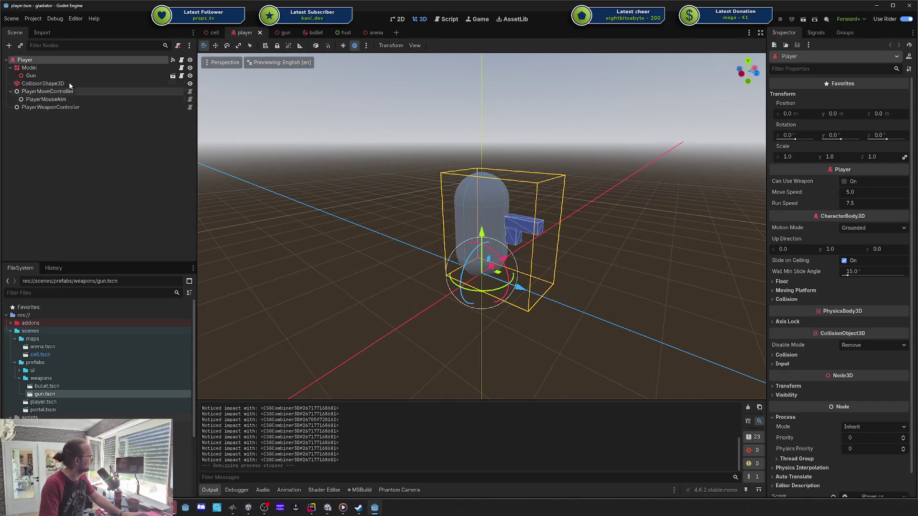
click(39, 68)
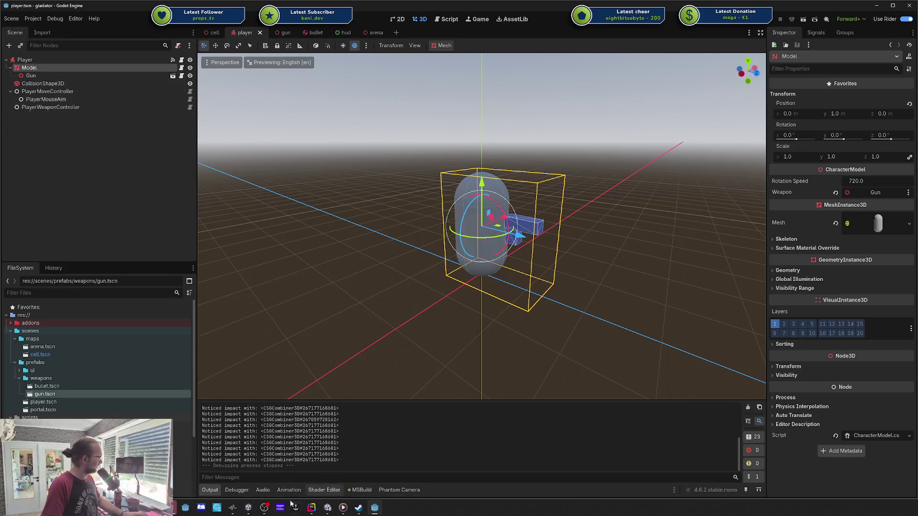
click(312, 508)
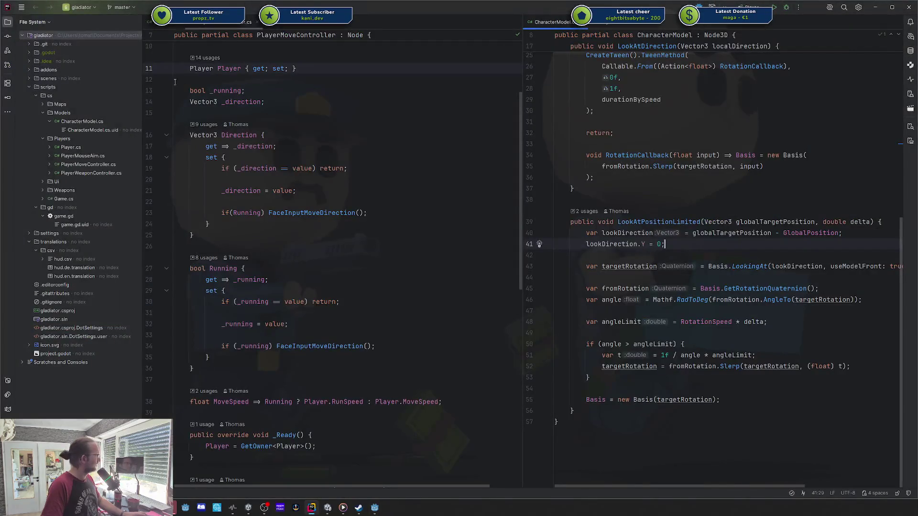
- Review the controller's uses of Model and jump to CharacterModel's LookAtDirection declaration
click(420, 181)
scroll(420, 187, down, 10)
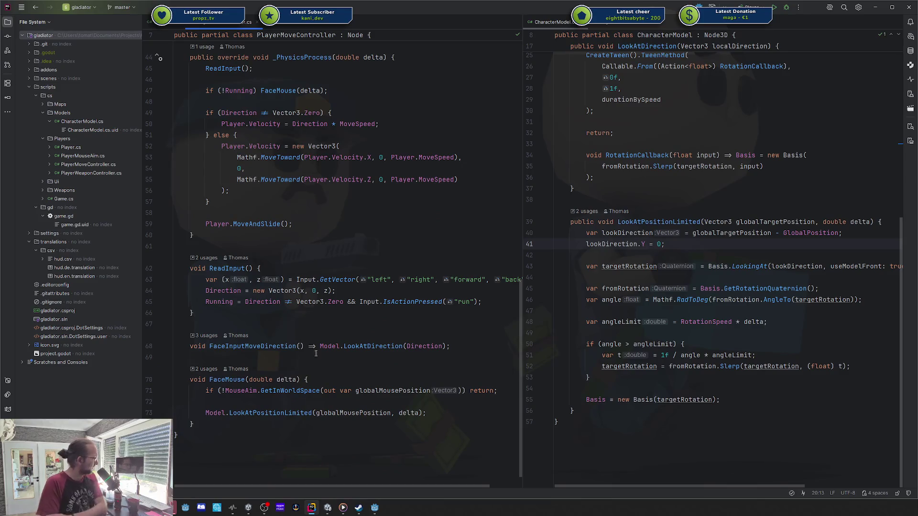
click(325, 346)
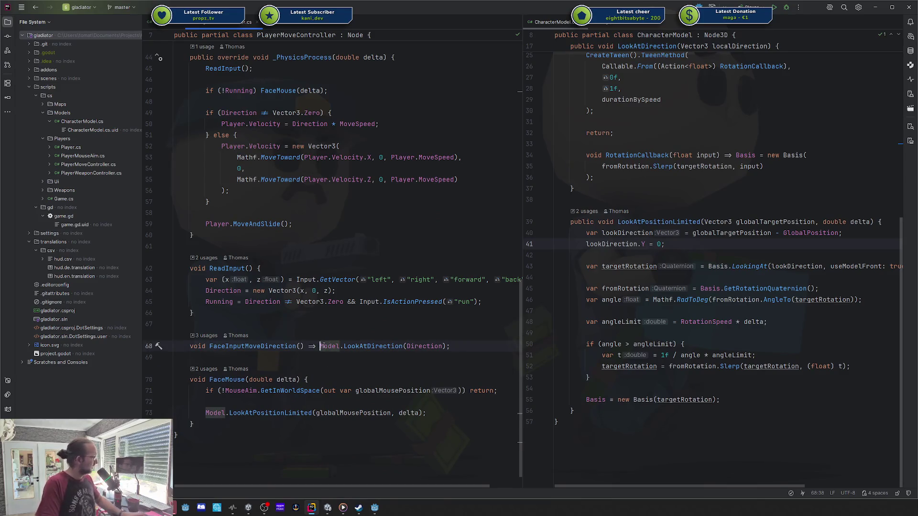
drag(424, 413, 269, 390)
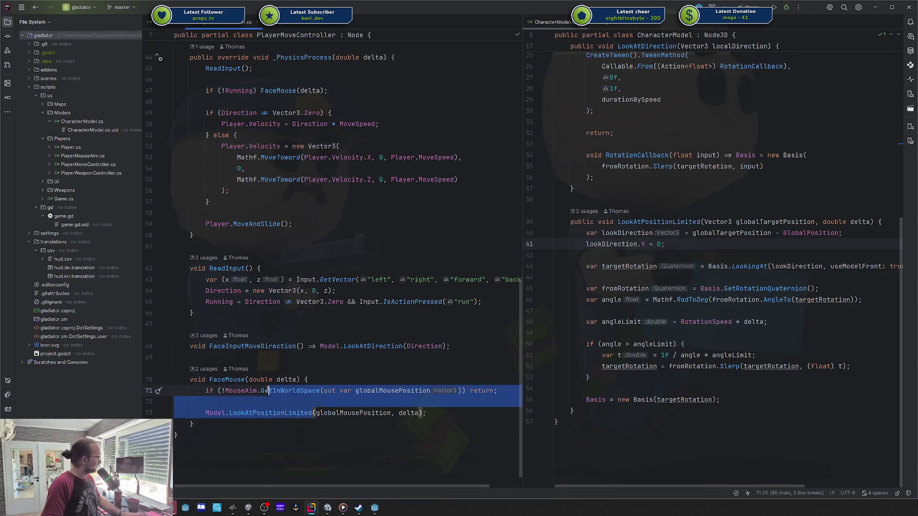
click(370, 348)
ctrl+click(378, 347)
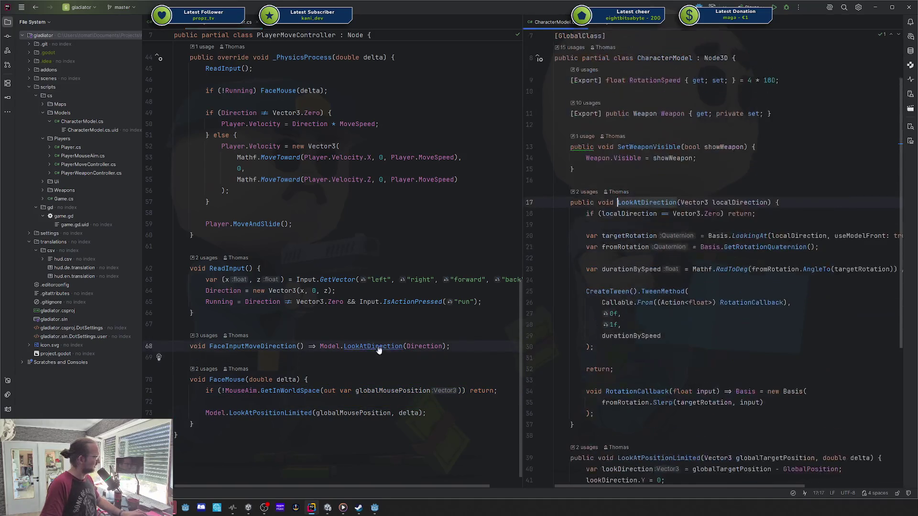
scroll(692, 236, up, 2)
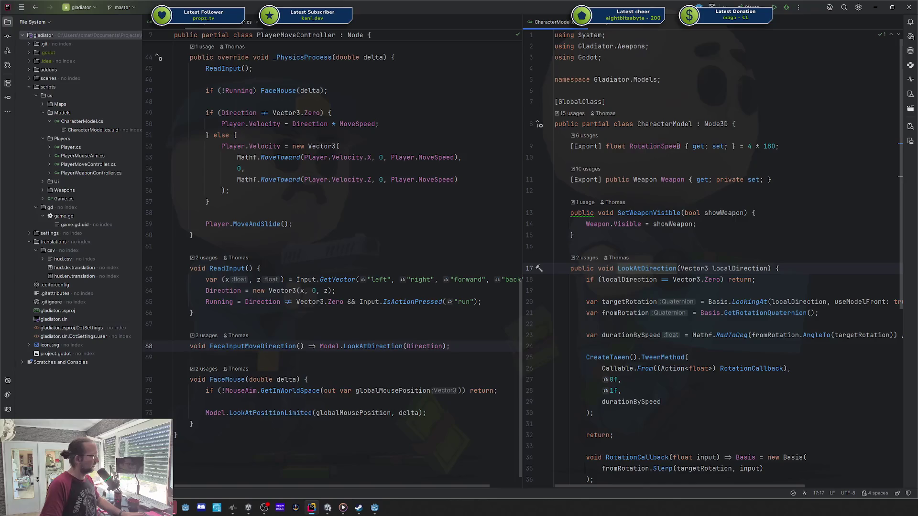
click(728, 268)
scroll(726, 264, down, 3)
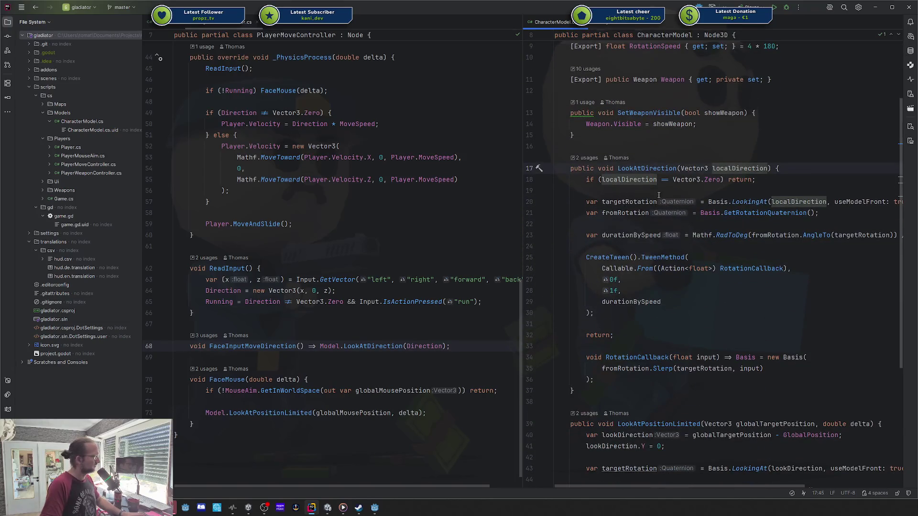
scroll(659, 194, down, 2)
scroll(659, 195, down, 3)
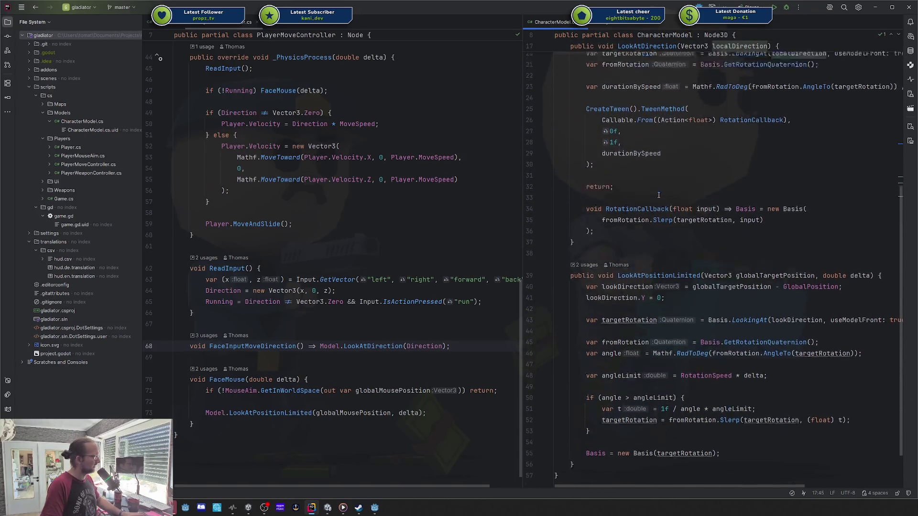
scroll(659, 195, up, 3)
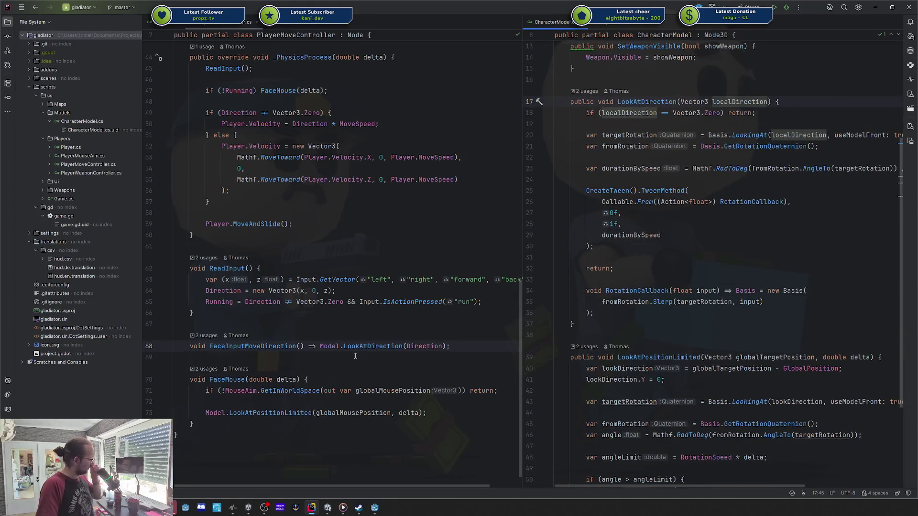
scroll(266, 349, up, 15)
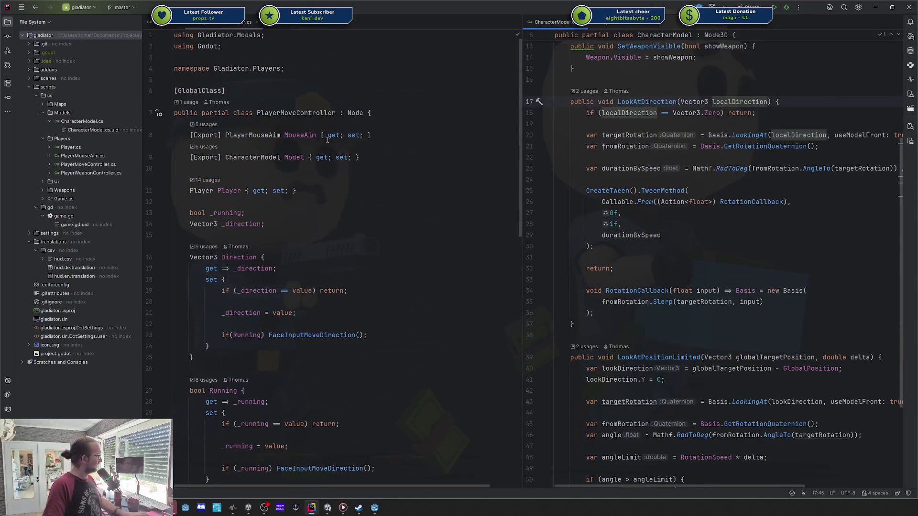
- Convert FaceInputMoveDirection's expression body to a block body with Alt+Enter
double_click(306, 113)
scroll(303, 191, down, 13)
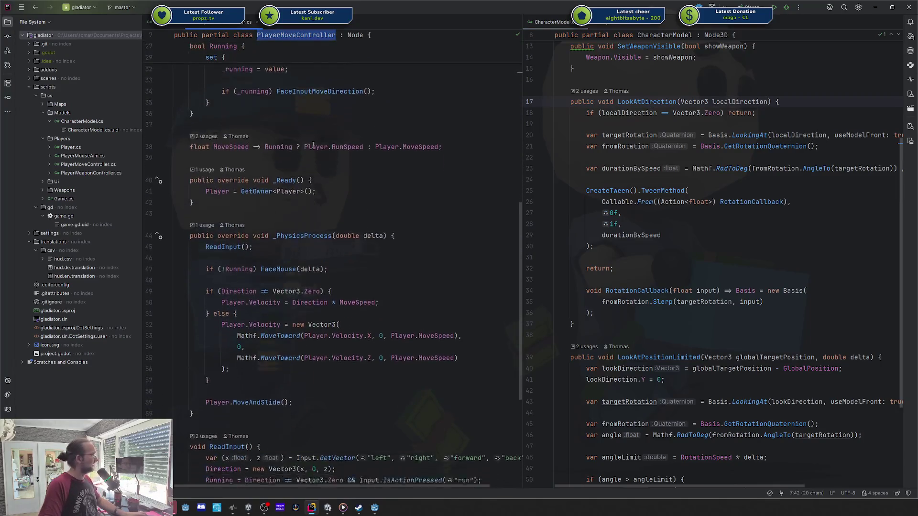
scroll(303, 192, down, 3)
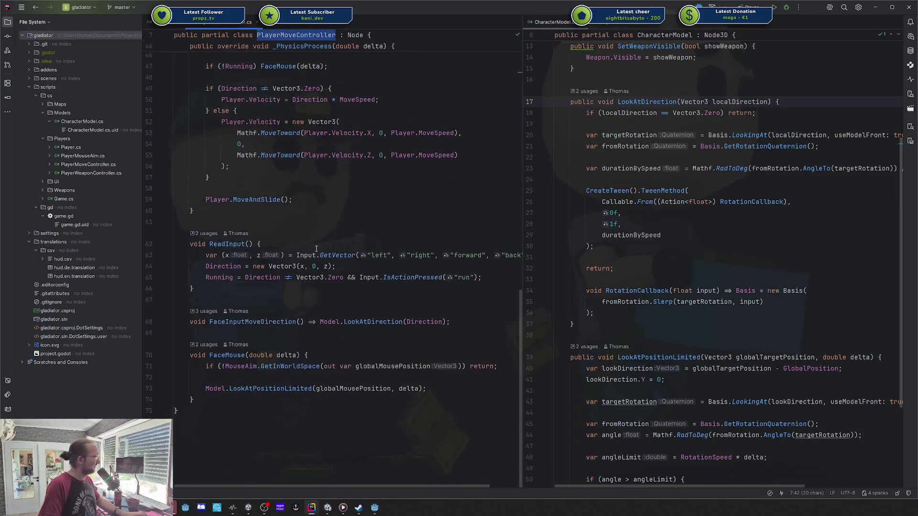
mouse_move(316, 277)
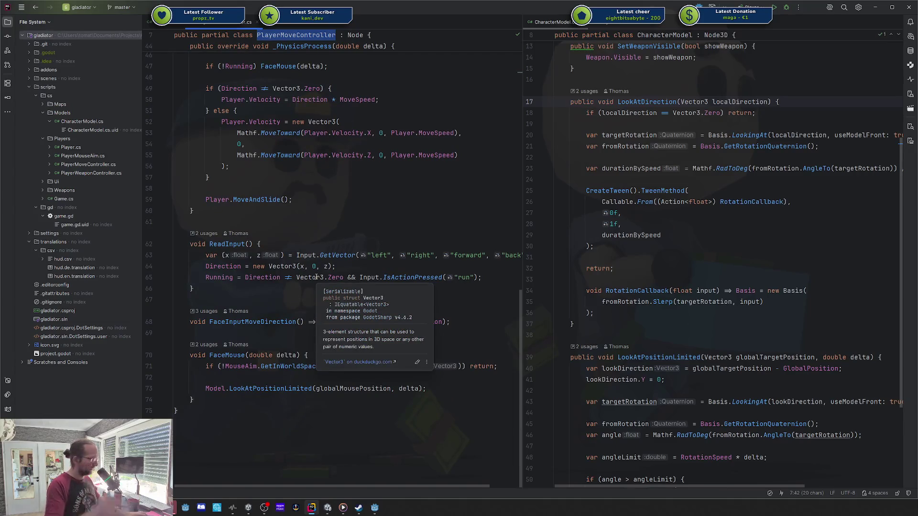
click(296, 287)
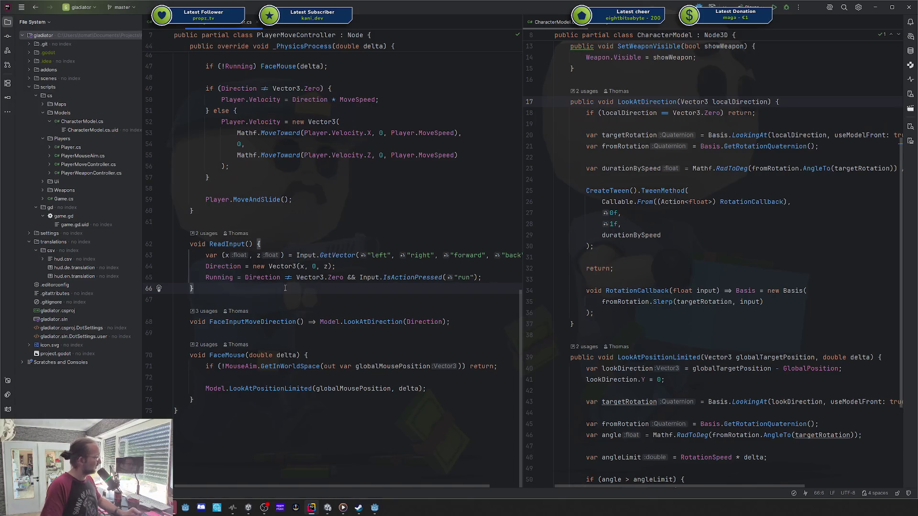
click(320, 322)
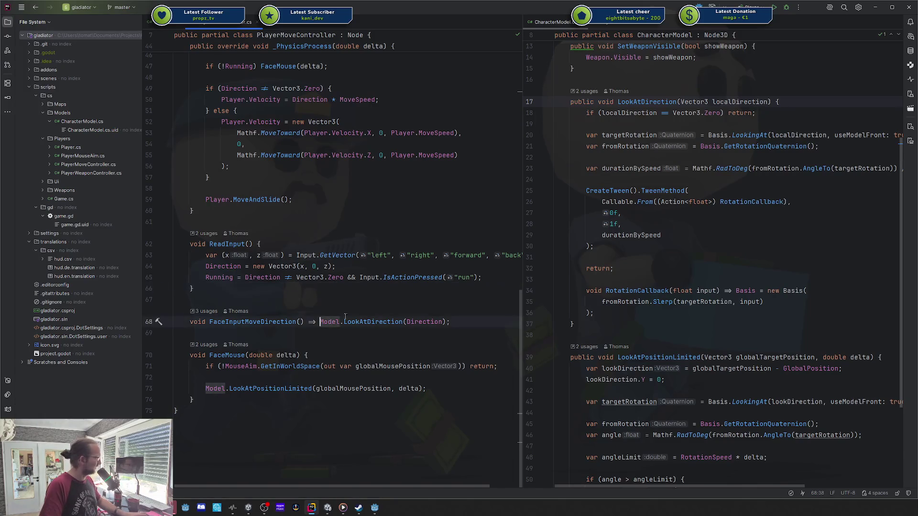
key(alt+Return)
key(Return)
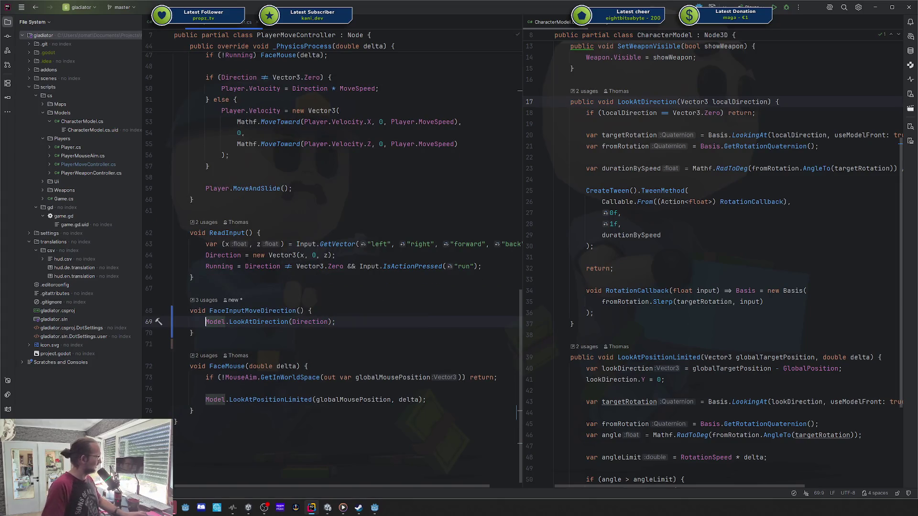
- Review FaceMouse and the LookAtDirection call, then scroll through the CharacterModel code
click(296, 367)
scroll(249, 310, up, 6)
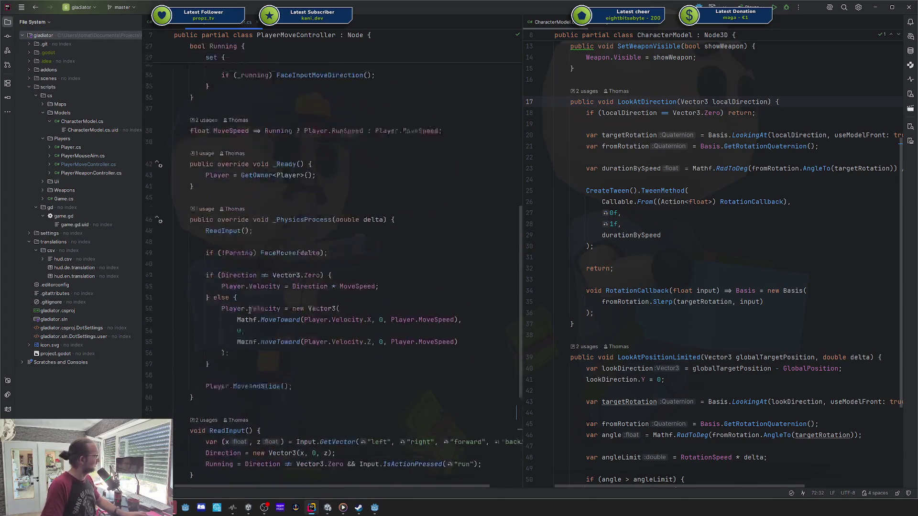
scroll(250, 310, up, 6)
scroll(322, 272, down, 10)
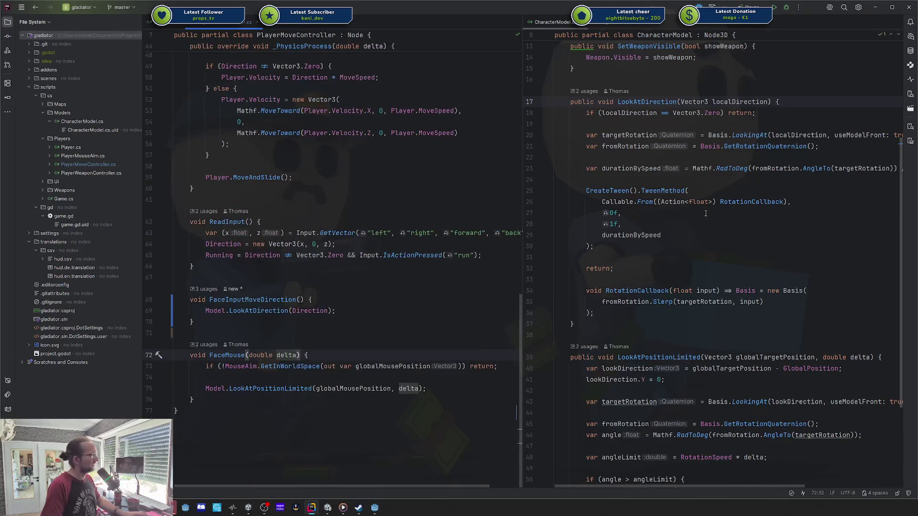
scroll(705, 213, down, 4)
drag(336, 311, 205, 311)
click(253, 310)
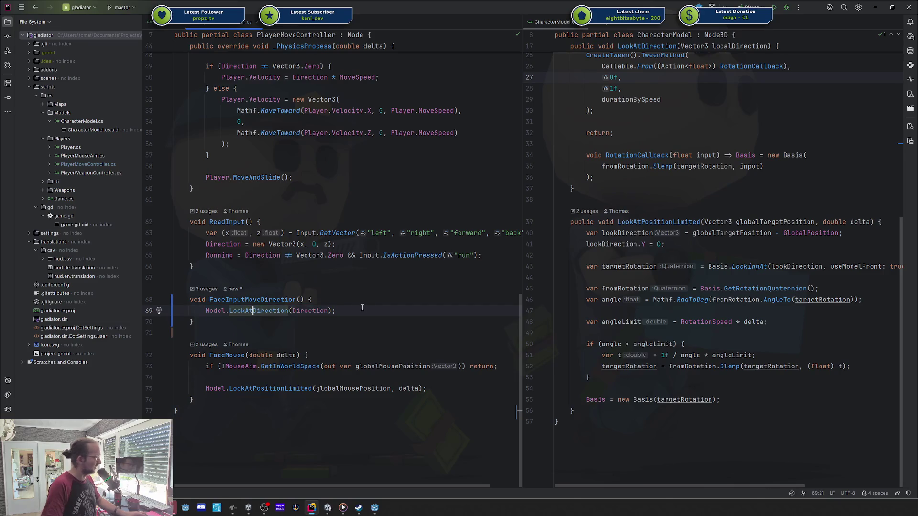
click(717, 207)
scroll(717, 203, up, 8)
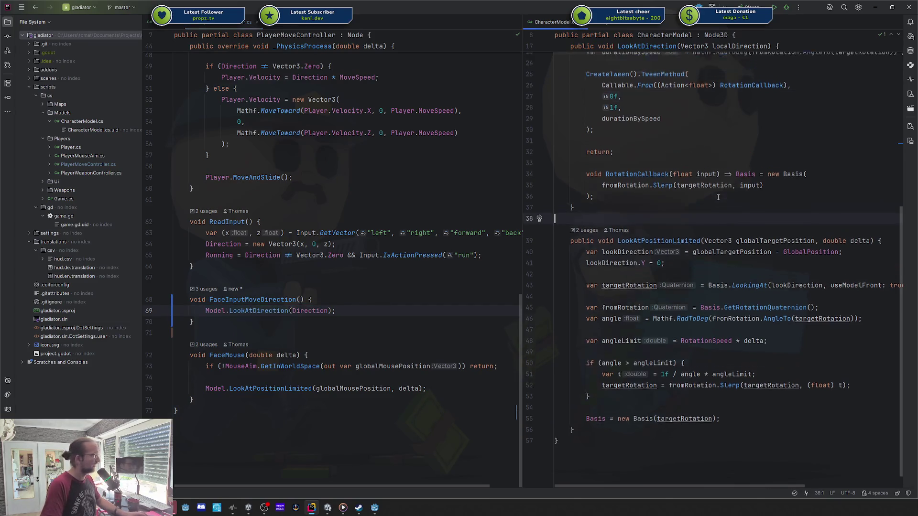
scroll(686, 265, down, 8)
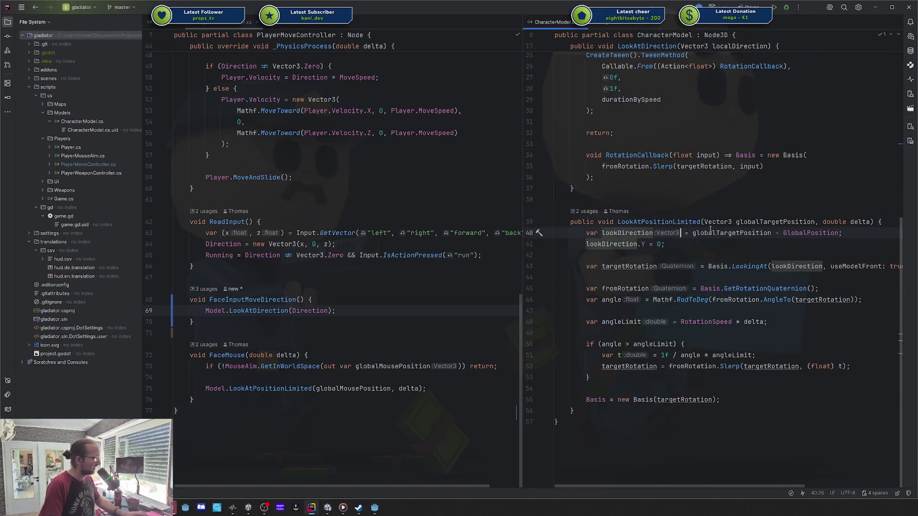
click(708, 232)
key(ctrl+alt+Return)
text(ToLocal()
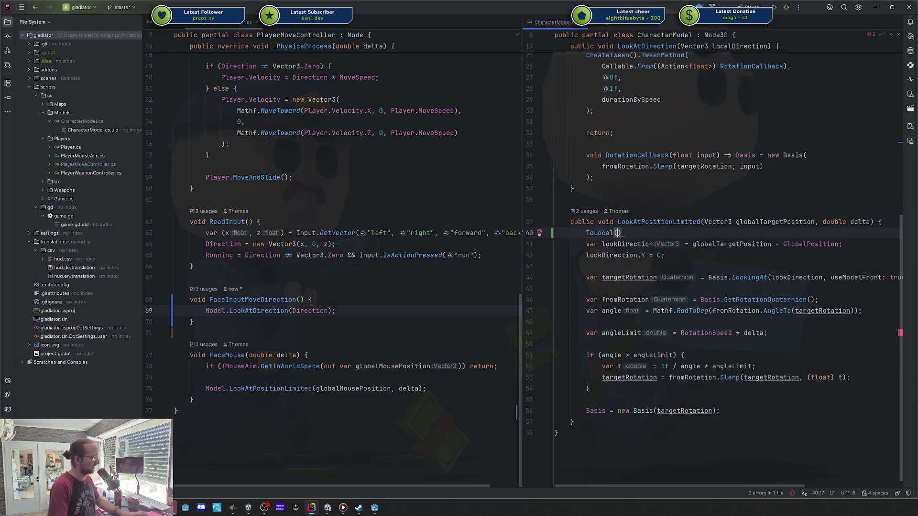
key(ctrl+z)
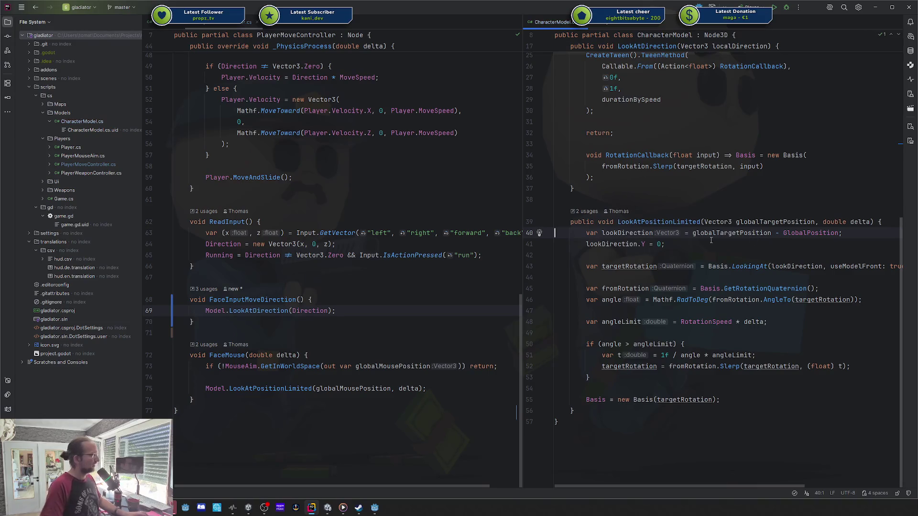
double_click(633, 235)
double_click(733, 233)
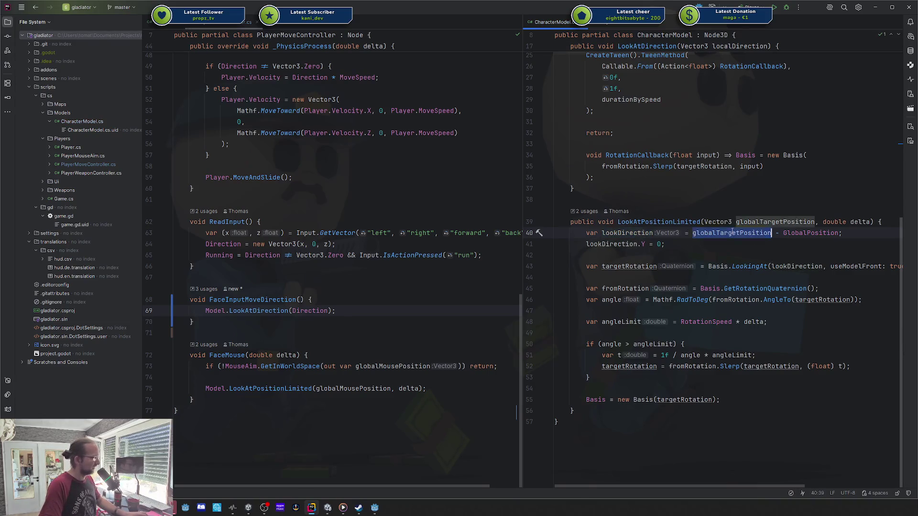
click(810, 232)
mouse_move(811, 233)
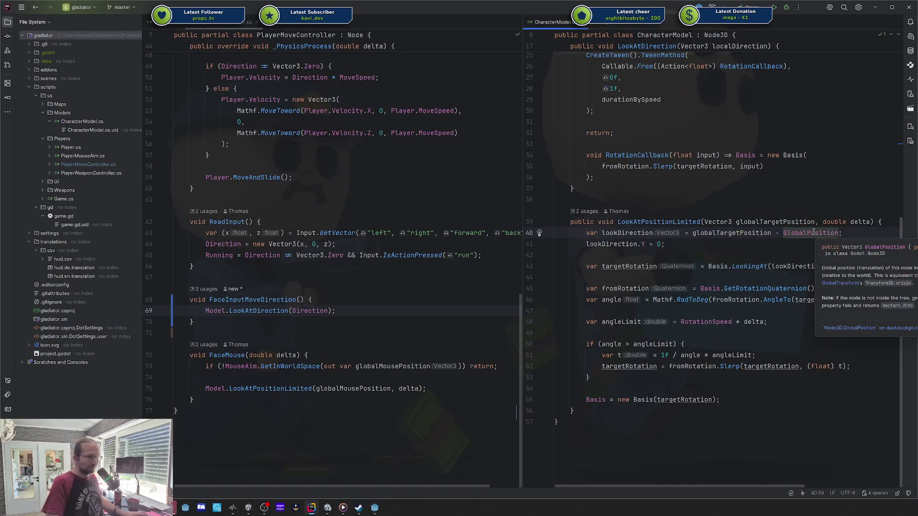
drag(692, 233, 848, 233)
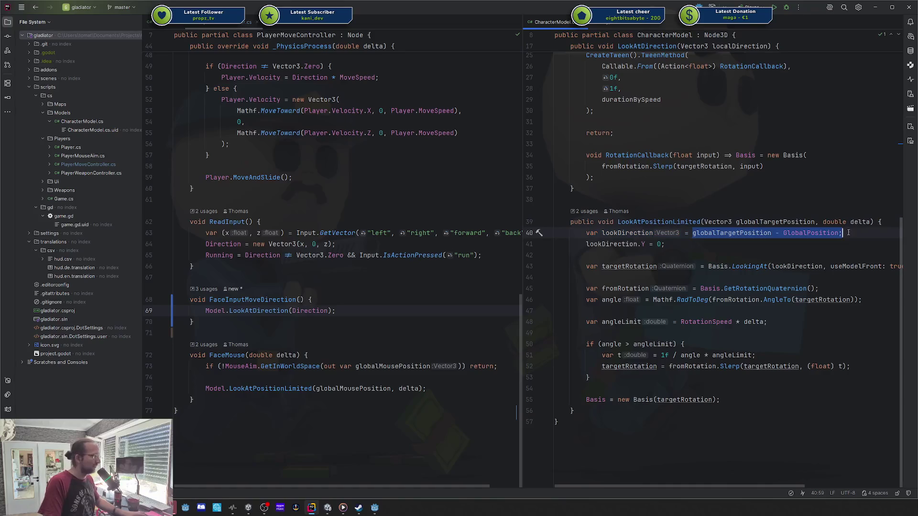
click(697, 234)
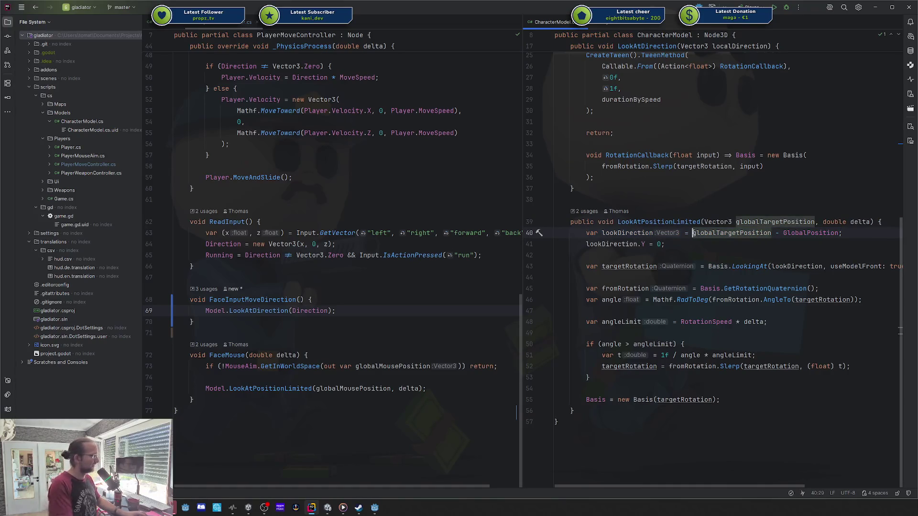
text(ToLocal(glob)
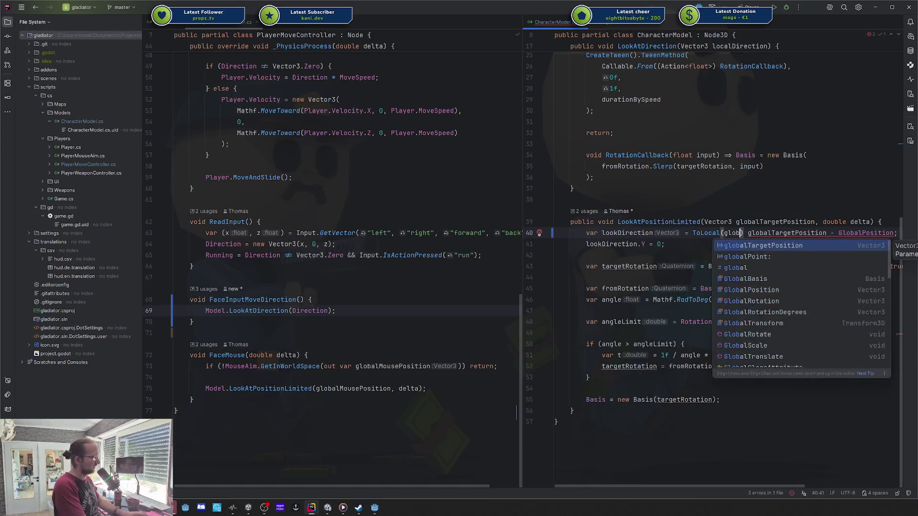
key(Return)
text() )
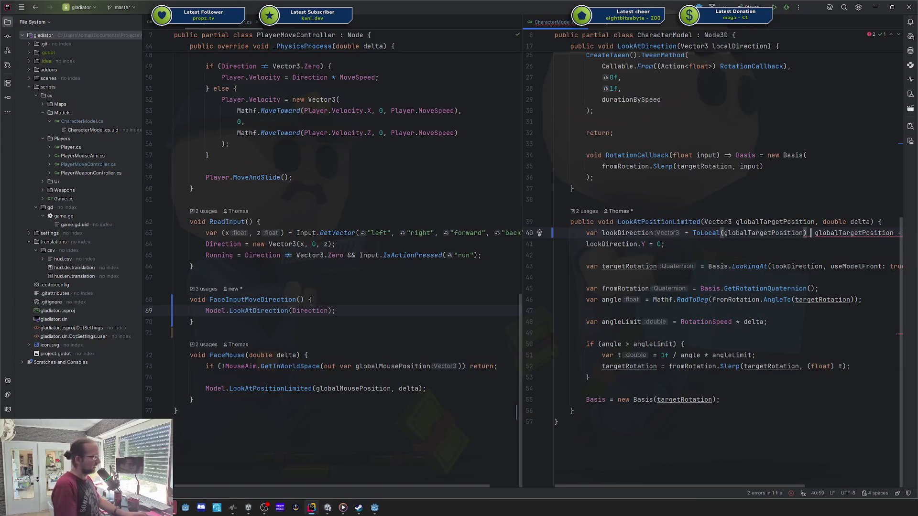
text(//)
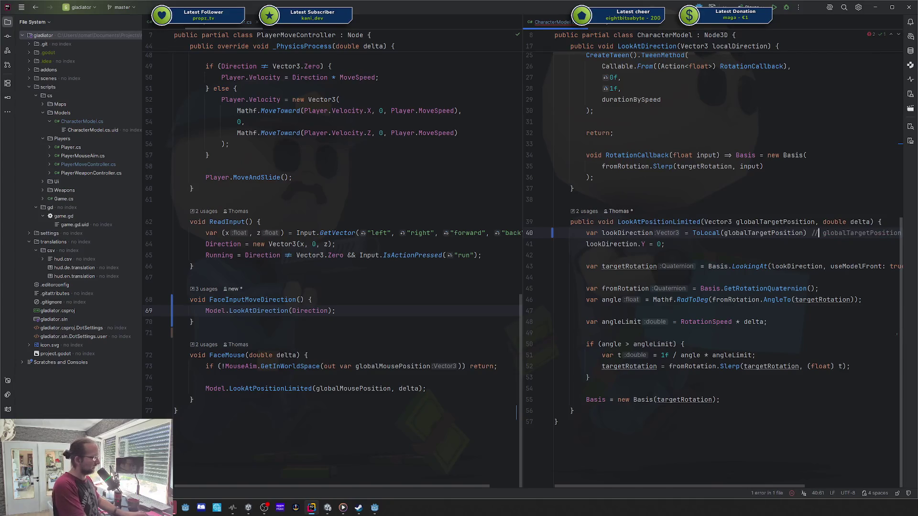
key(End)
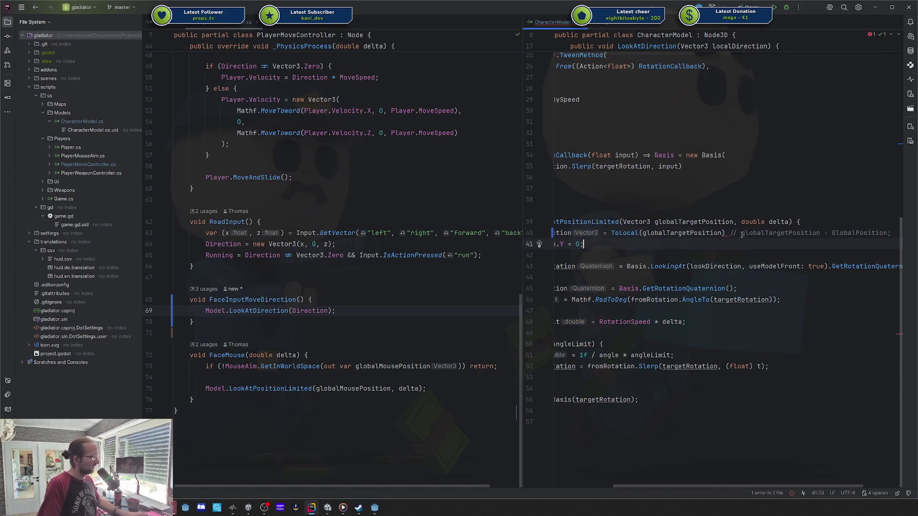
click(741, 233)
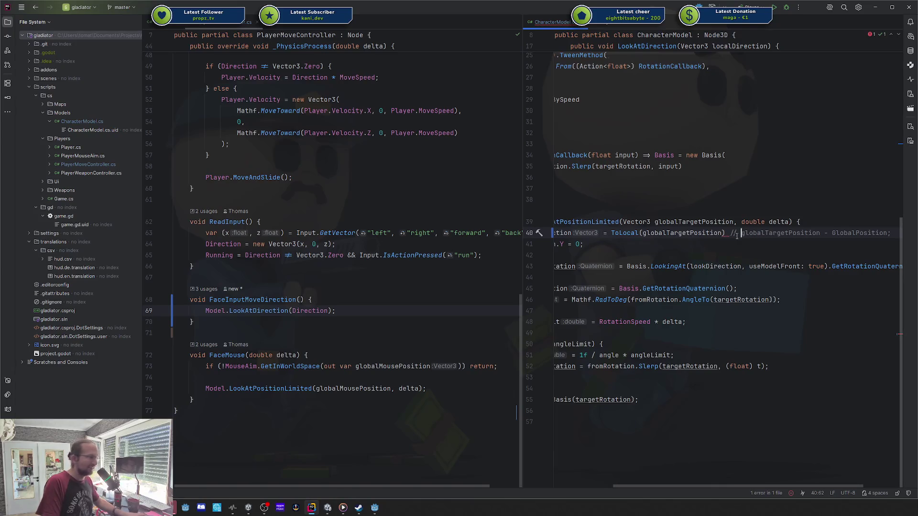
key(ctrl+shift+Left)
key(ctrl+shift+Left)
key(ctrl+shift+Left)
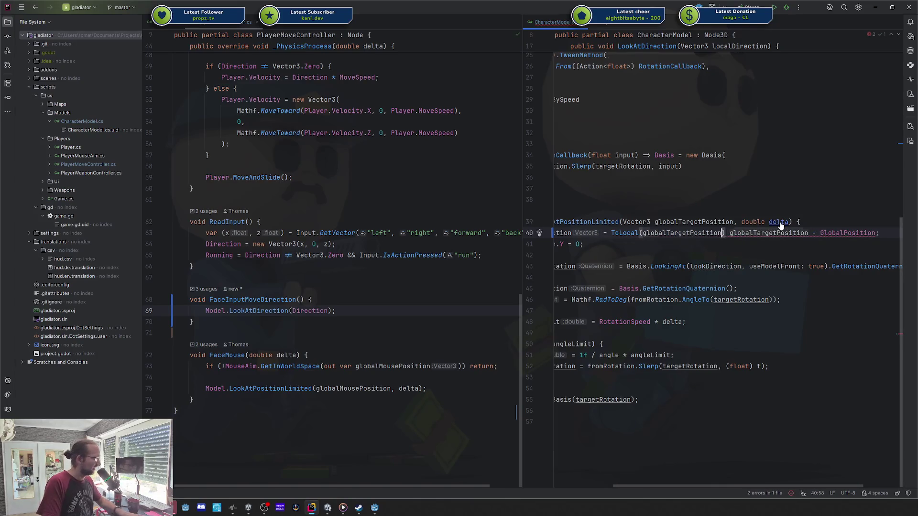
key(BackSpace)
key(ctrl+shift+Left)
key(BackSpace)
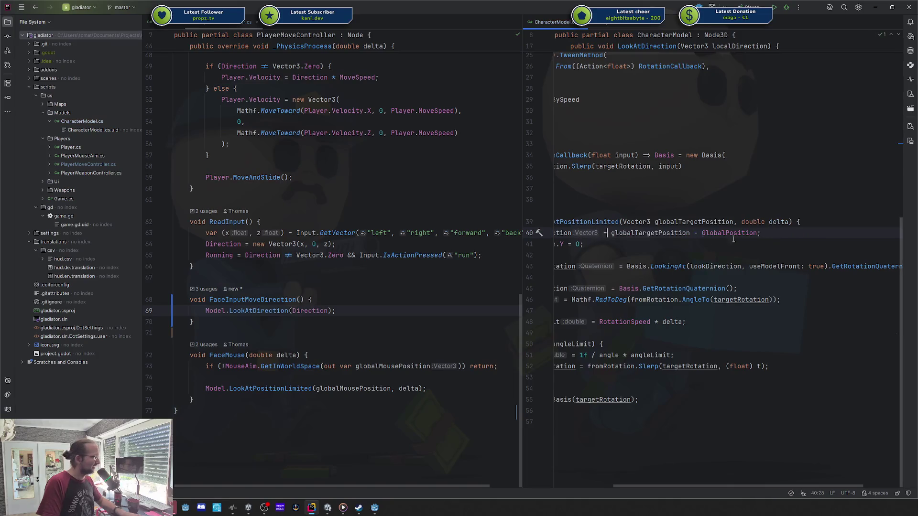
drag(653, 486, 595, 486)
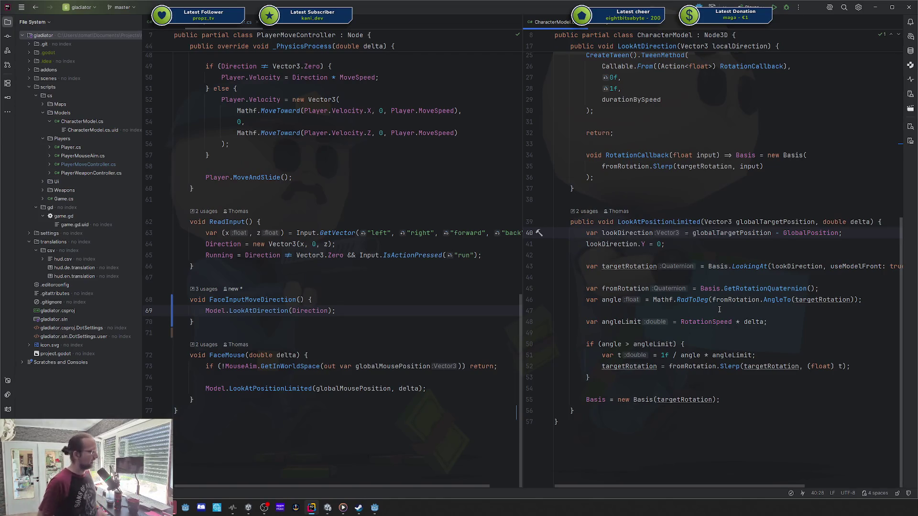
mouse_move(763, 227)
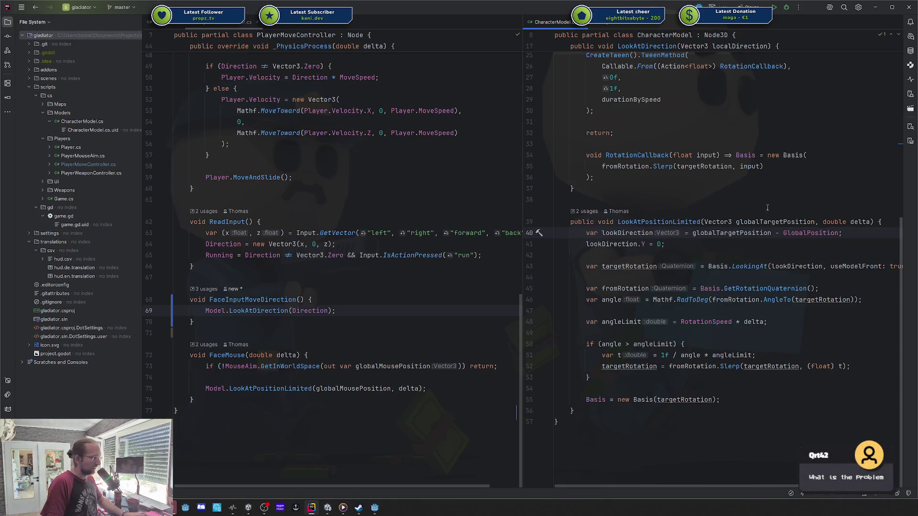
click(882, 221)
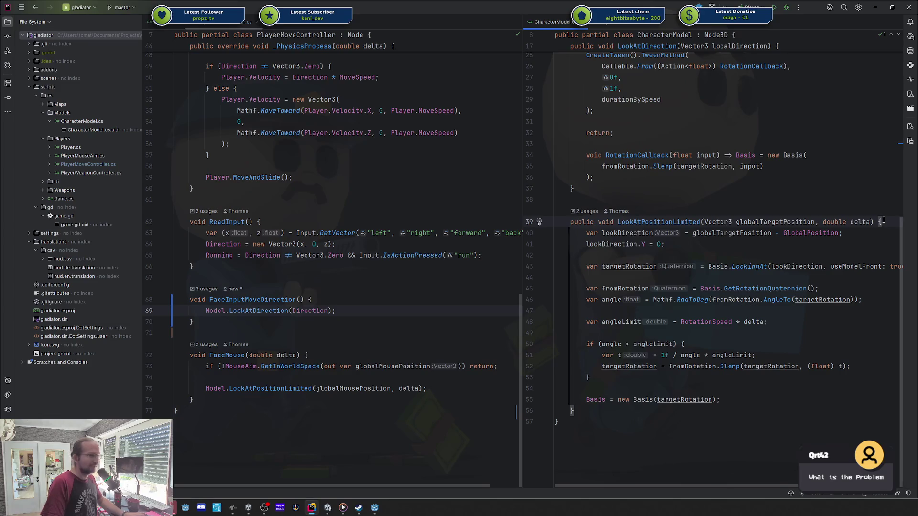
- Build and playtest the game in Godot with F5, then close it and return to Rider
click(376, 510)
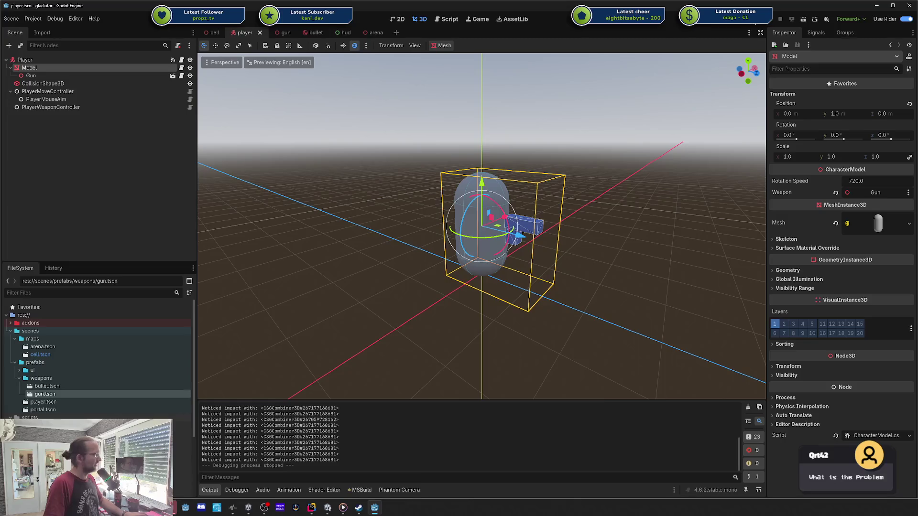
key(F5)
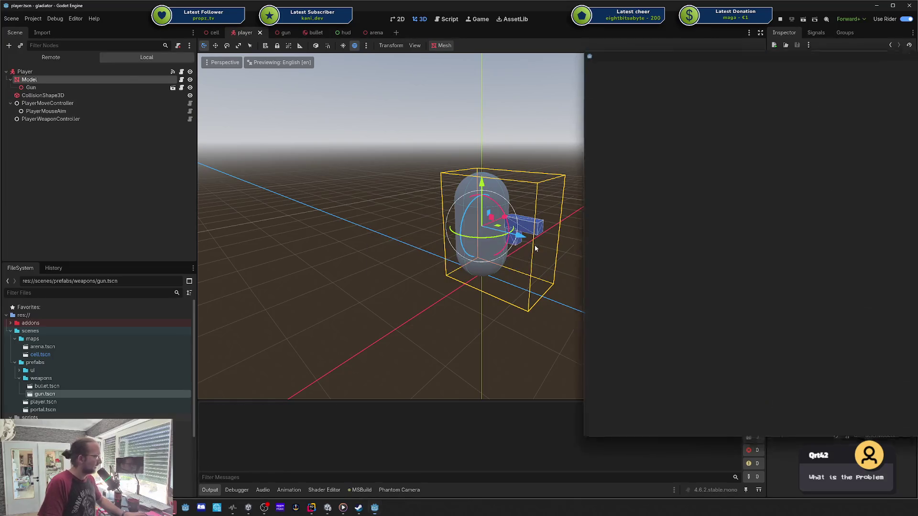
drag(798, 55, 440, 87)
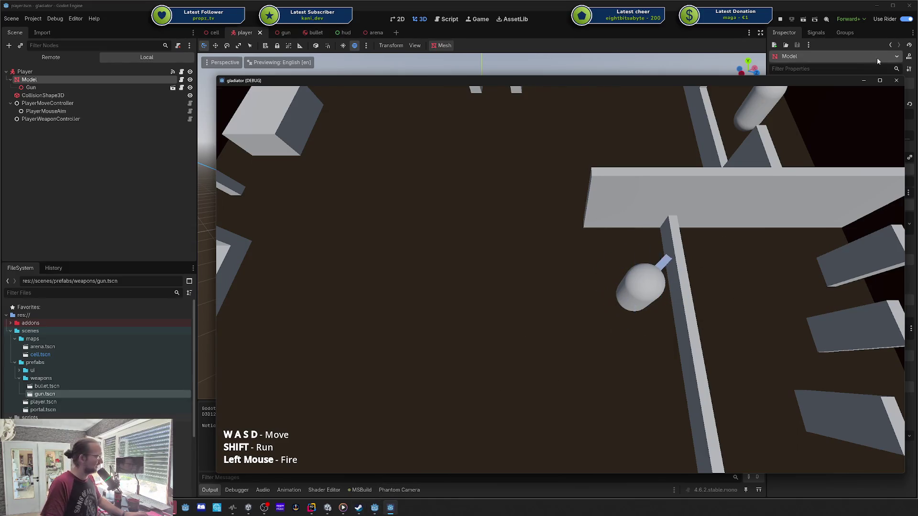
click(897, 81)
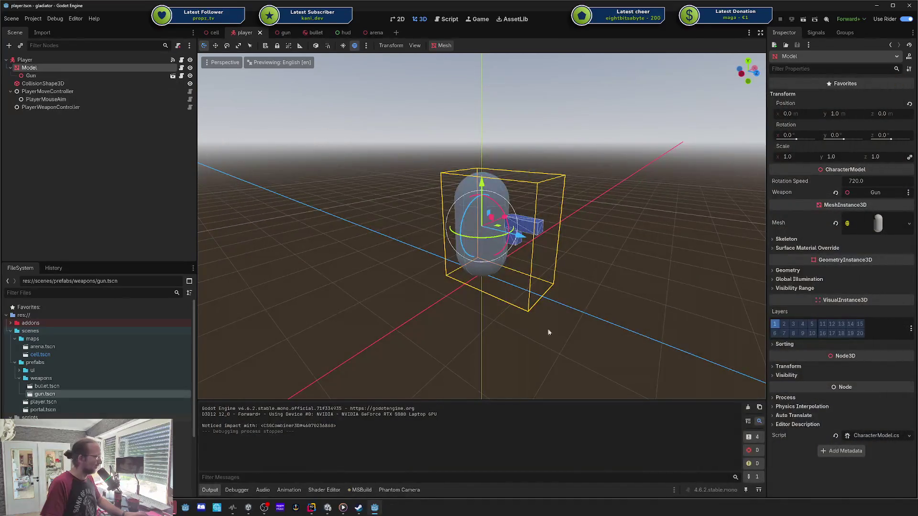
click(310, 509)
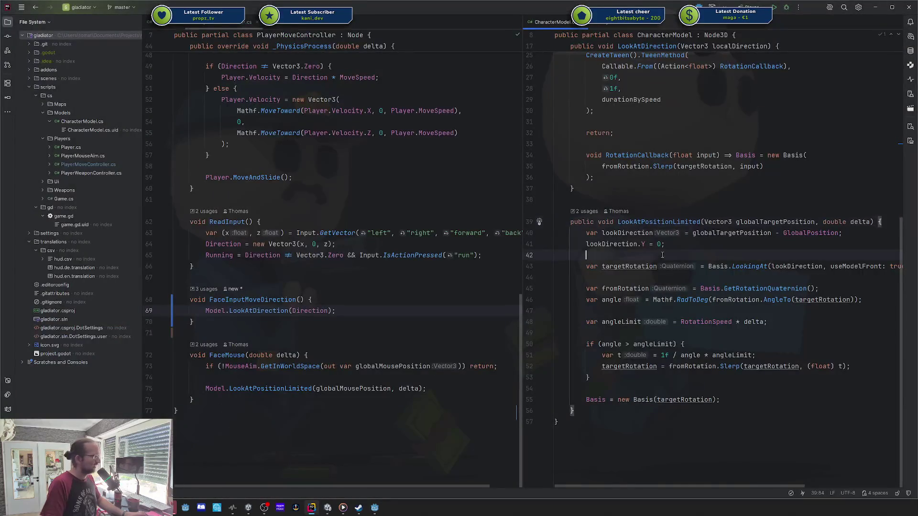
click(791, 245)
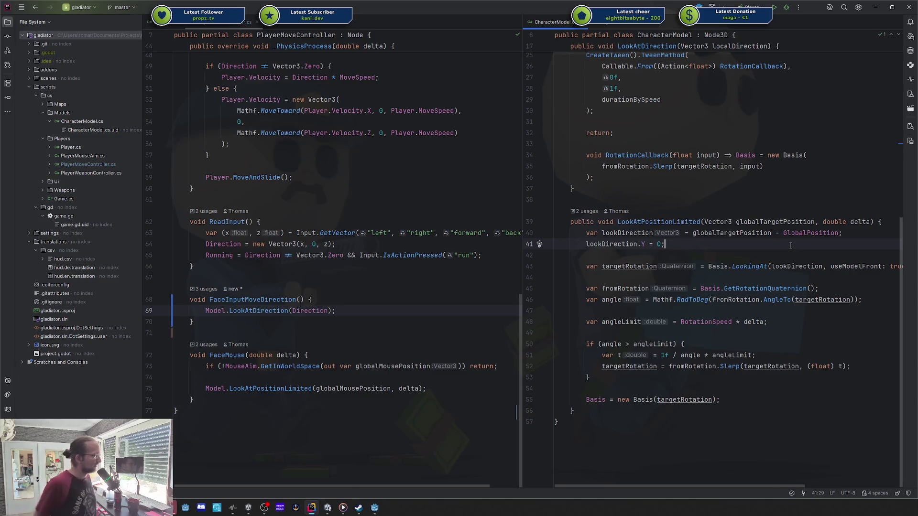
key(Up)
key(Up)
key(End)
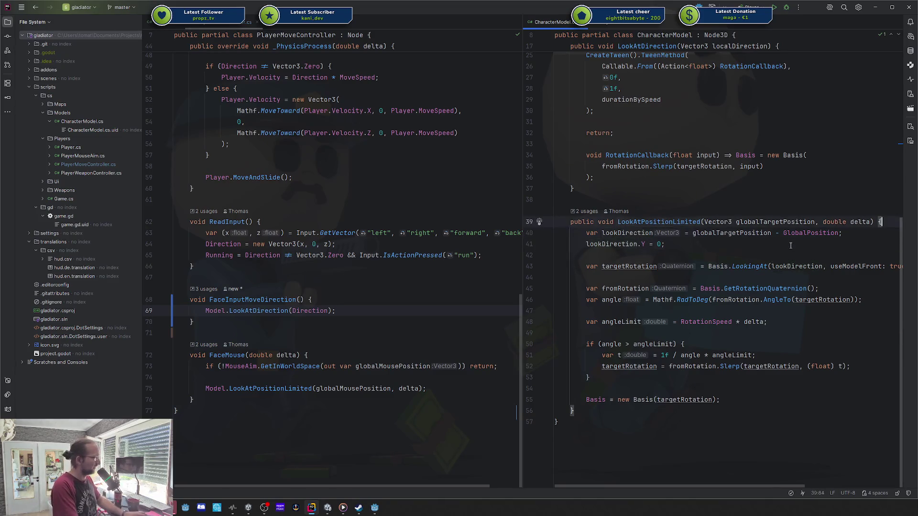
key(Return)
text(ToLo)
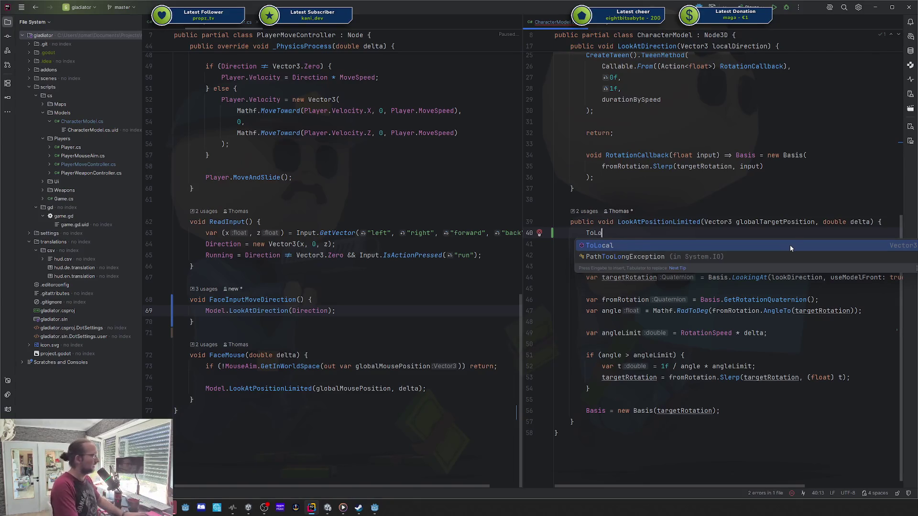
key(Return)
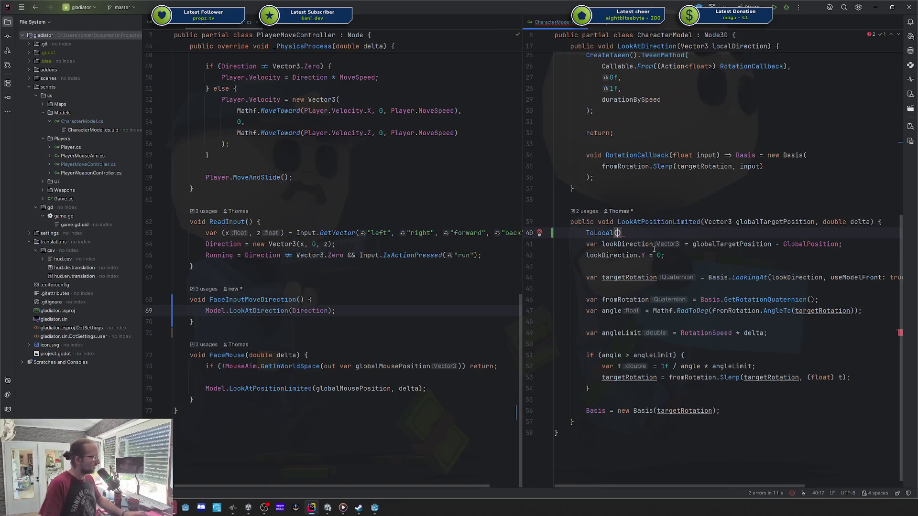
text(globalT)
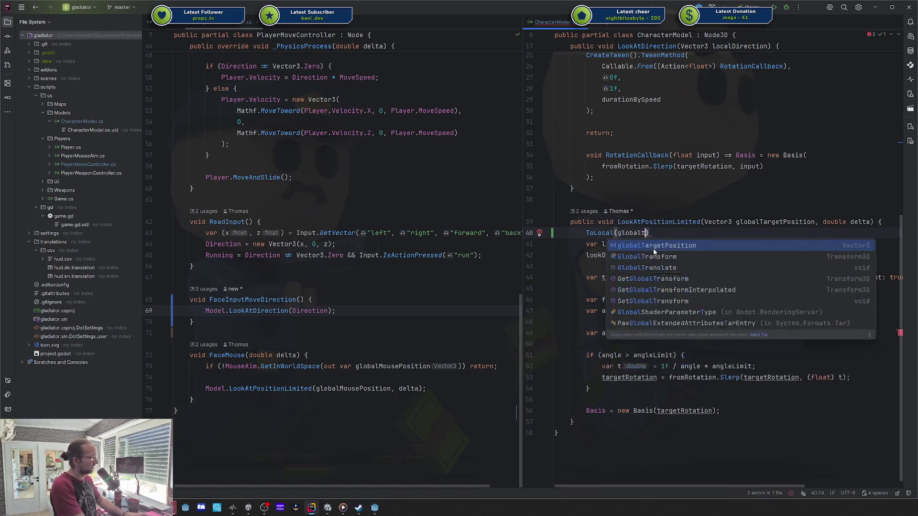
key(Return)
text())
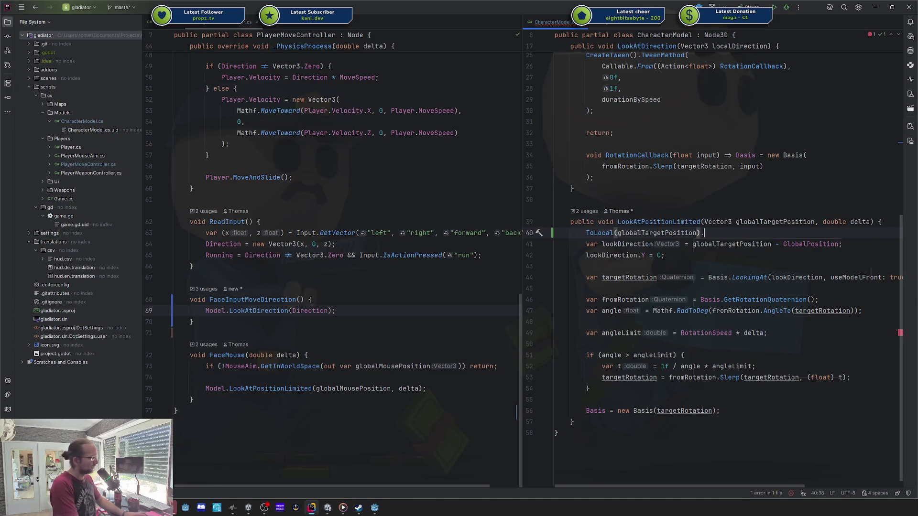
text(;)
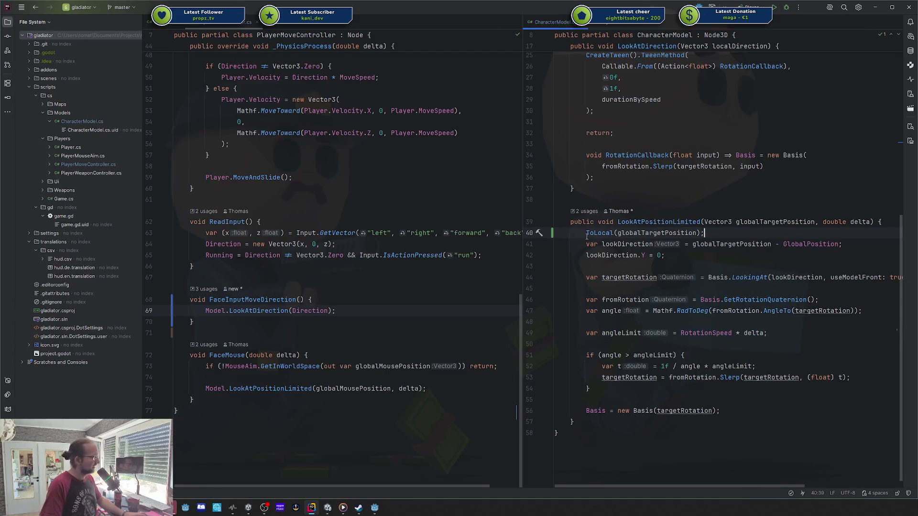
double_click(599, 233)
shift+click(703, 233)
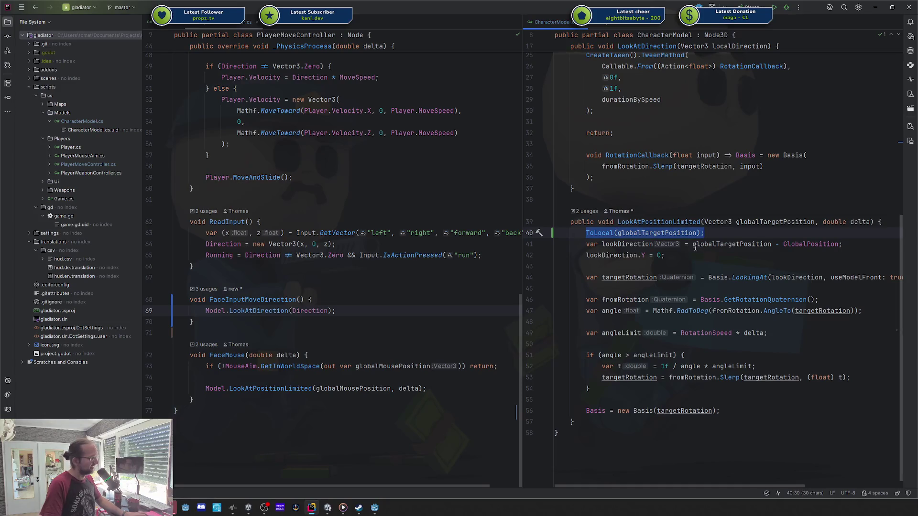
double_click(694, 245)
shift+click(851, 241)
click(819, 234)
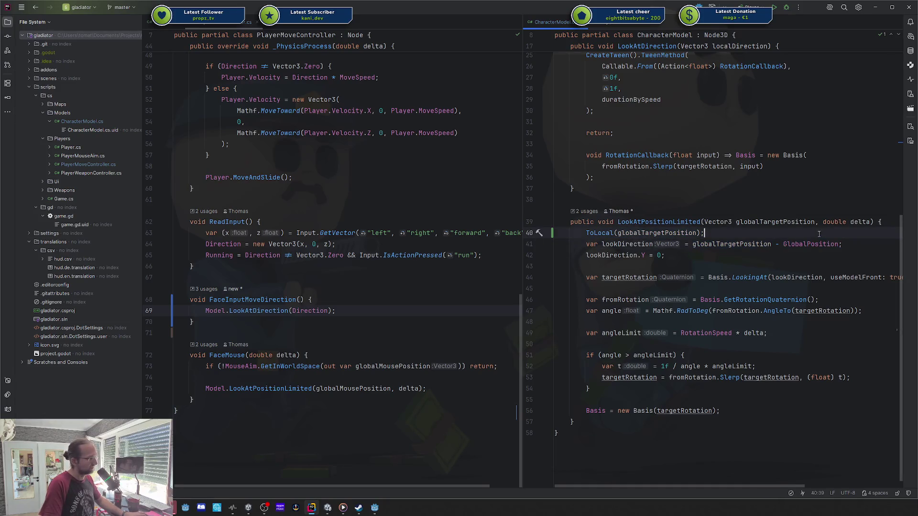
key(ctrl+y)
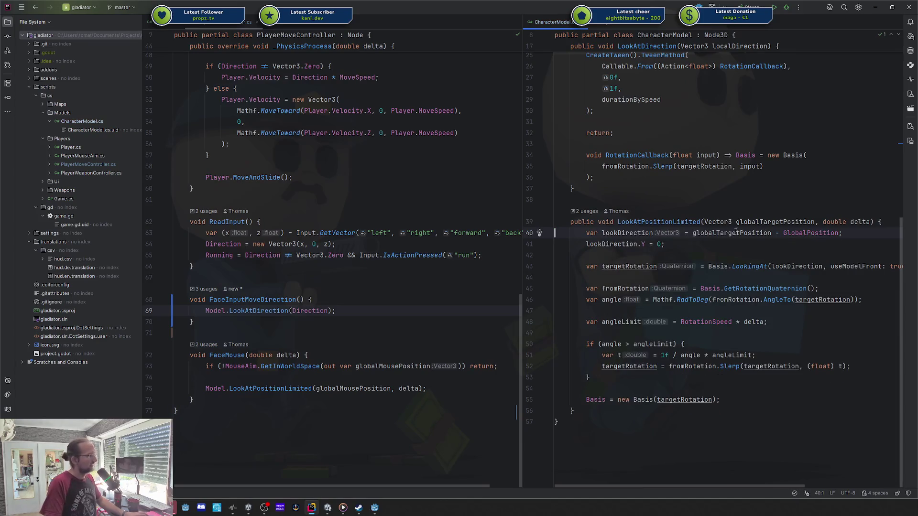
drag(684, 233, 831, 233)
click(831, 232)
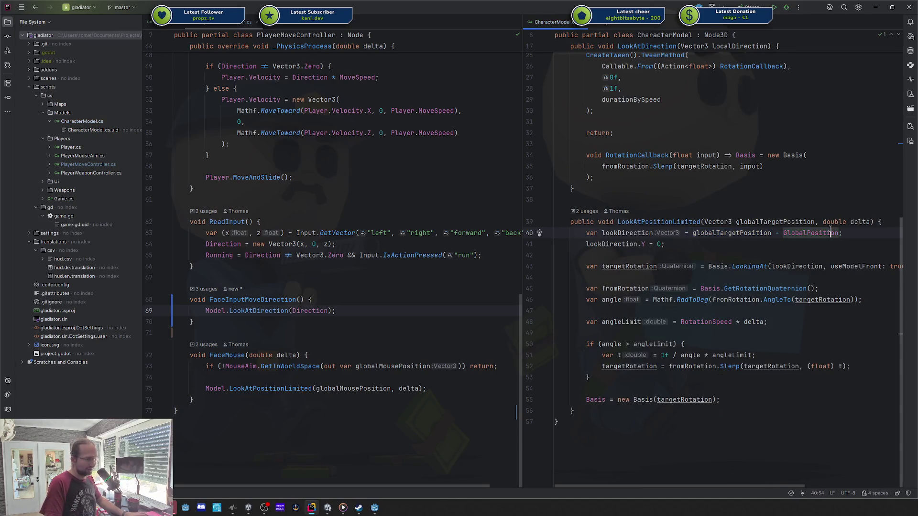
click(794, 201)
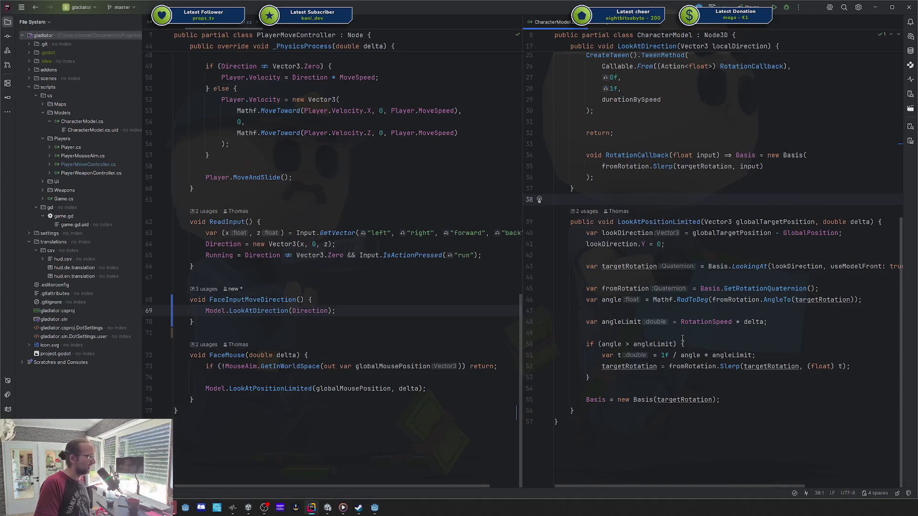
mouse_move(679, 291)
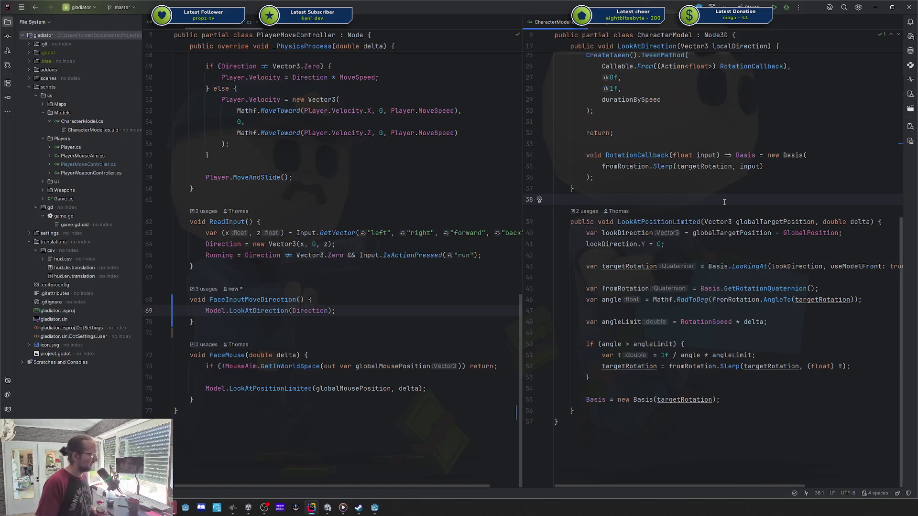
click(704, 233)
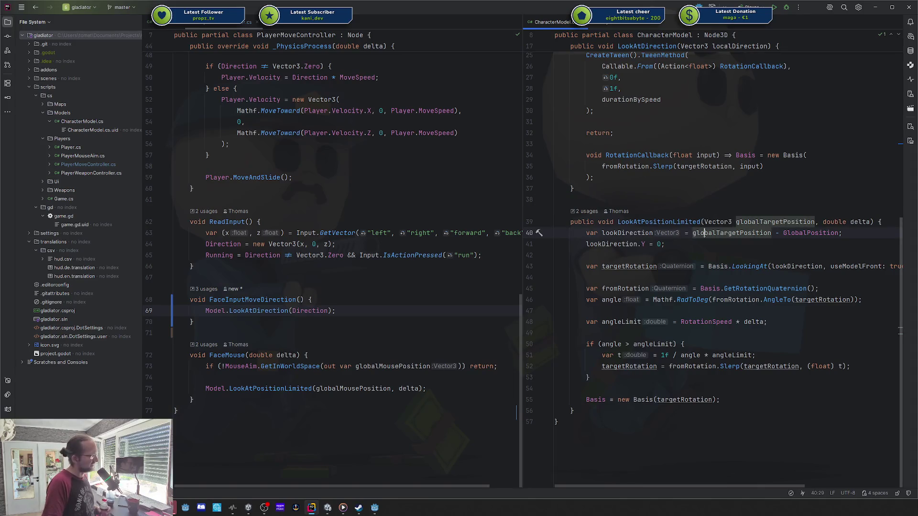
click(714, 249)
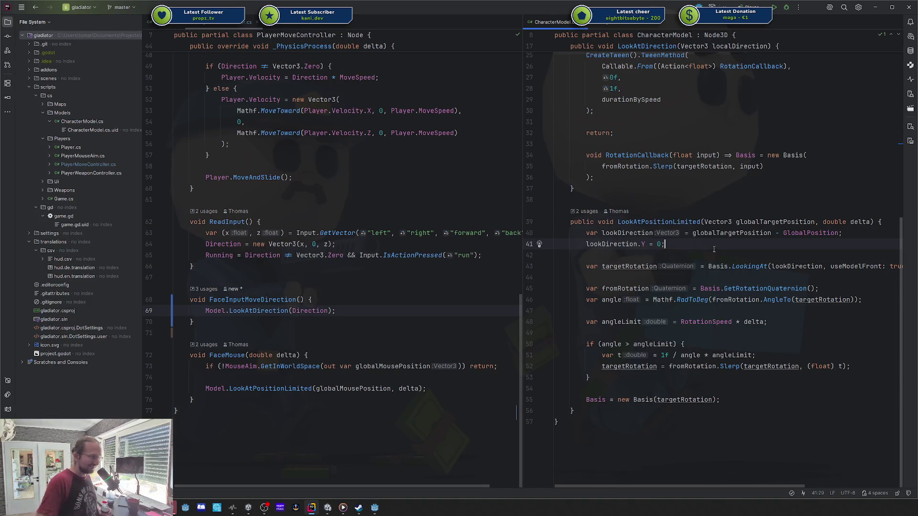
double_click(736, 234)
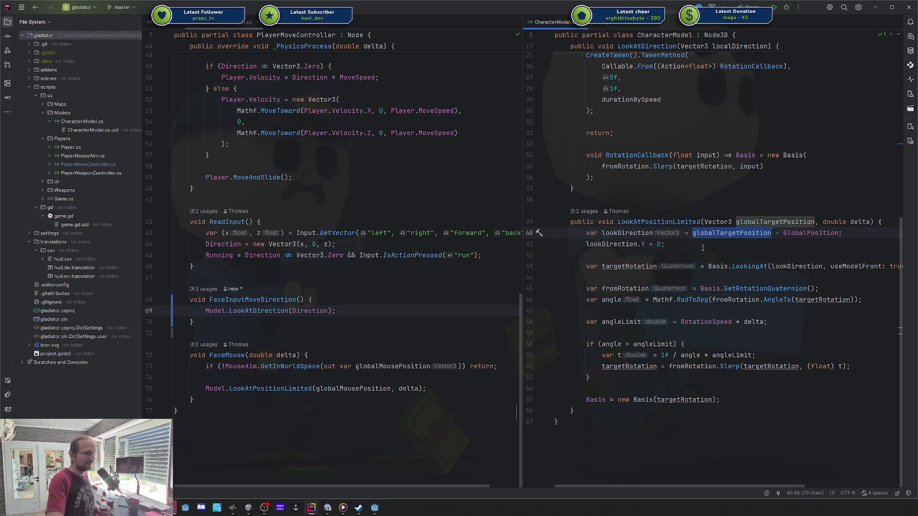
click(708, 288)
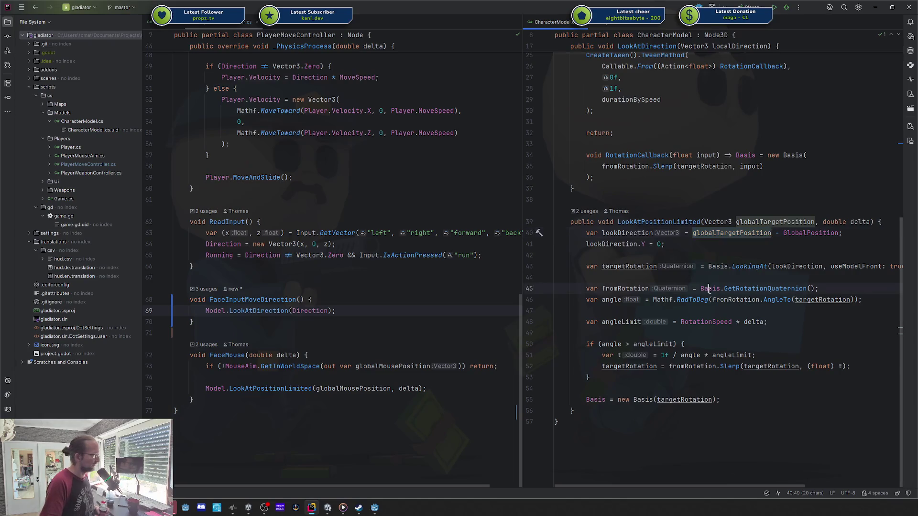
double_click(708, 288)
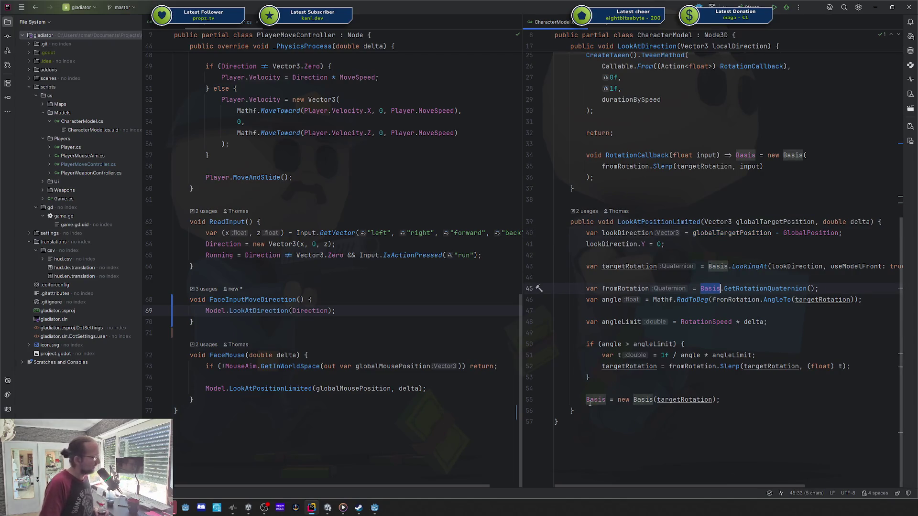
click(645, 400)
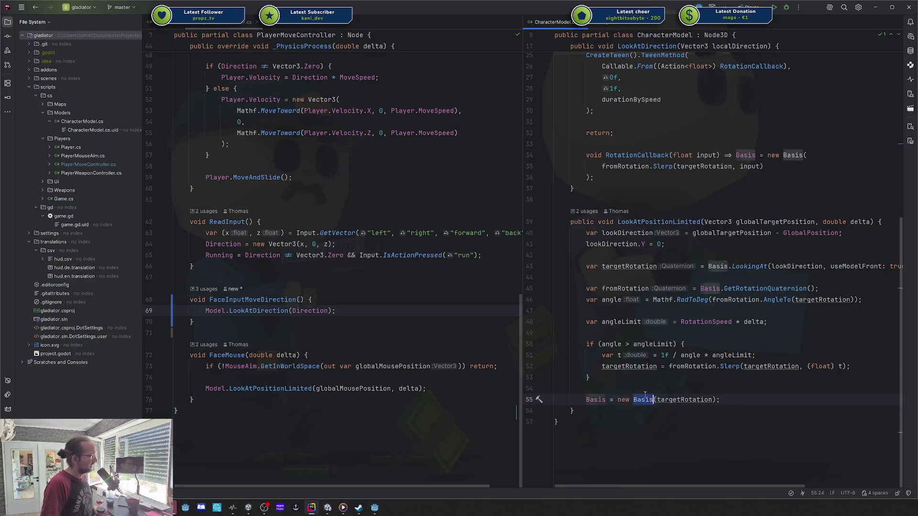
click(698, 387)
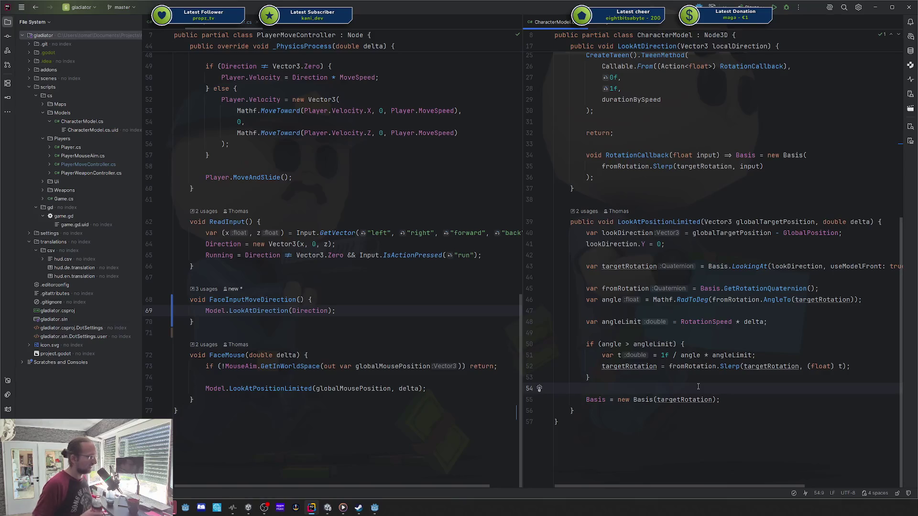
drag(620, 222, 657, 366)
click(767, 225)
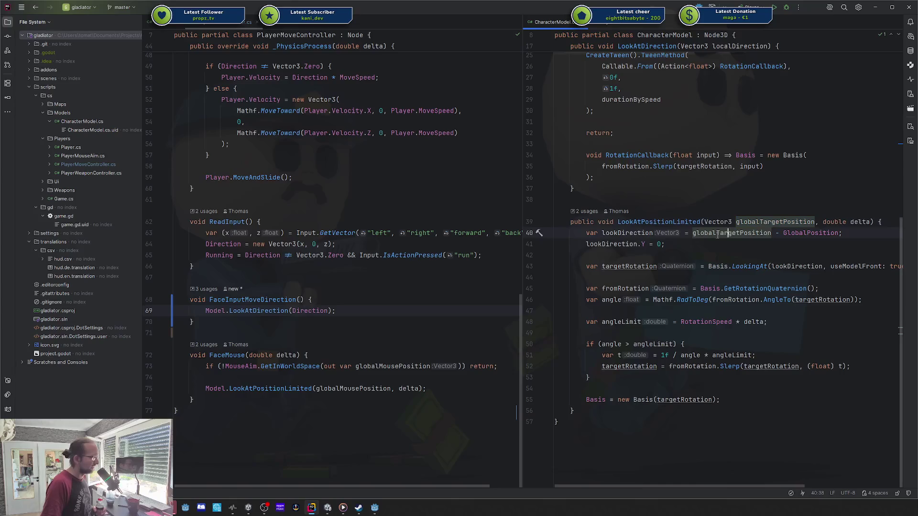
click(831, 231)
click(638, 244)
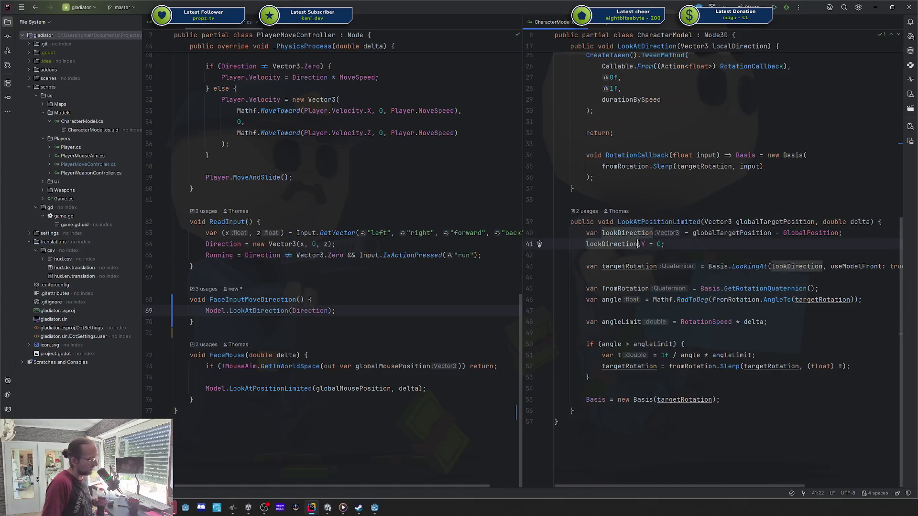
click(674, 244)
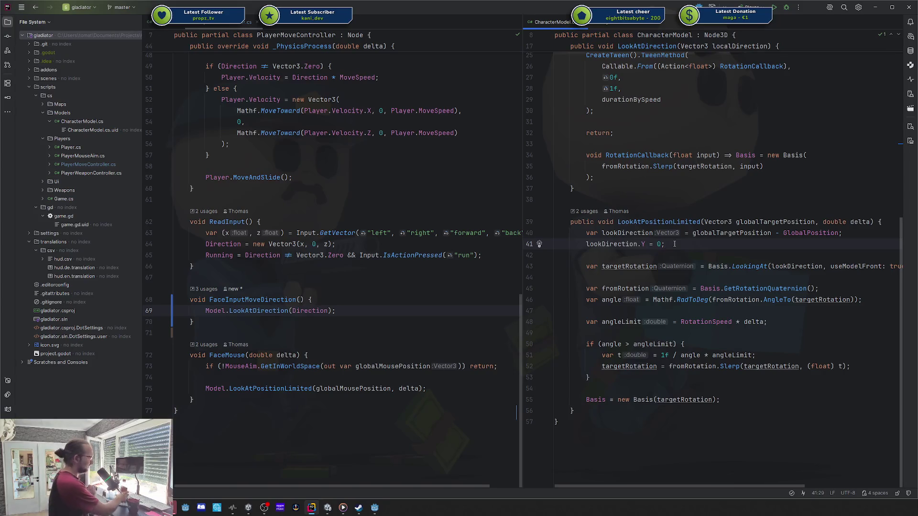
- Amend the last commit with message 'cleanup' and push it to origin/master
key(ctrl+k)
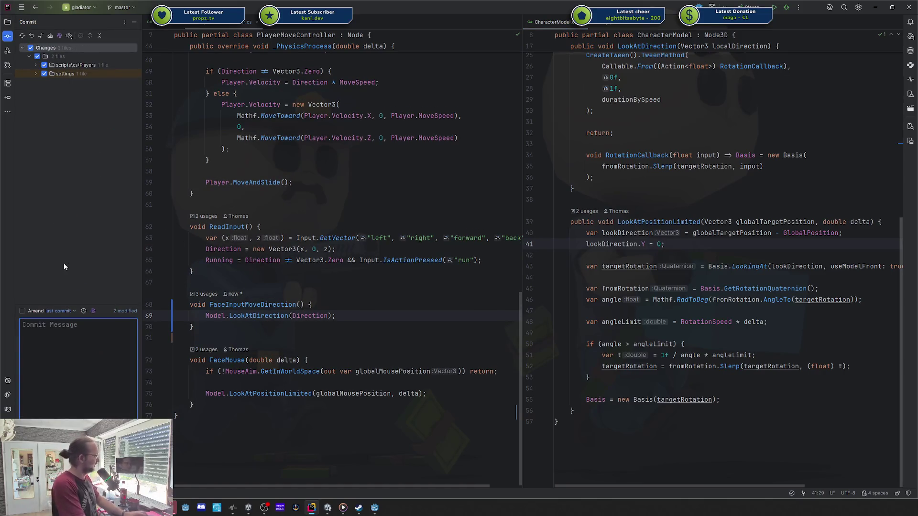
text(clenaup)
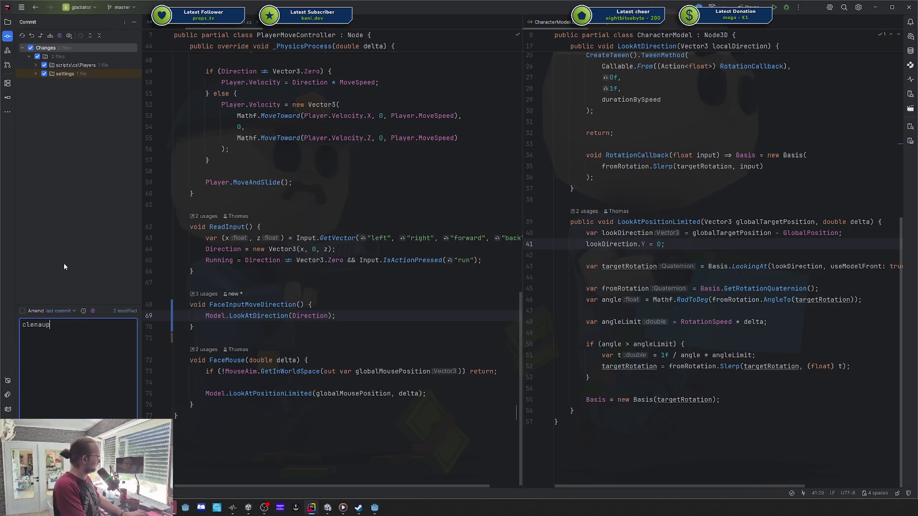
key(ctrl+Return)
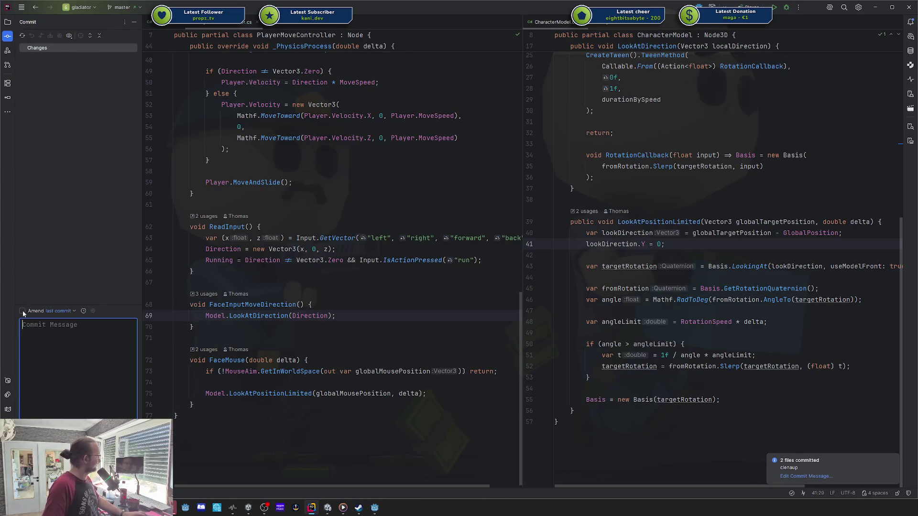
click(22, 310)
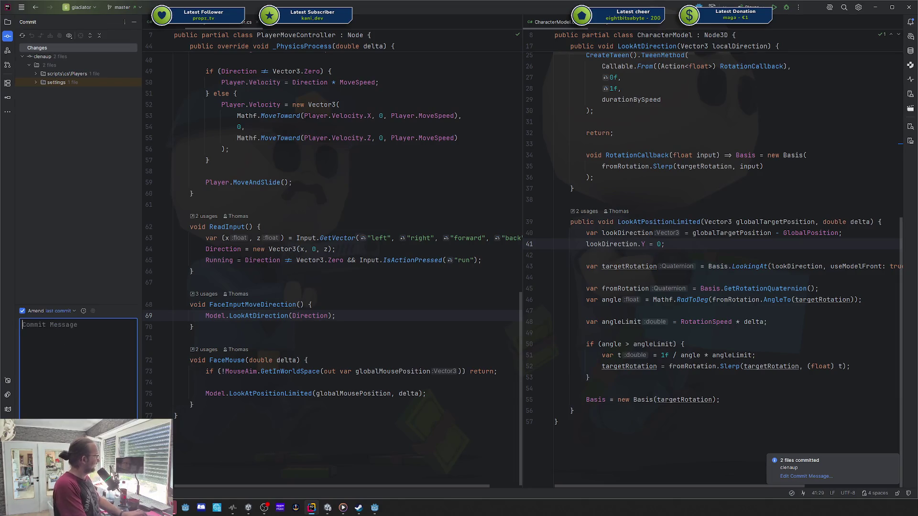
text(cleanup)
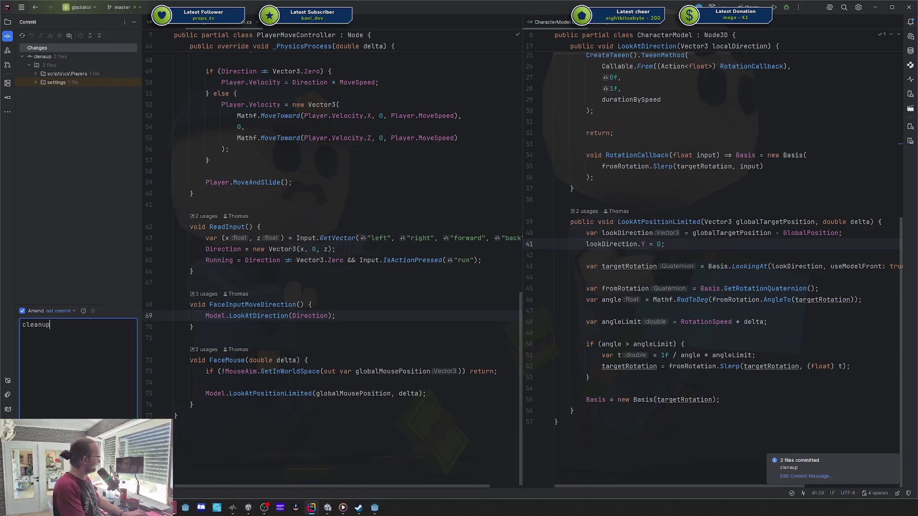
key(ctrl+alt+k)
key(ctrl+Return)
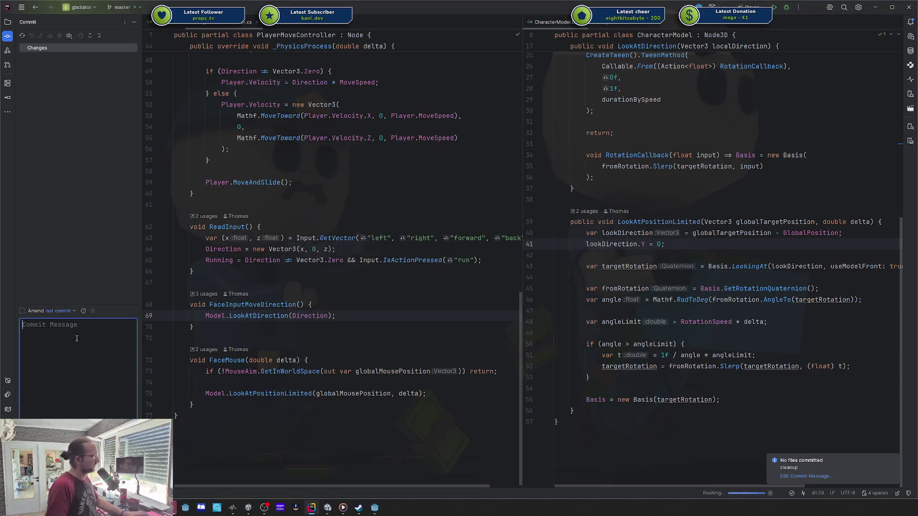
- Show the project file tree again and review the code around lines 37–38
click(7, 22)
click(704, 198)
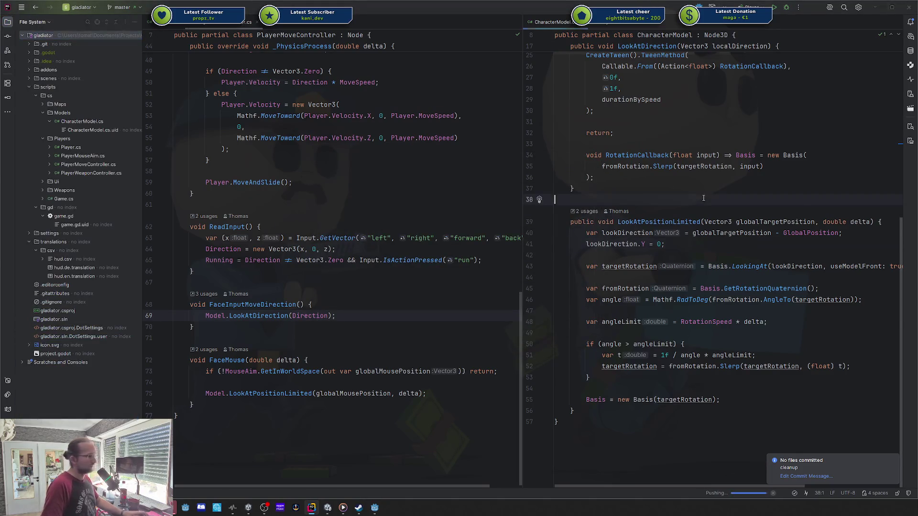
key(alt+Tab)
key(Escape)
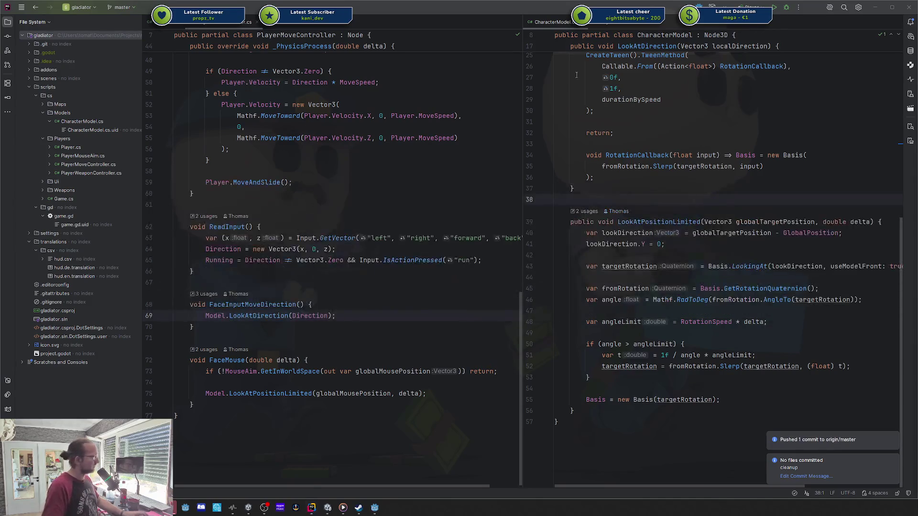
click(781, 189)
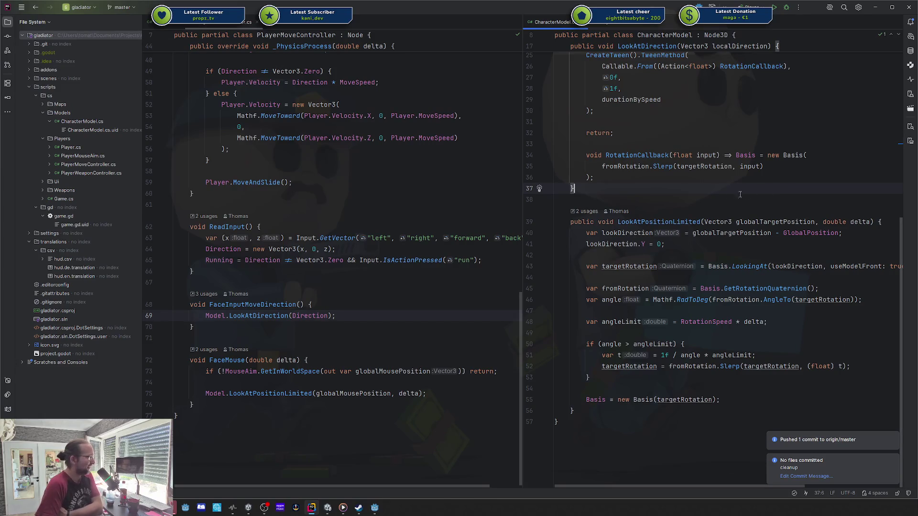
scroll(416, 204, up, 15)
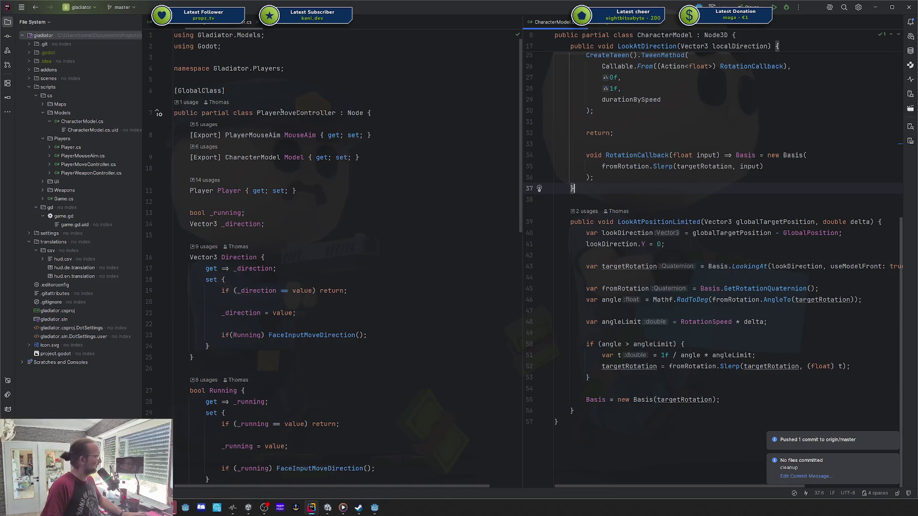
scroll(282, 112, down, 14)
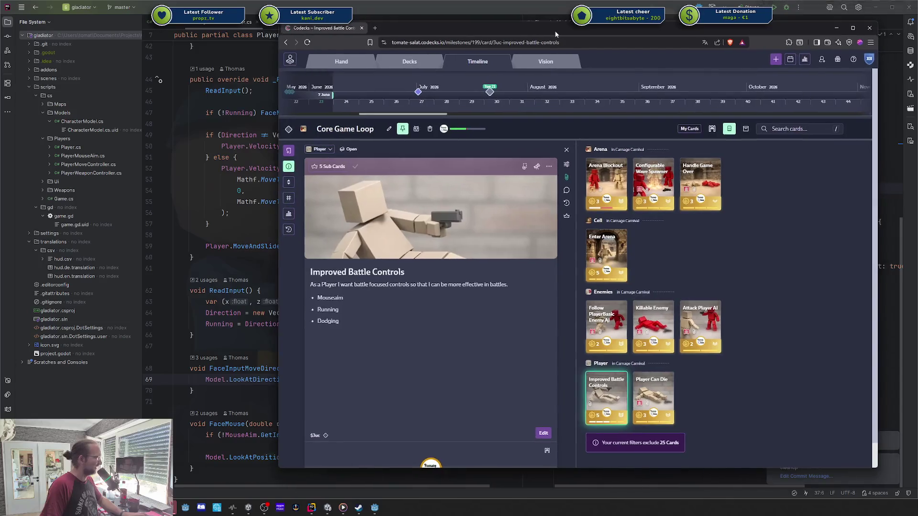
- Play the Add Dodge Behavior sub card of Improved Battle Controls into your hand
click(567, 215)
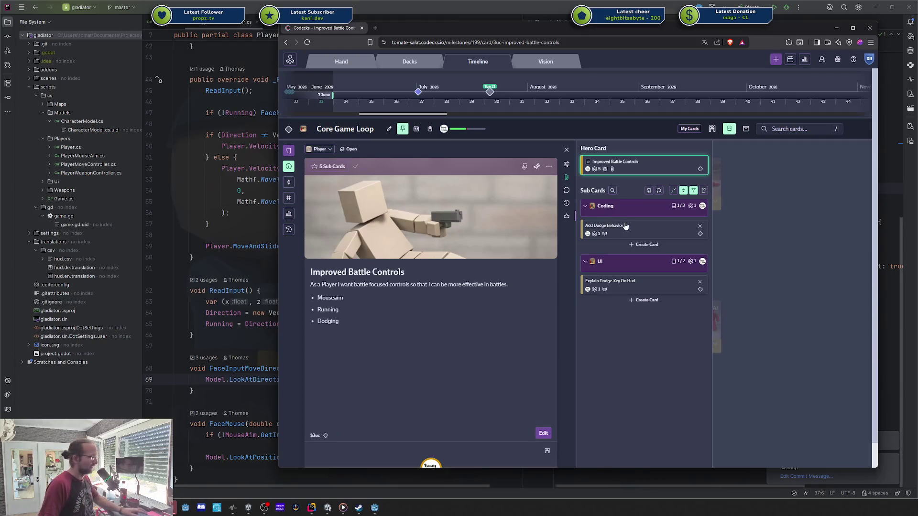
click(606, 225)
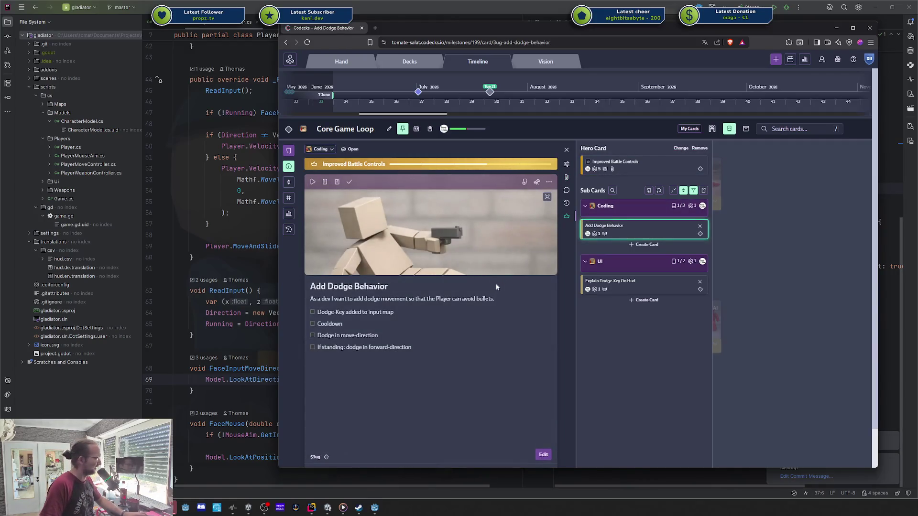
drag(528, 469, 528, 484)
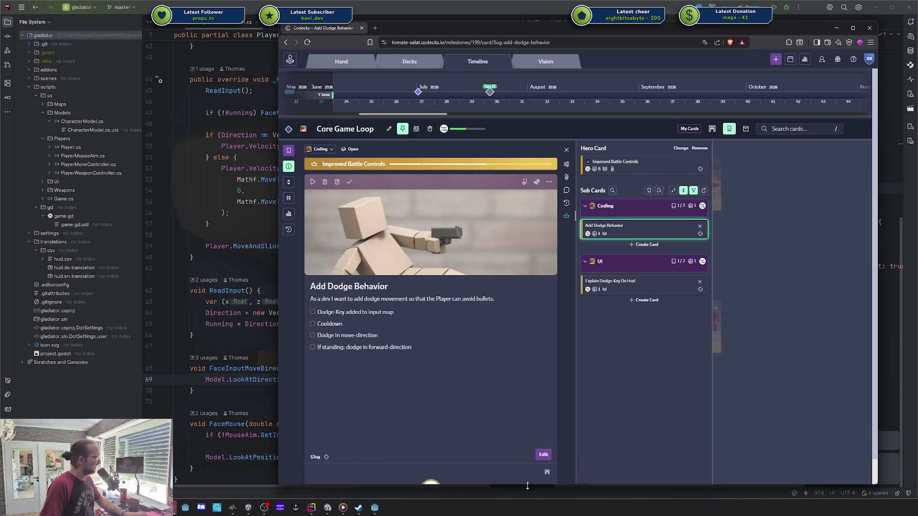
key(alt+Tab)
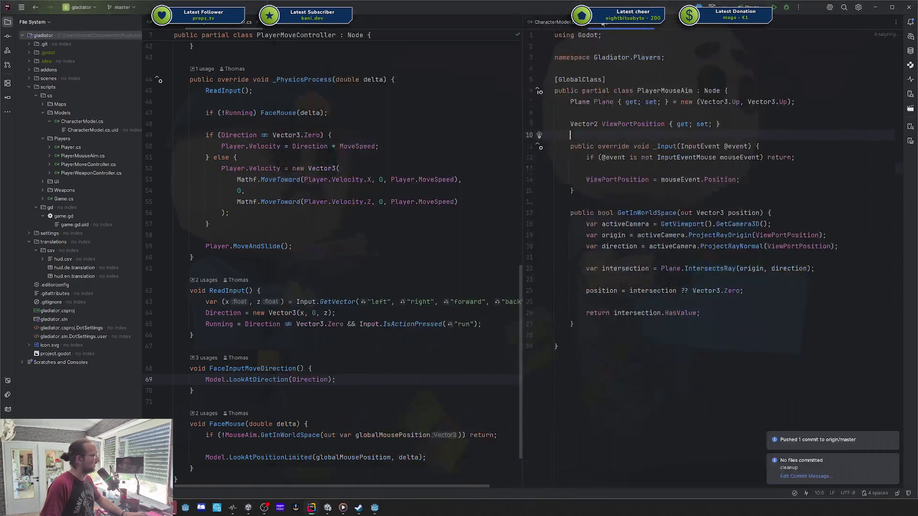
key(alt+Tab)
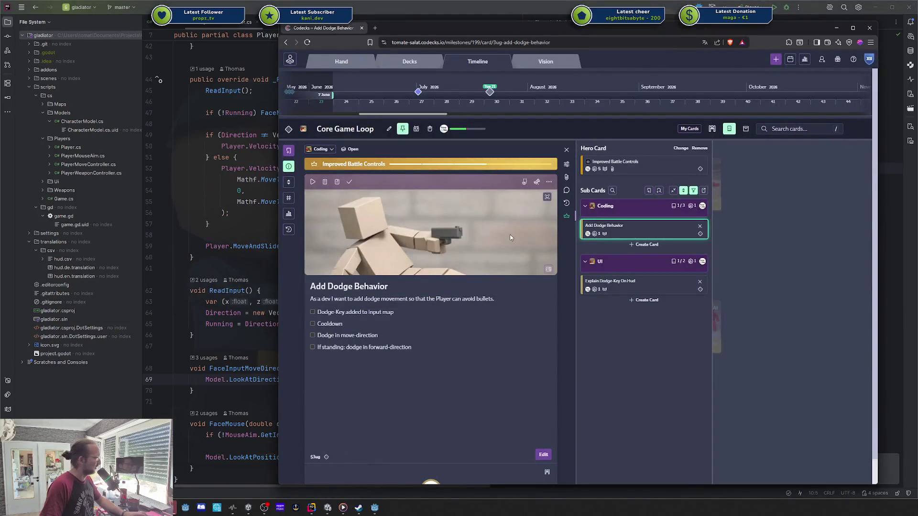
scroll(631, 321, down, 1)
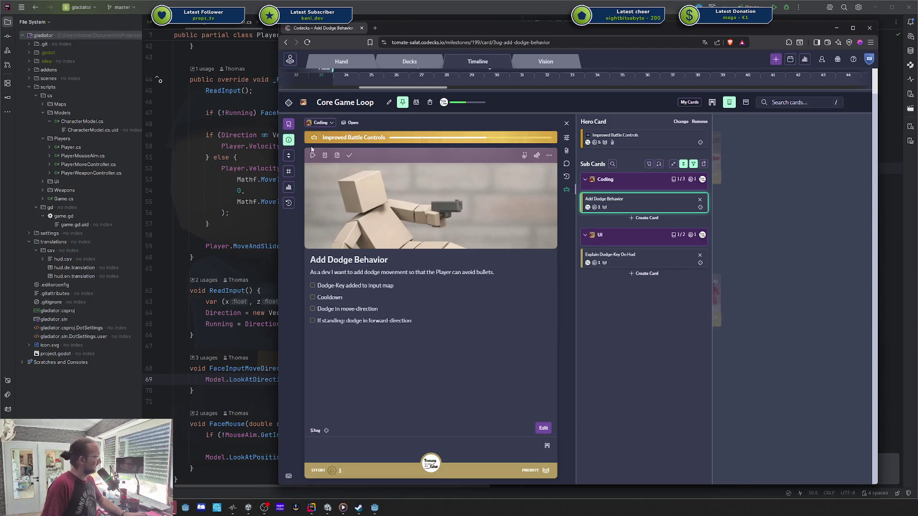
click(311, 155)
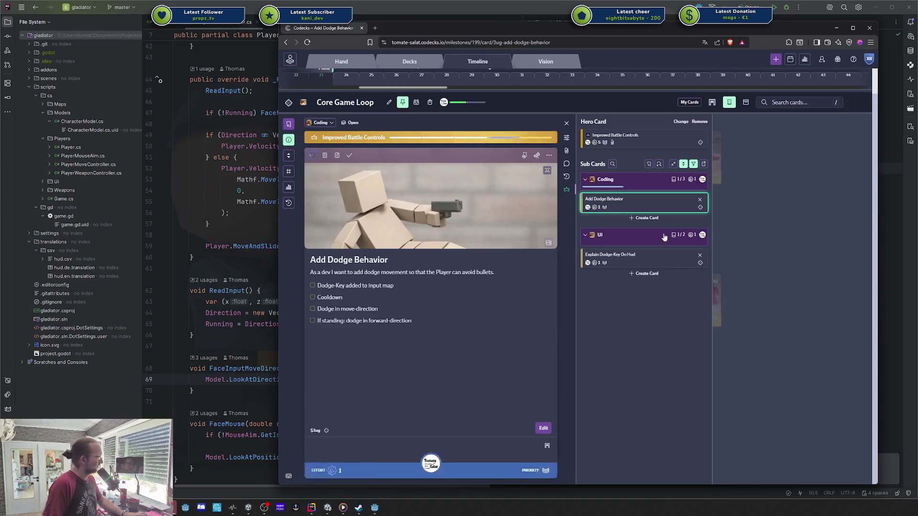
- Return to the deck grid and open Arena Blockout via Follow PlayerBasic Enemy AI's dependencies
click(609, 262)
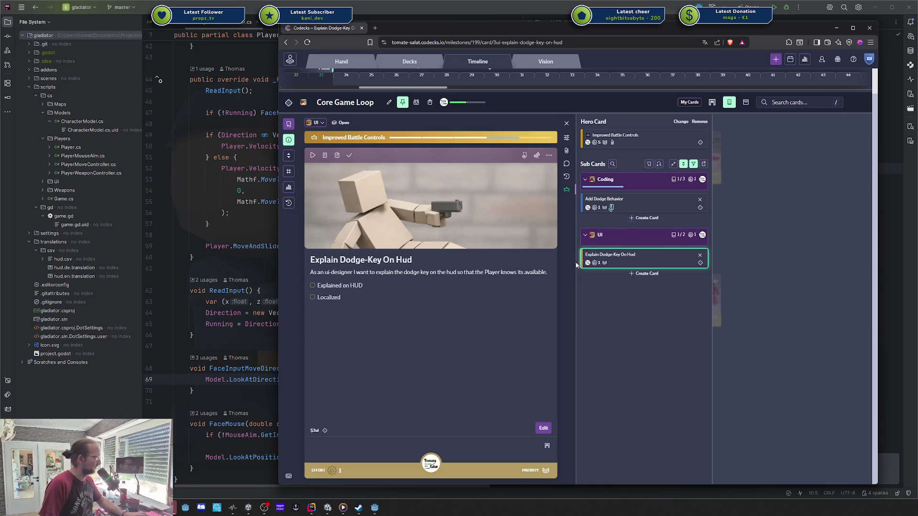
click(635, 209)
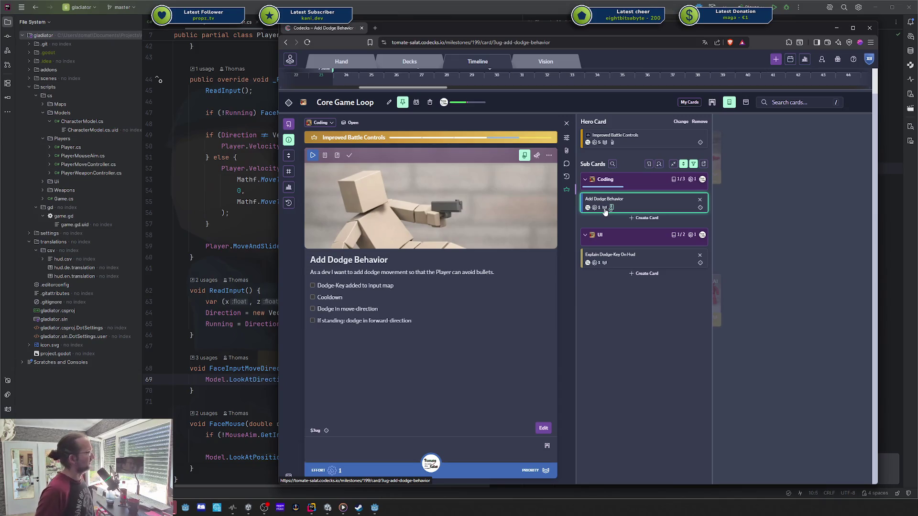
click(700, 122)
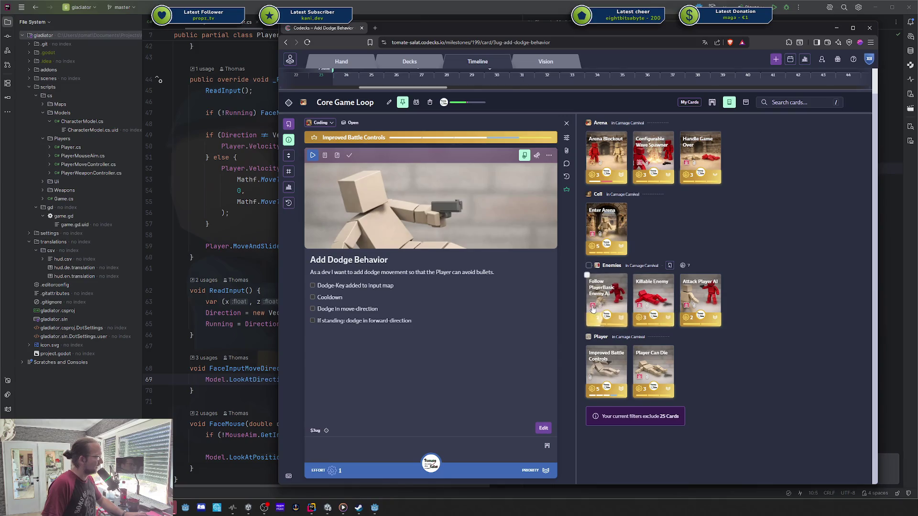
mouse_move(593, 308)
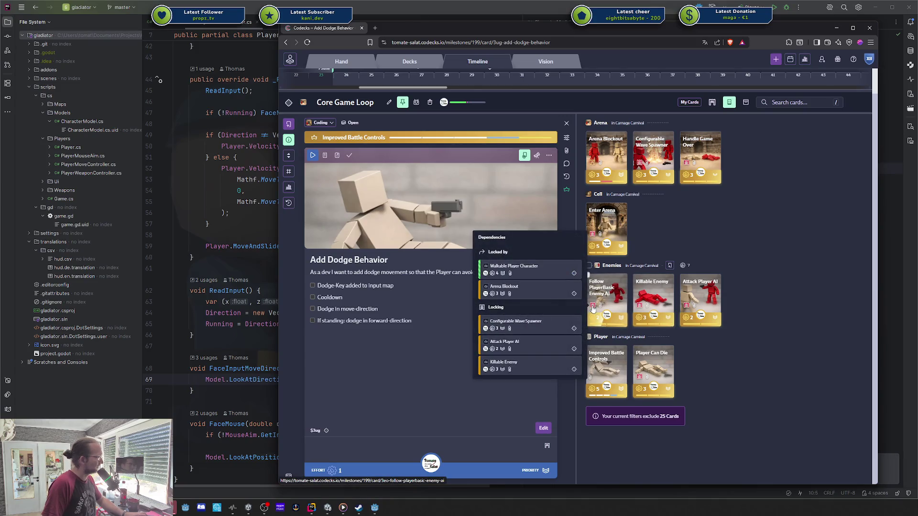
click(593, 308)
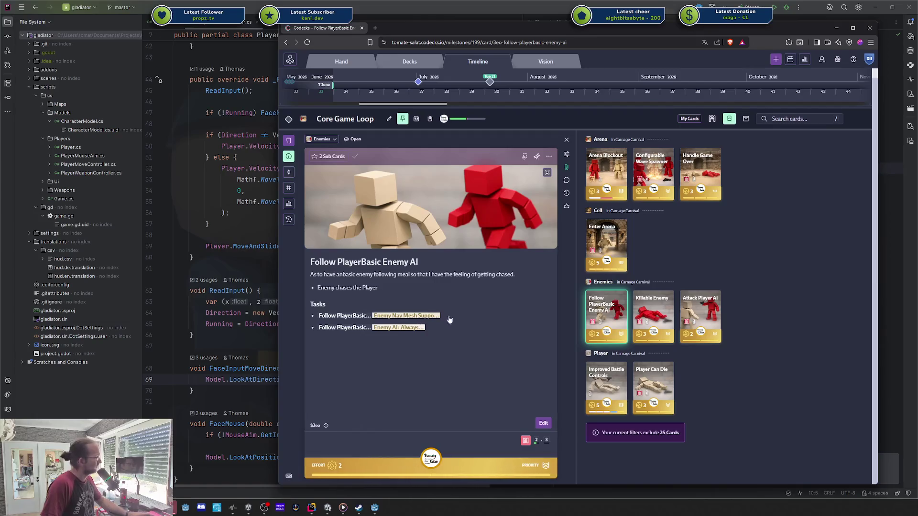
click(595, 325)
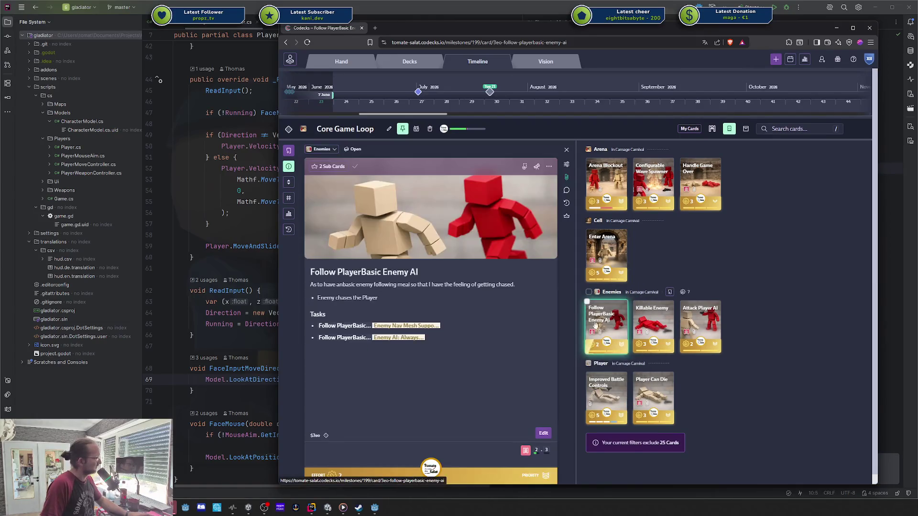
mouse_move(535, 450)
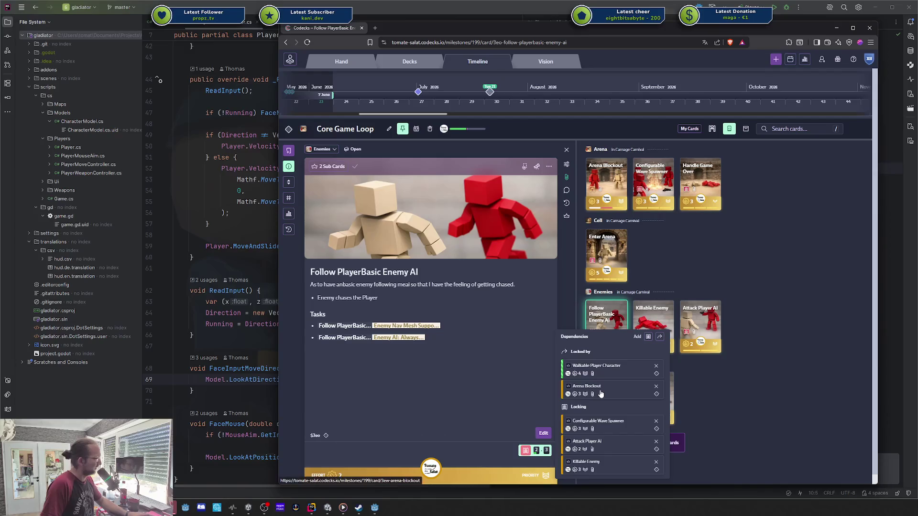
click(600, 393)
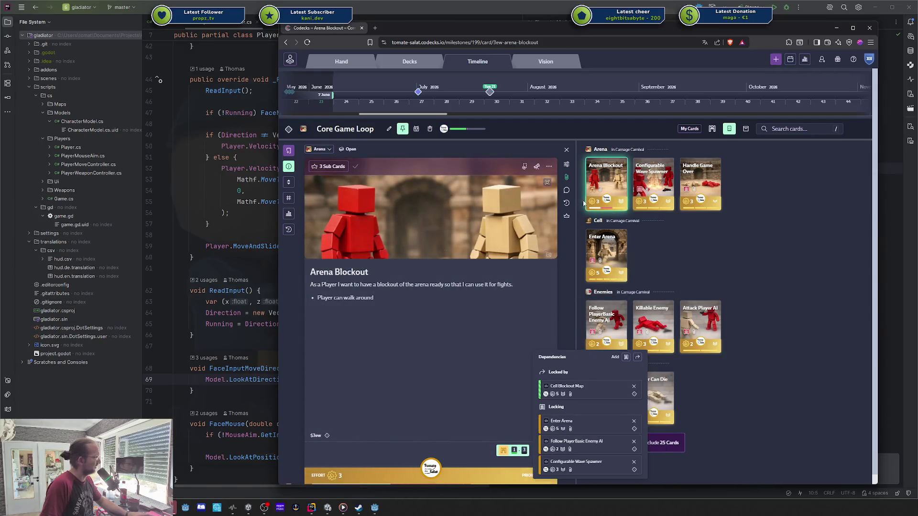
- Select Arena Blockout's Rough Map Layout sub card, unblock it in Conversations, and close the panel
click(608, 188)
click(639, 231)
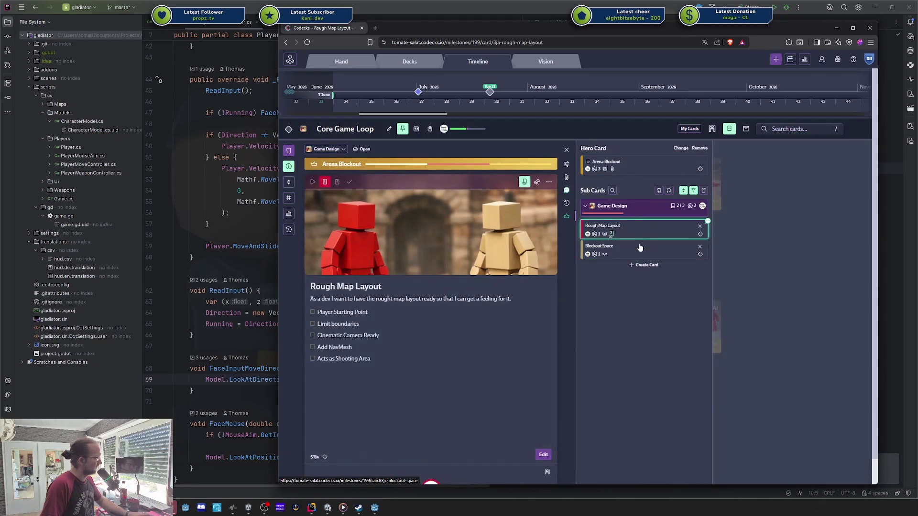
click(639, 247)
click(640, 233)
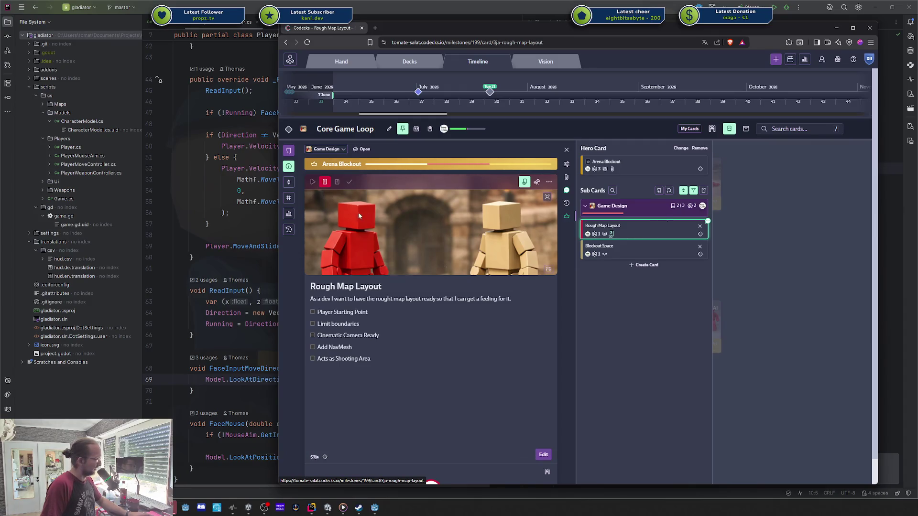
click(708, 221)
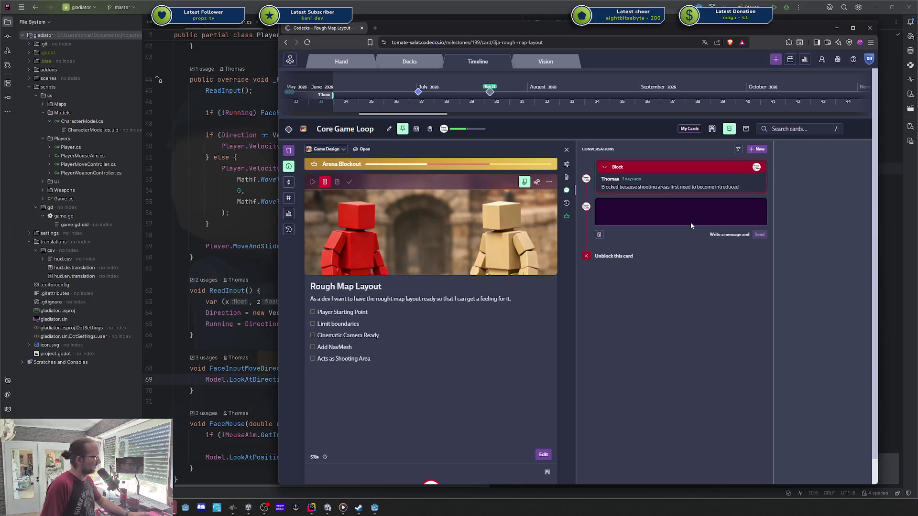
click(586, 257)
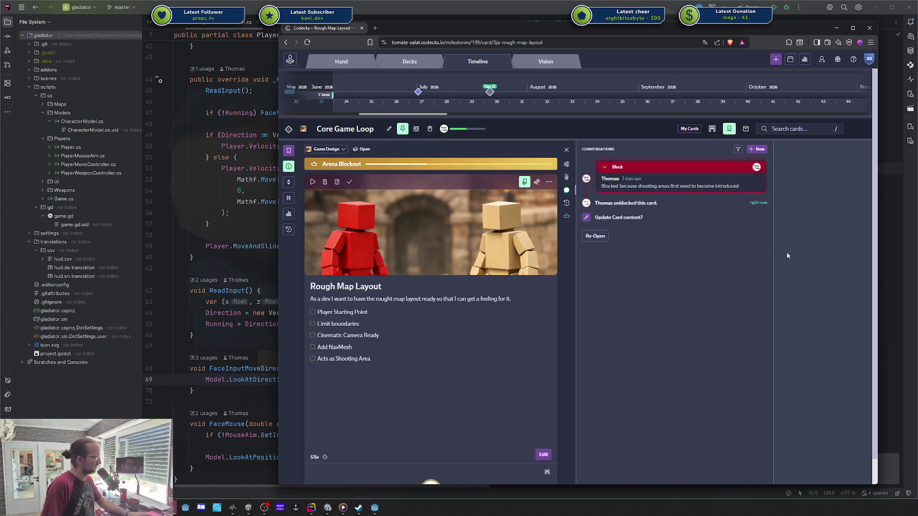
click(769, 243)
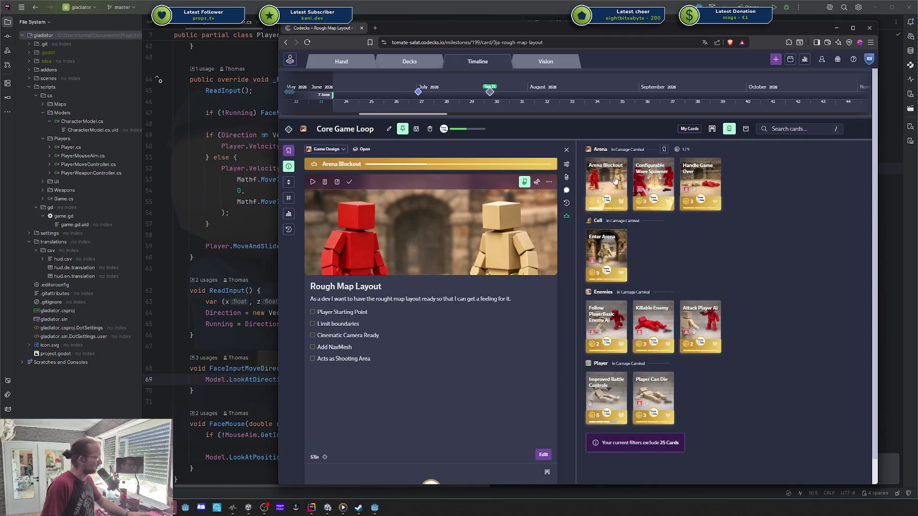
- Leave the Codecks browser and bring Rider with PlayerMoveController to the front
mouse_move(605, 180)
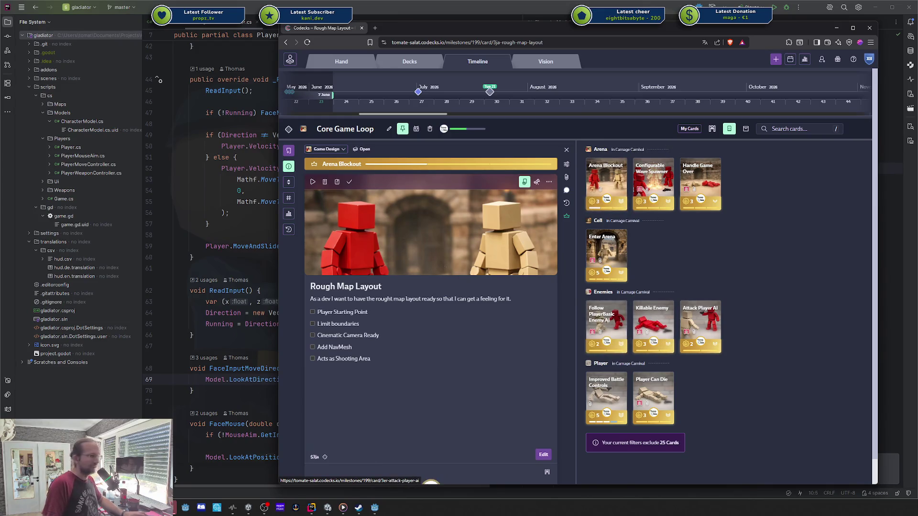
click(263, 508)
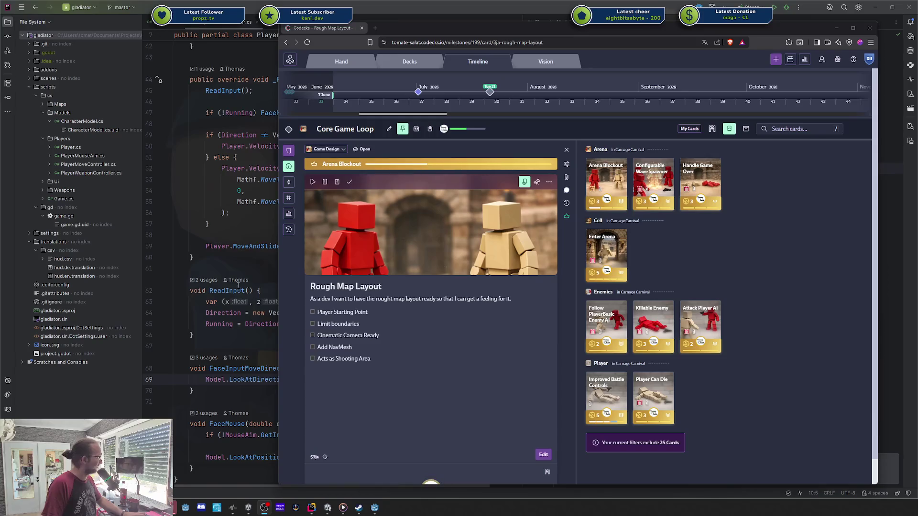
click(238, 239)
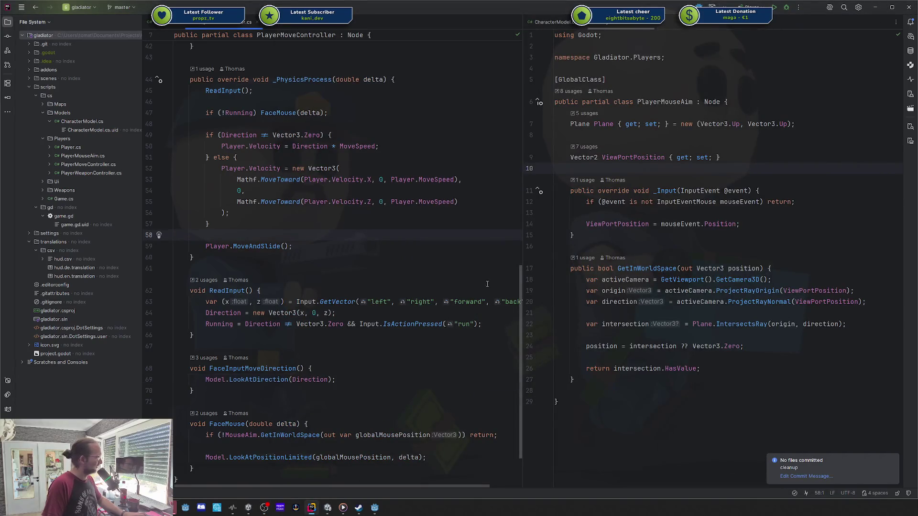
- In Project Settings' Input Map, add a 'dodge' action bound to Space (Physical)
click(375, 507)
click(342, 139)
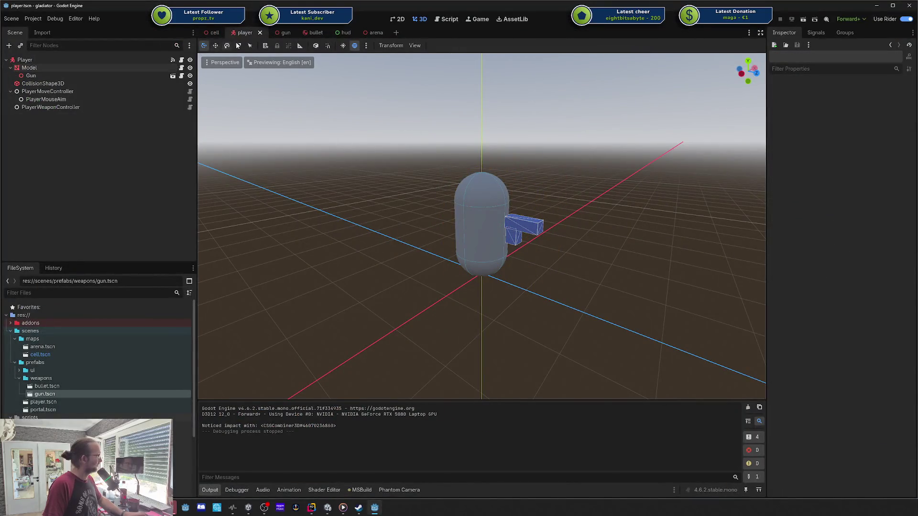
click(55, 19)
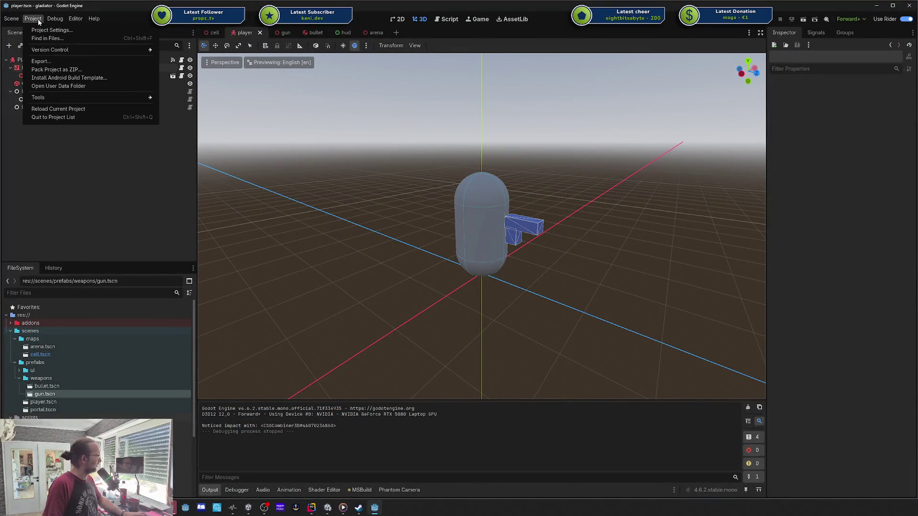
click(42, 29)
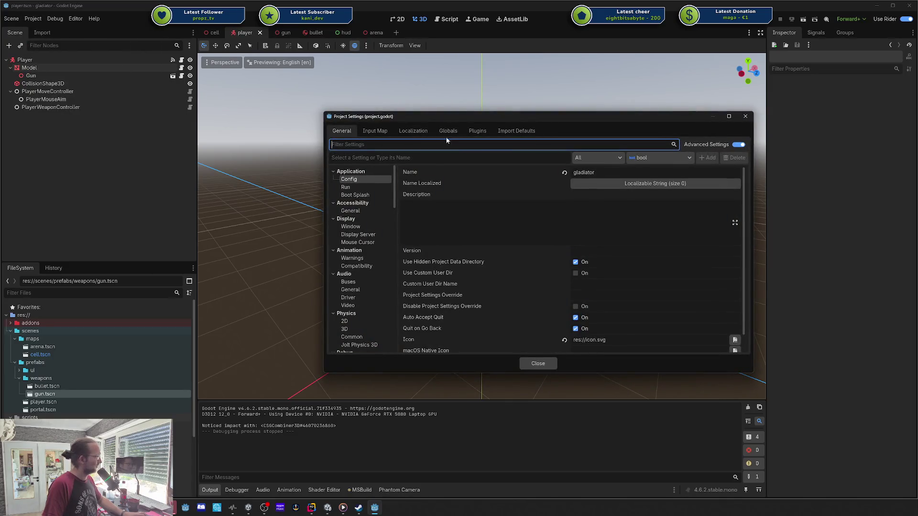
click(375, 131)
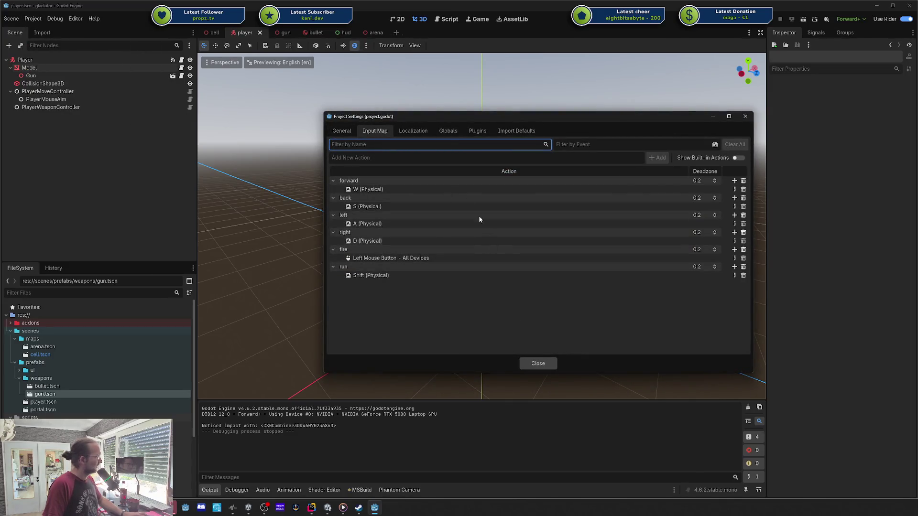
click(397, 160)
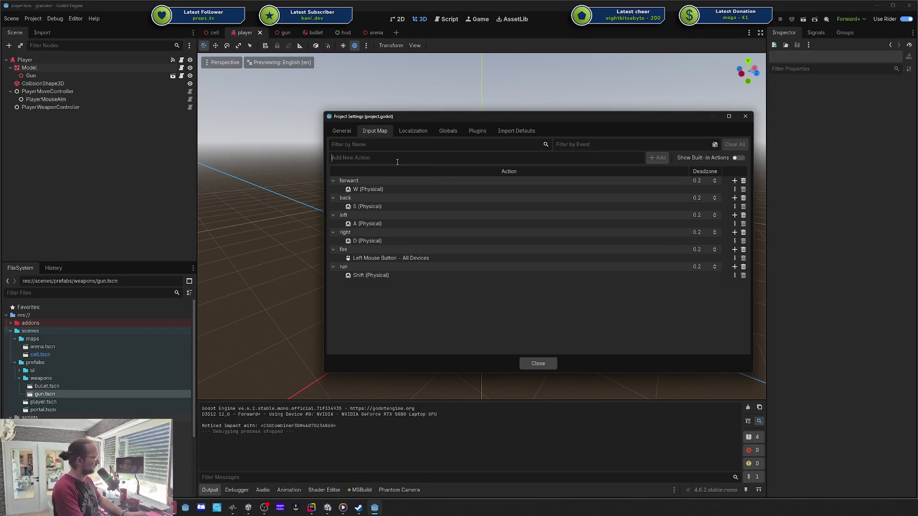
text(dodge)
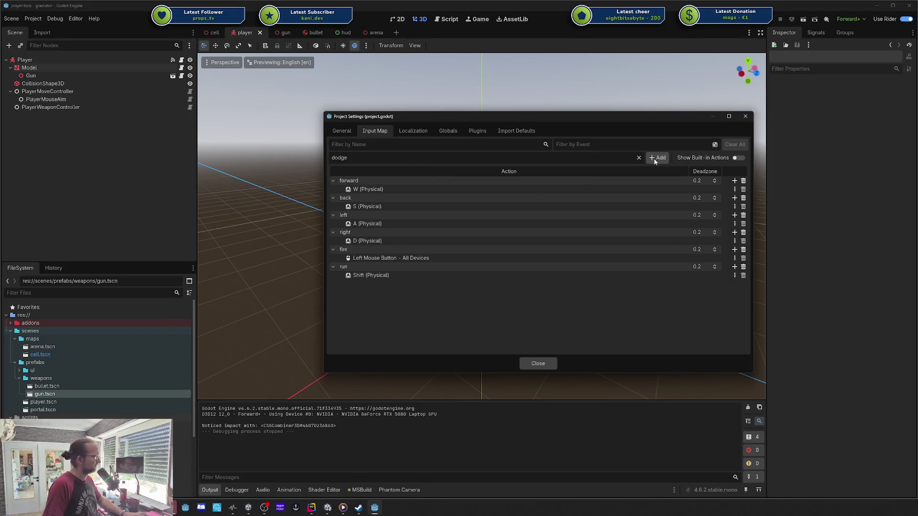
click(657, 158)
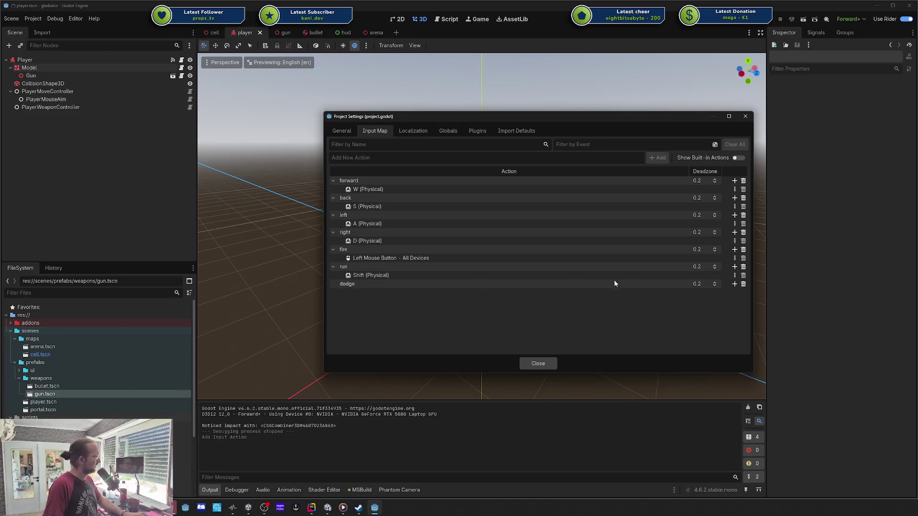
click(734, 284)
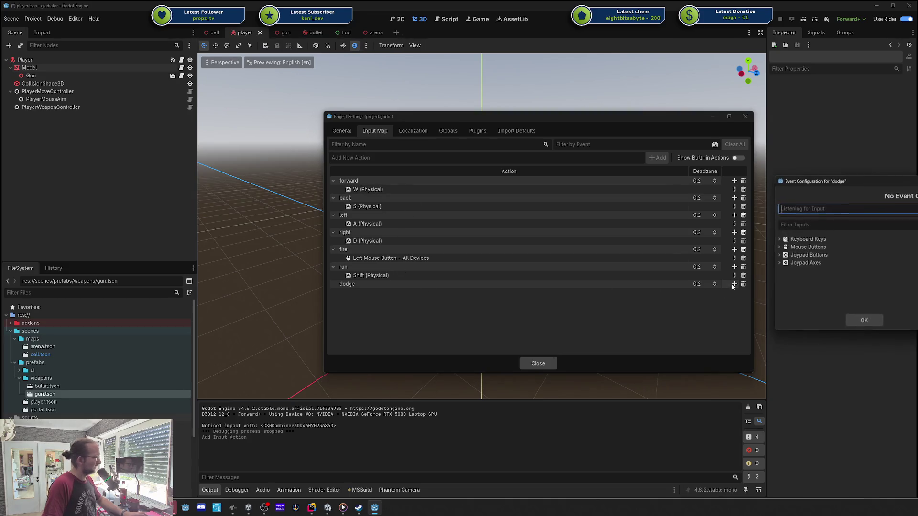
key(space)
click(856, 318)
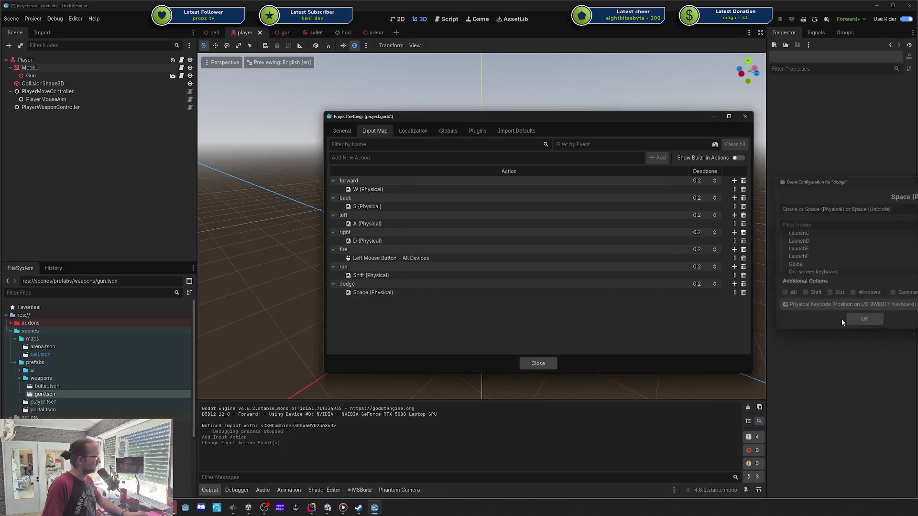
- Close the project settings, save, orbit the viewport, and return to Rider
click(537, 363)
key(ctrl+s)
drag(576, 256, 537, 286)
drag(461, 356, 306, 395)
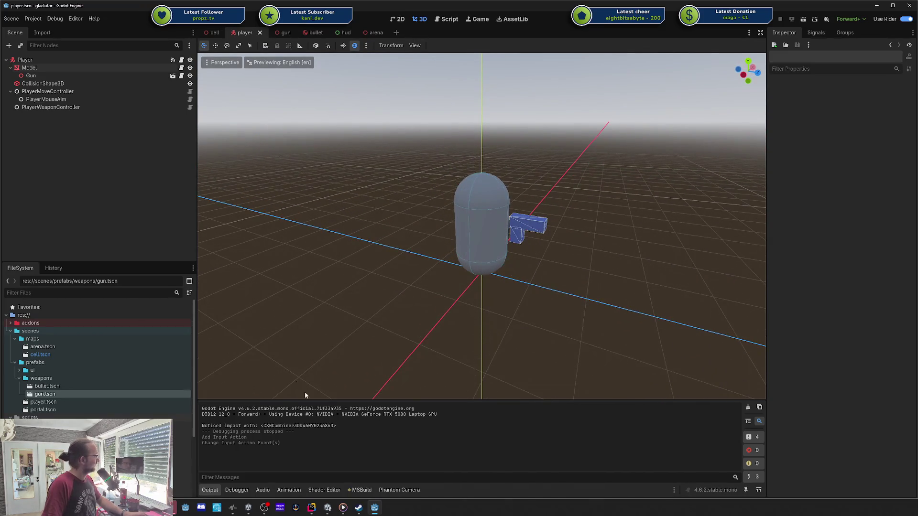
click(311, 508)
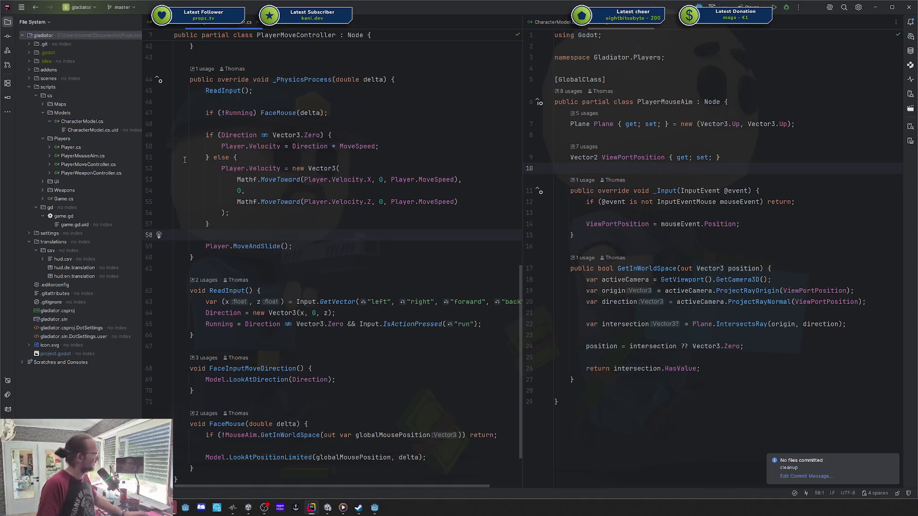
scroll(250, 163, up, 2)
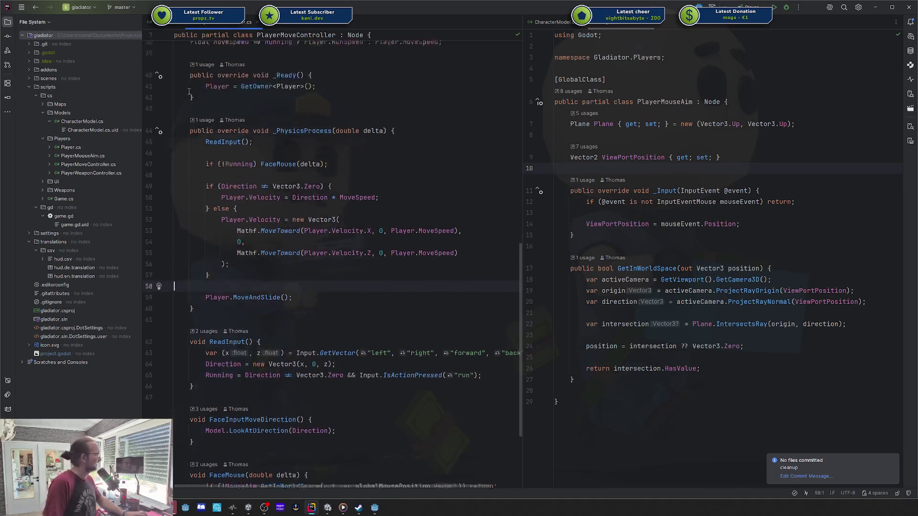
scroll(311, 137, down, 3)
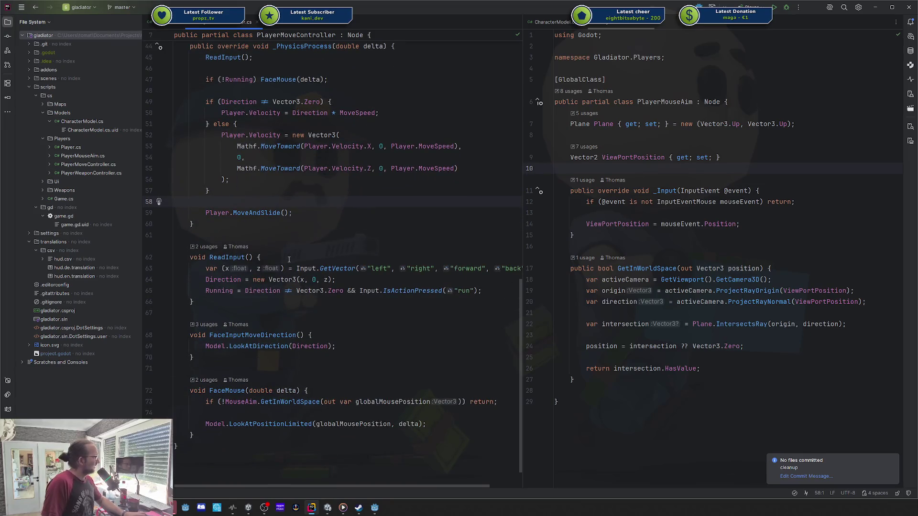
scroll(288, 260, up, 5)
click(307, 179)
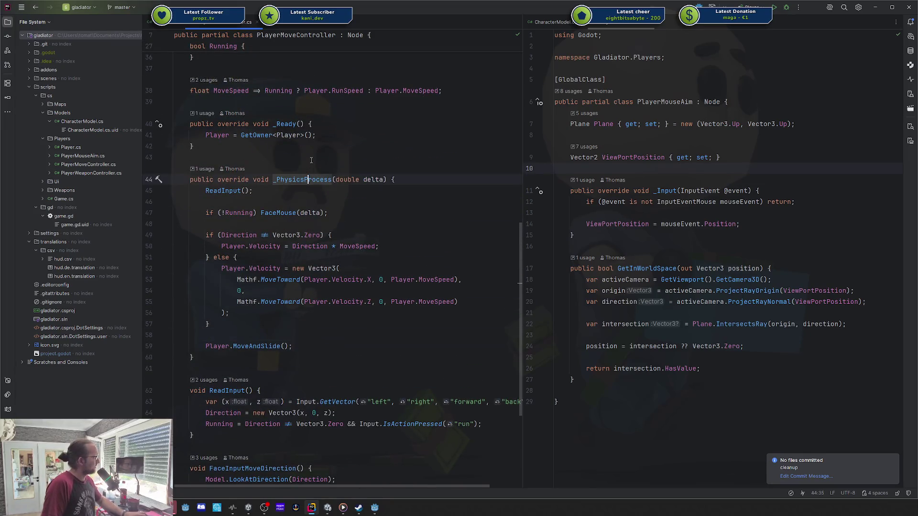
click(311, 159)
scroll(311, 159, up, 10)
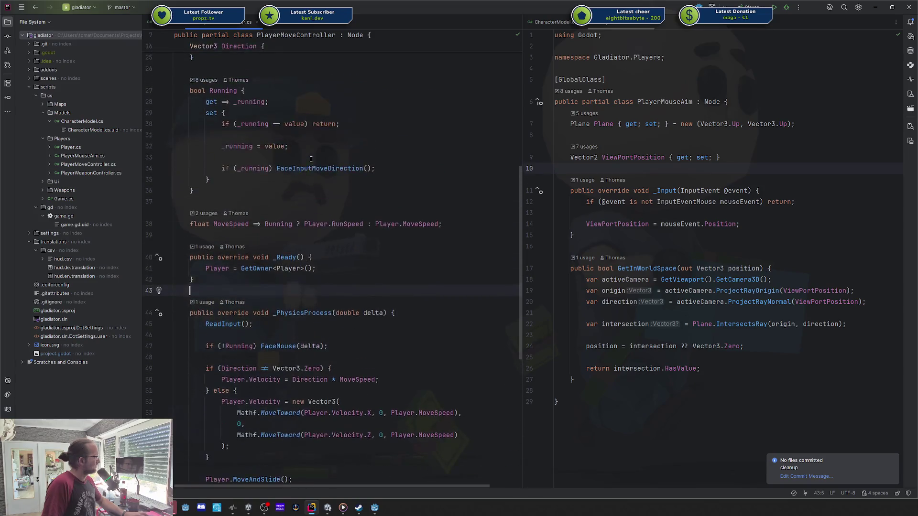
scroll(310, 158, down, 8)
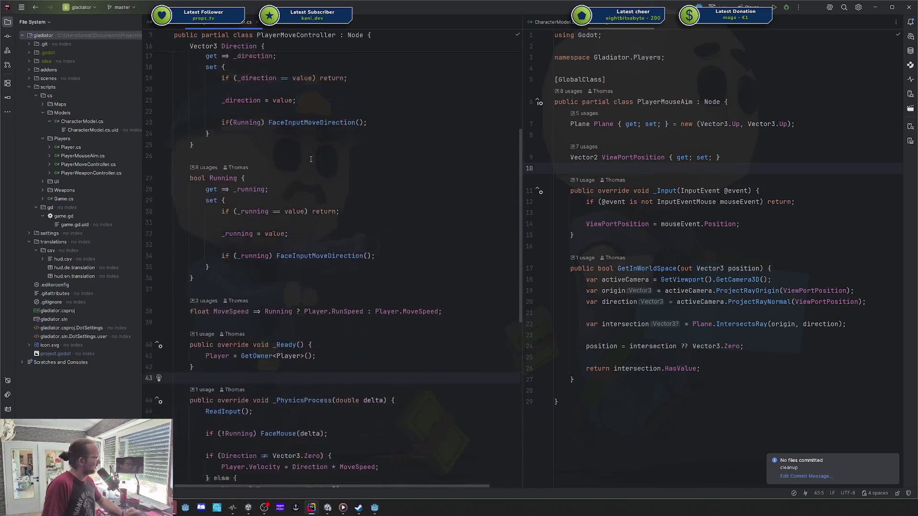
scroll(310, 159, up, 2)
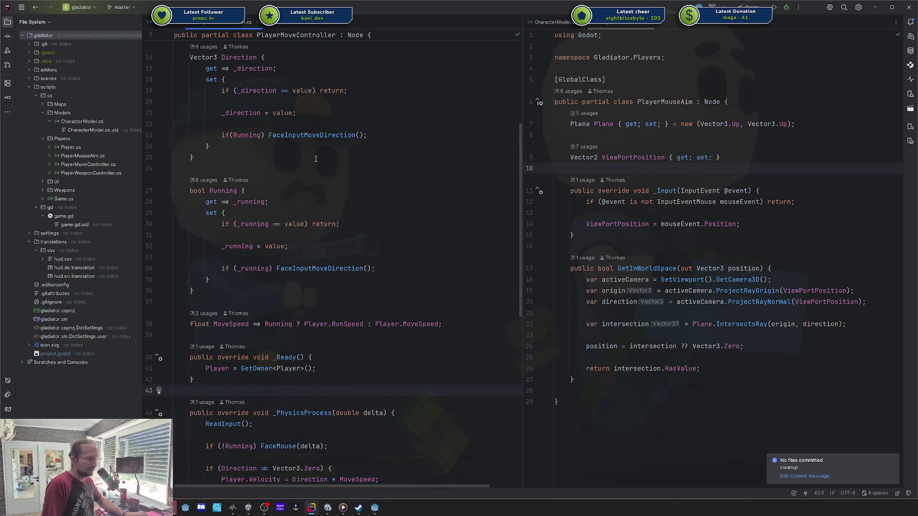
scroll(294, 222, up, 5)
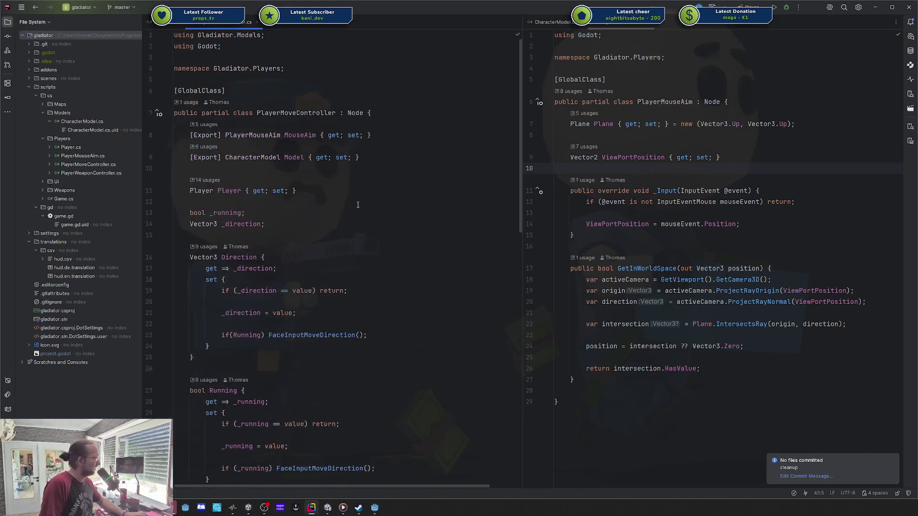
scroll(279, 363, down, 9)
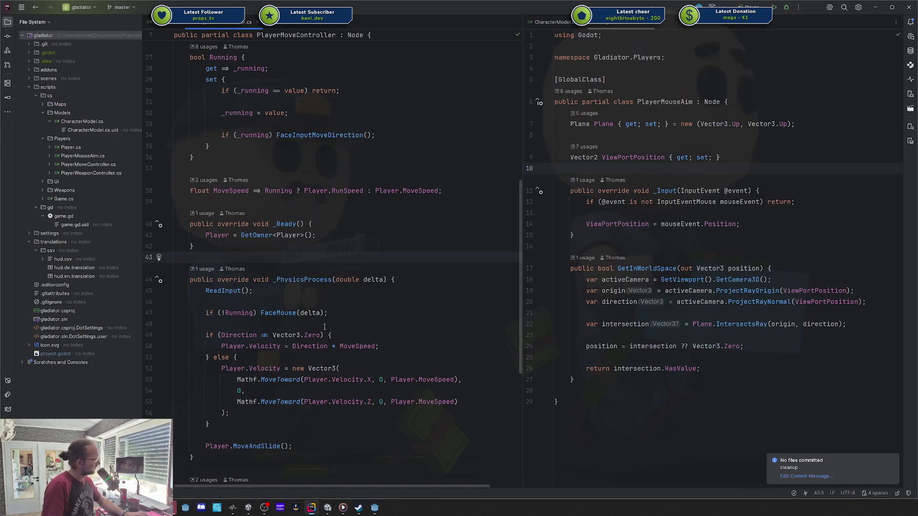
scroll(302, 361, up, 4)
scroll(341, 291, down, 4)
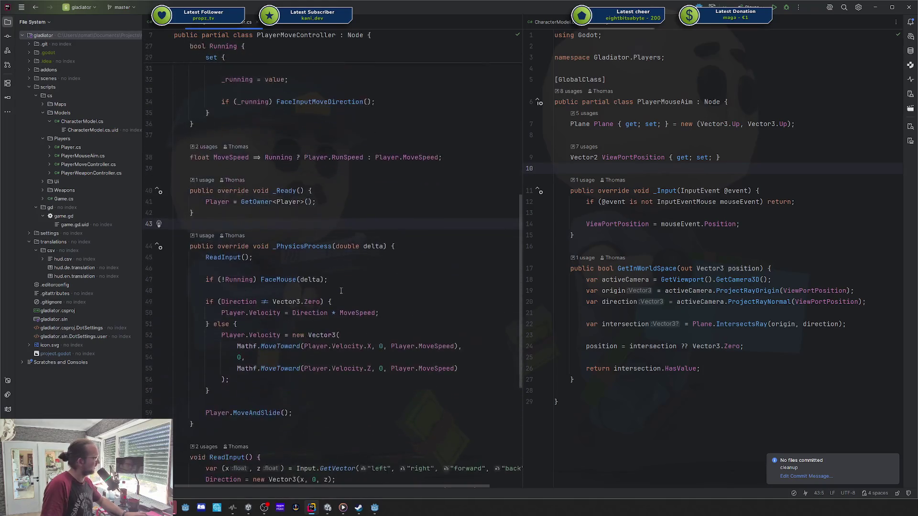
scroll(317, 246, down, 3)
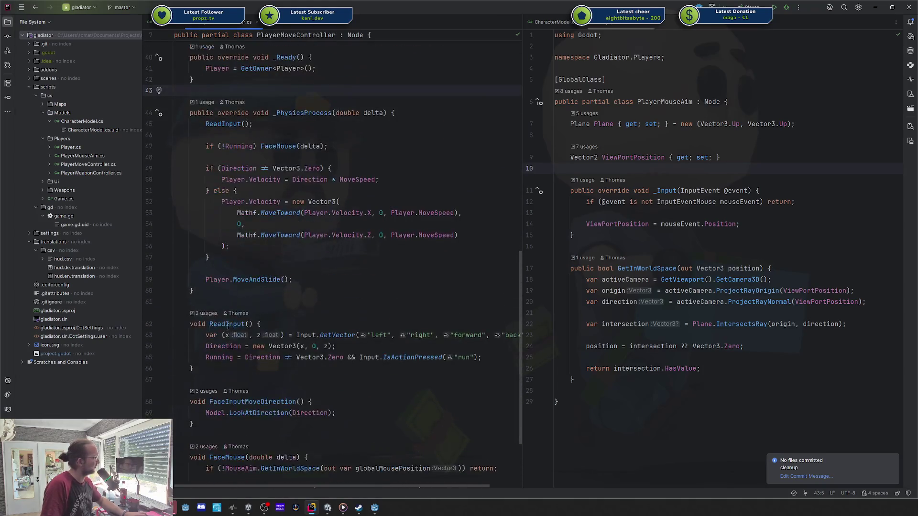
click(224, 300)
scroll(225, 290, down, 3)
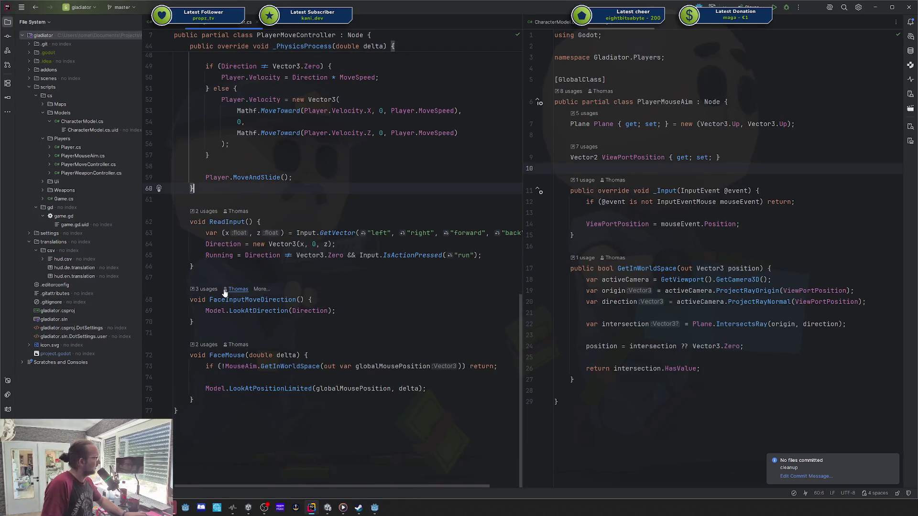
- Add an empty void Dodge() method below _PhysicsProcess
key(Return)
key(Return)
text(void Dodge() {)
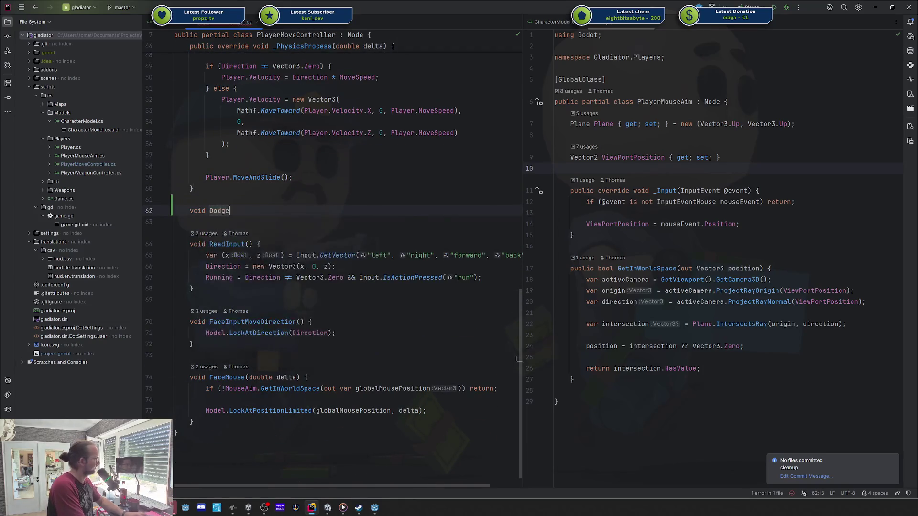
key(Return)
- Open a new line at the end of ReadInput and begin an if statement
scroll(270, 273, up, 1)
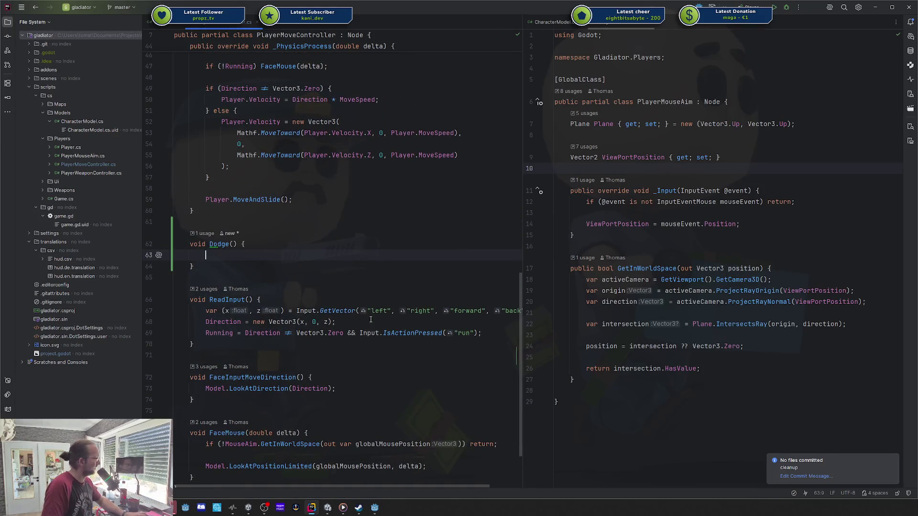
click(488, 333)
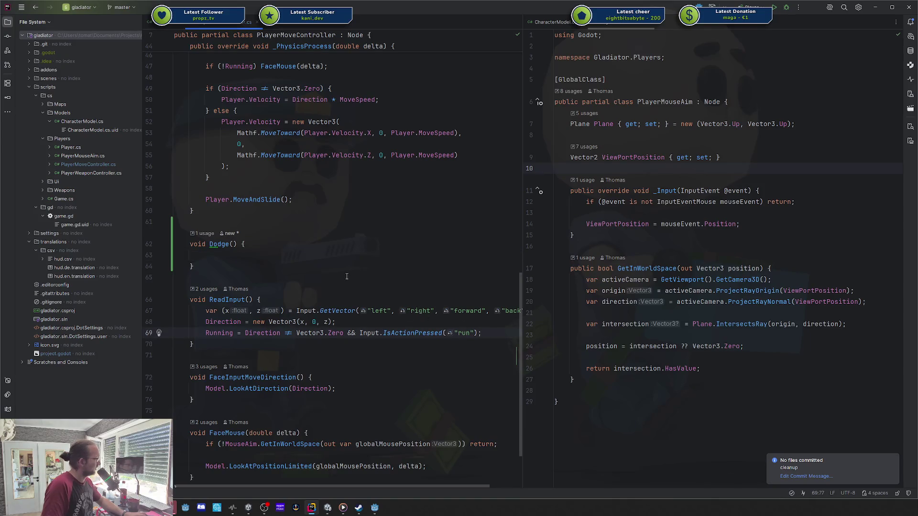
scroll(346, 276, up, 7)
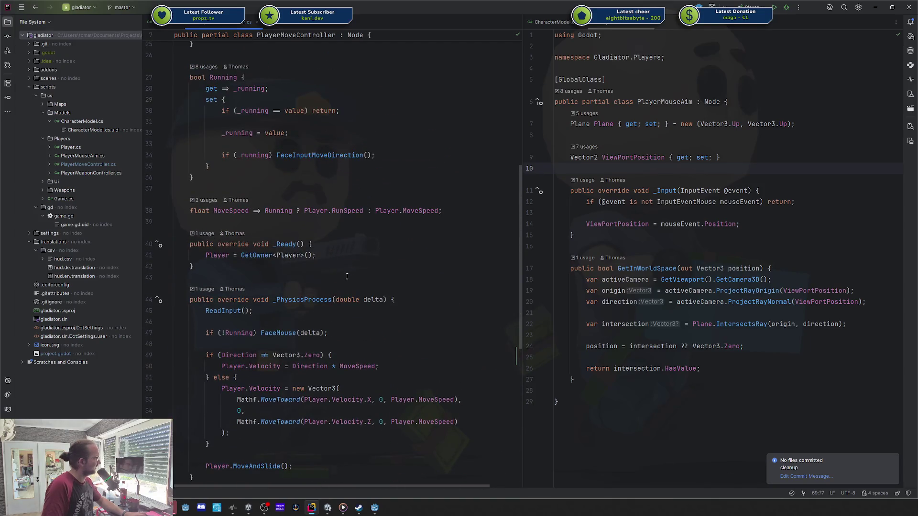
scroll(346, 277, up, 8)
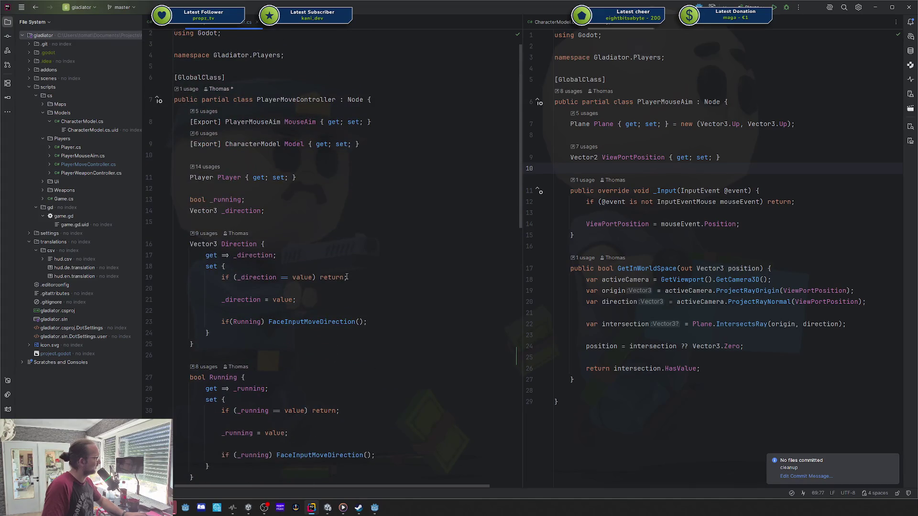
scroll(347, 277, down, 15)
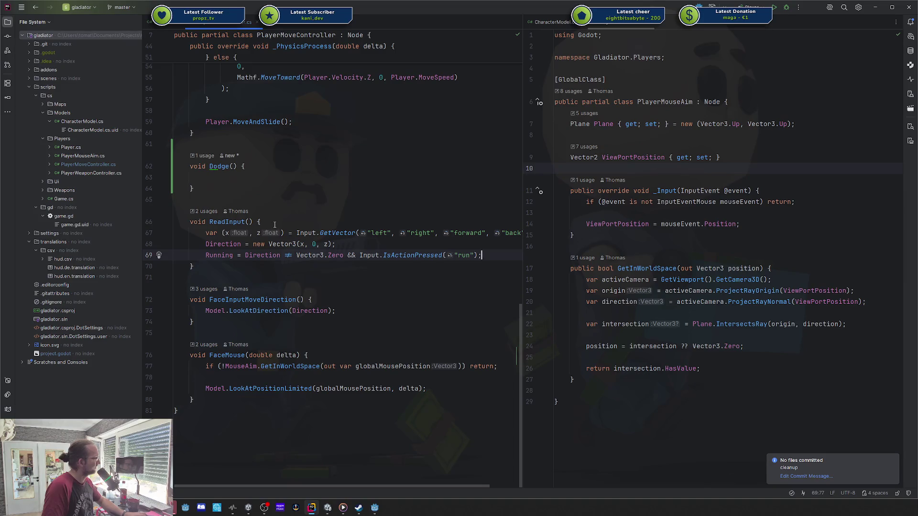
key(Return)
key(Return)
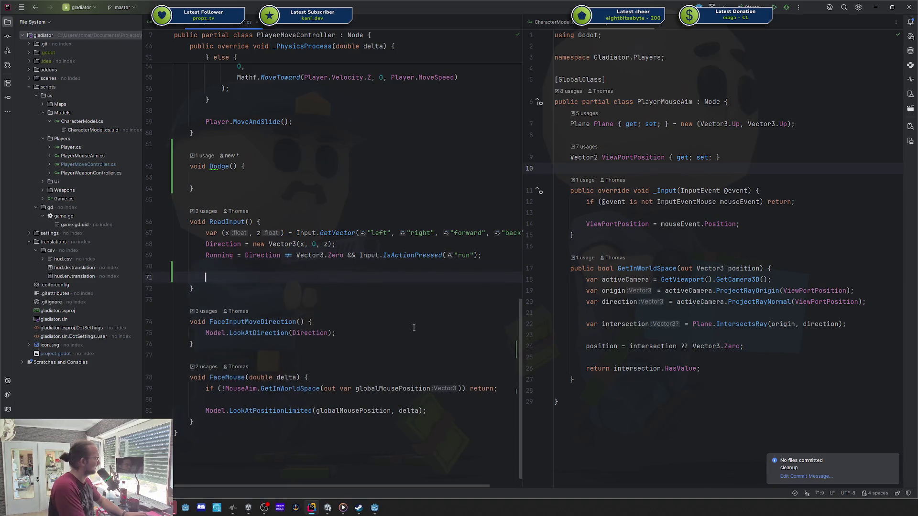
text(if)
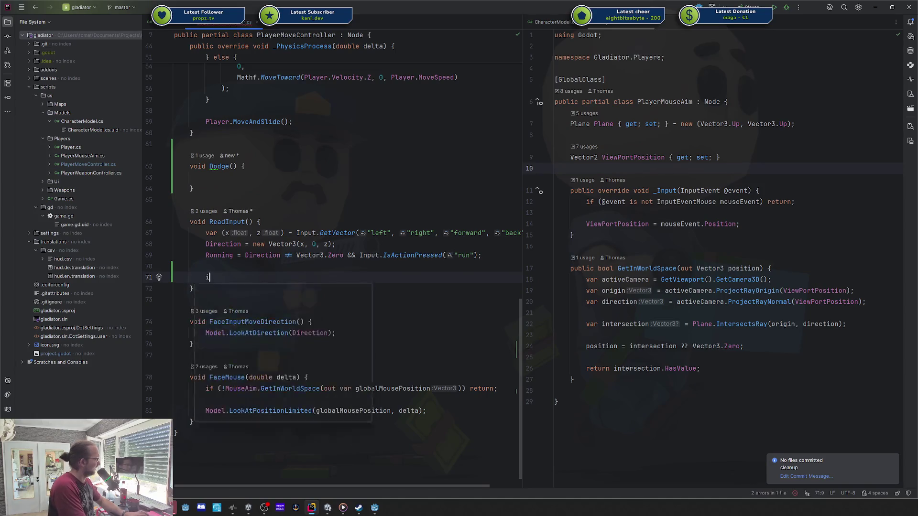
- Complete the check as if (Input.IsActionJustPressed("dodge")) { Dodge(); } in ReadInput
text( (Input.)
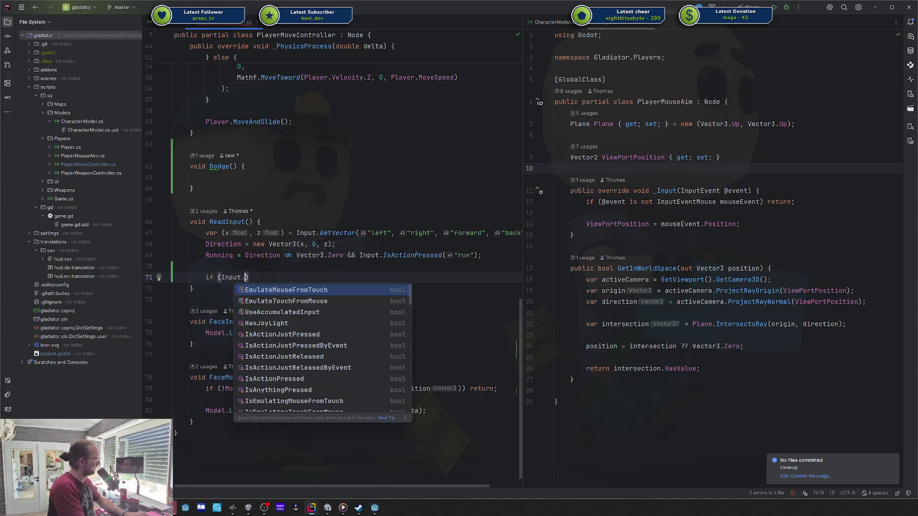
text(isaction)
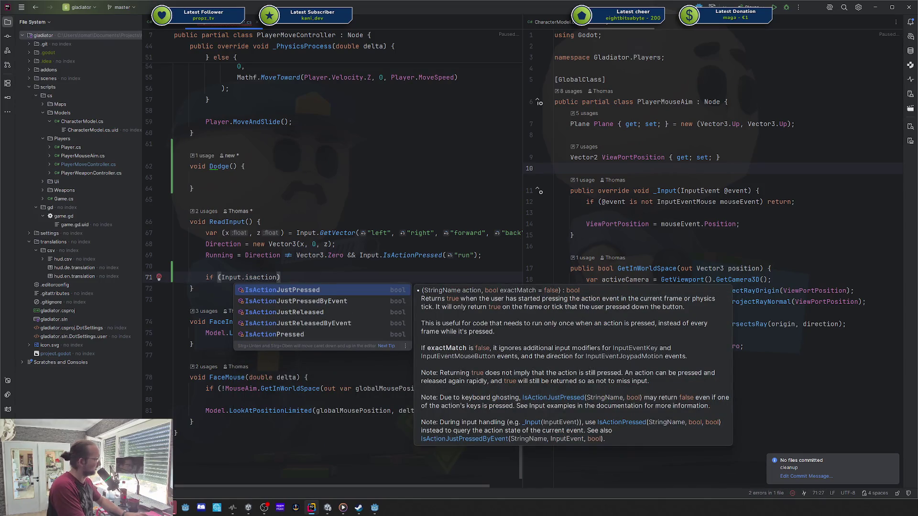
key(Return)
text("do)
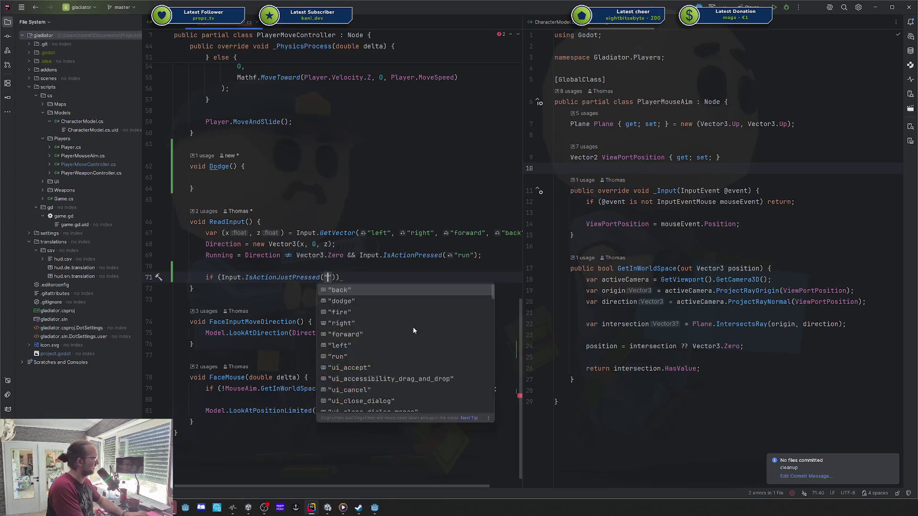
key(Return)
key(End)
text({)
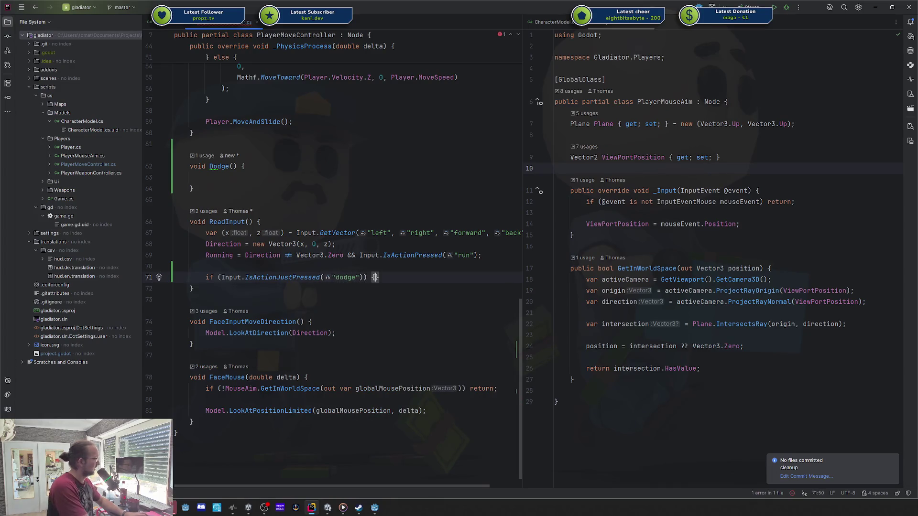
key(Return)
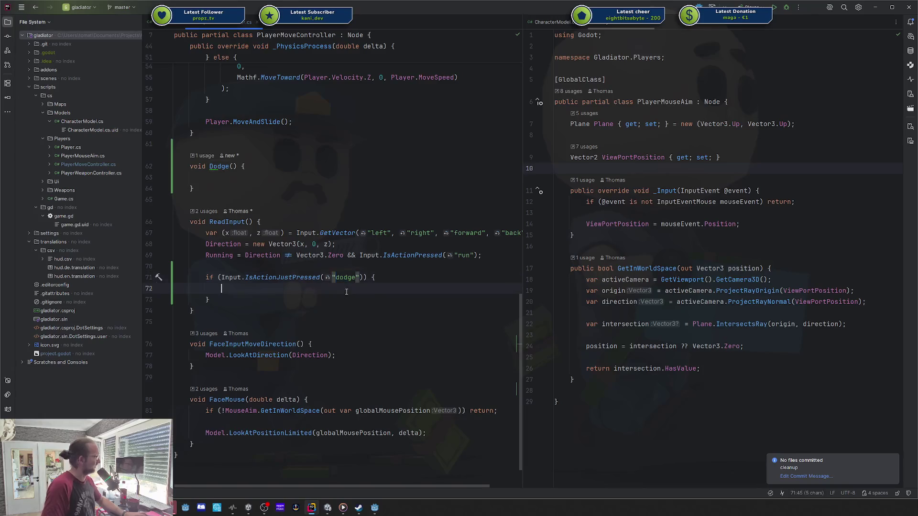
click(339, 277)
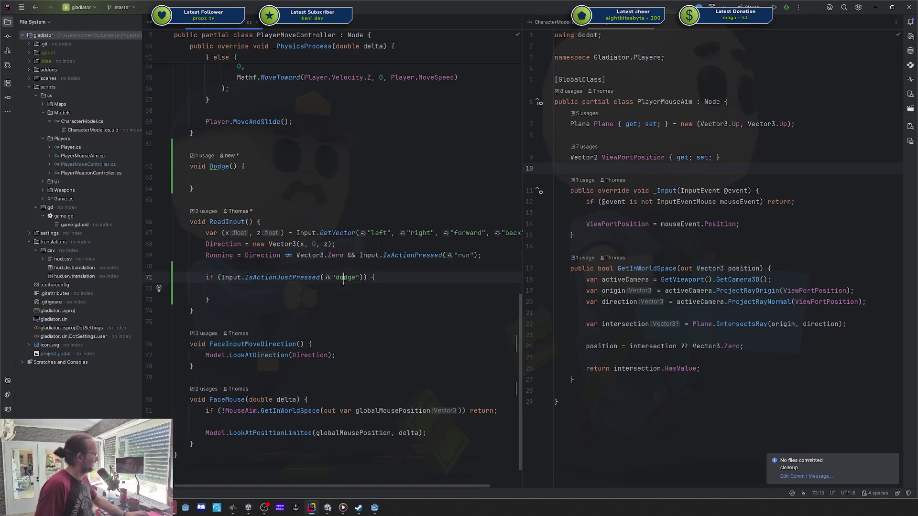
click(336, 287)
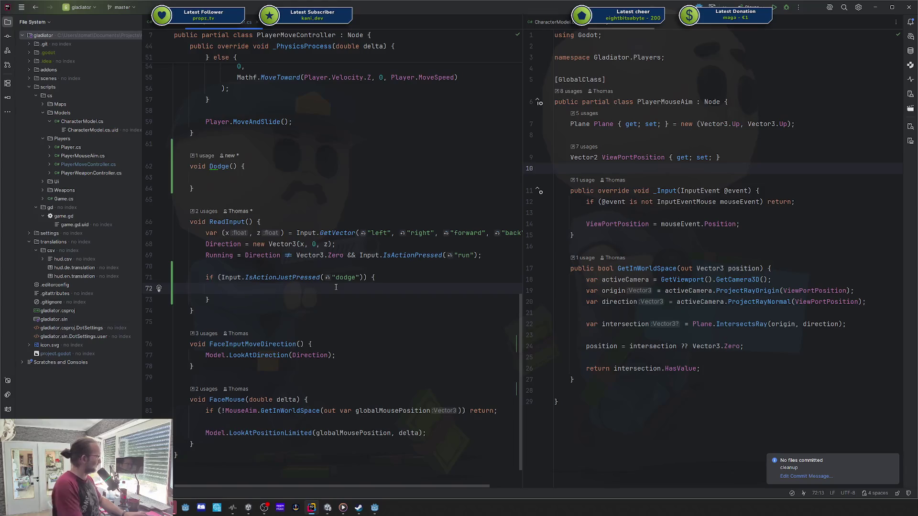
text(Dod)
key(Return)
text(Dodge();)
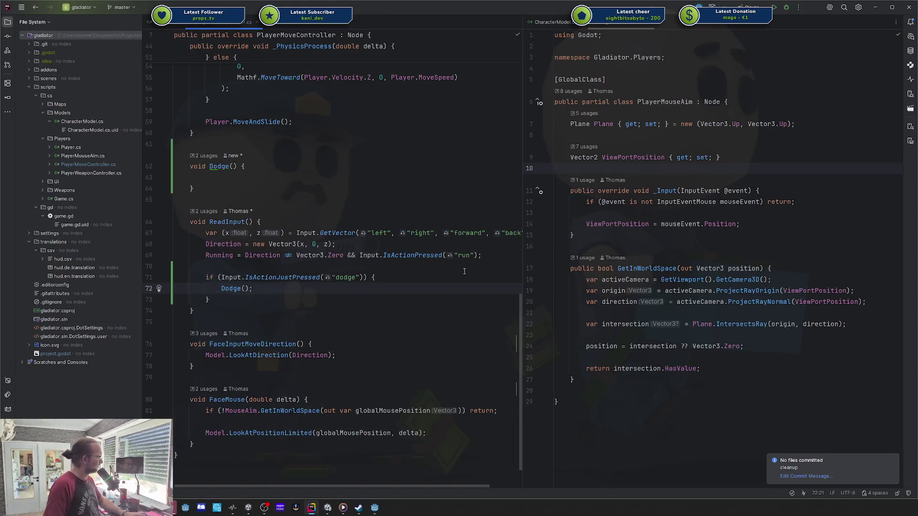
- Review the finished ReadInput method, then move into the empty Dodge() body
click(410, 310)
drag(219, 312, 180, 221)
click(297, 244)
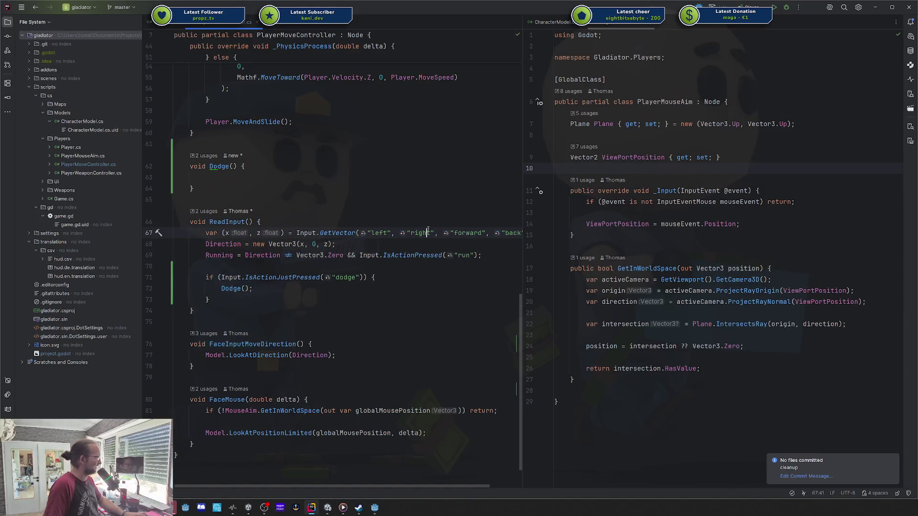
click(465, 233)
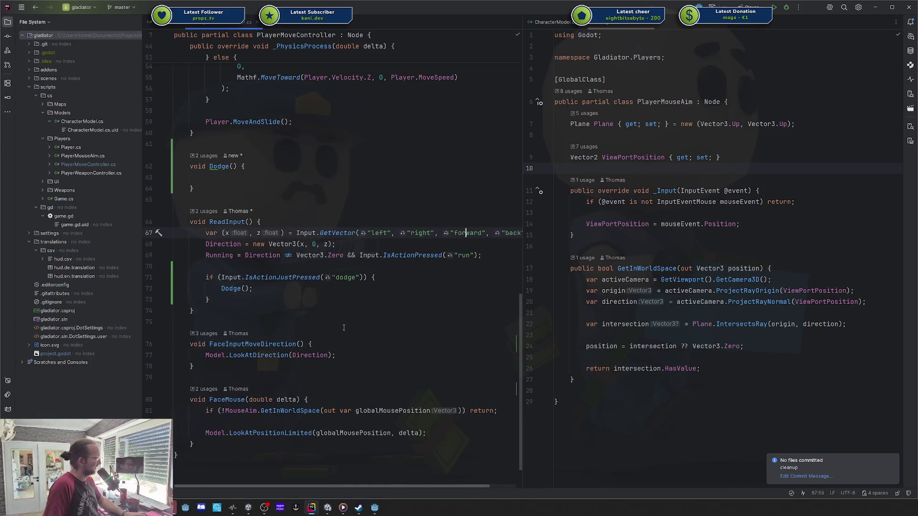
click(281, 315)
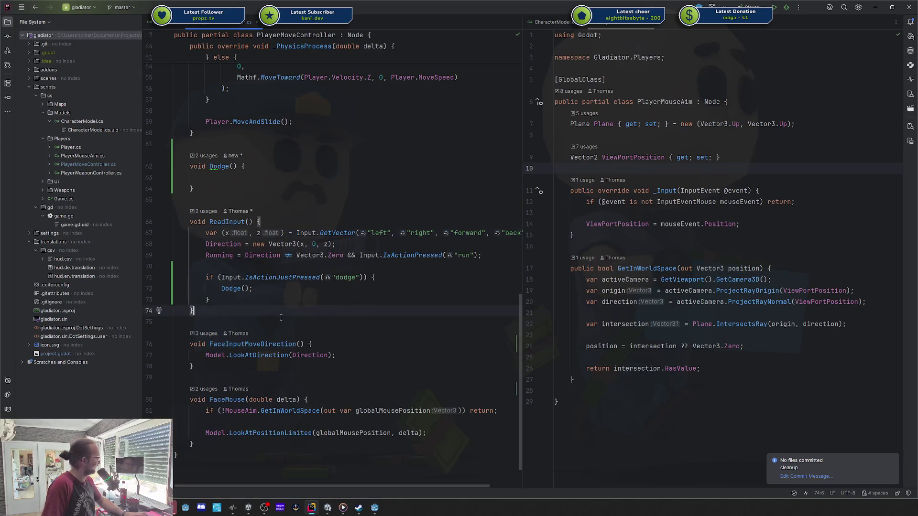
drag(281, 317, 139, 225)
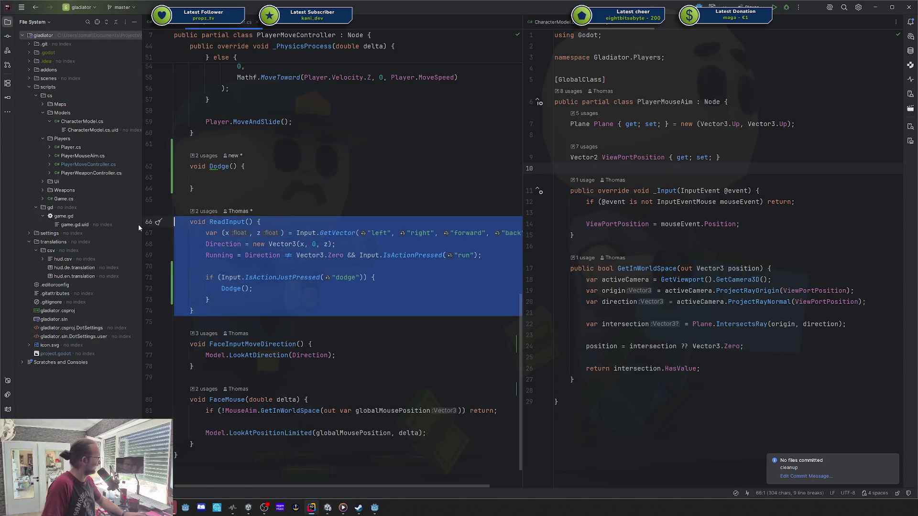
click(409, 222)
key(ctrl+w)
click(338, 217)
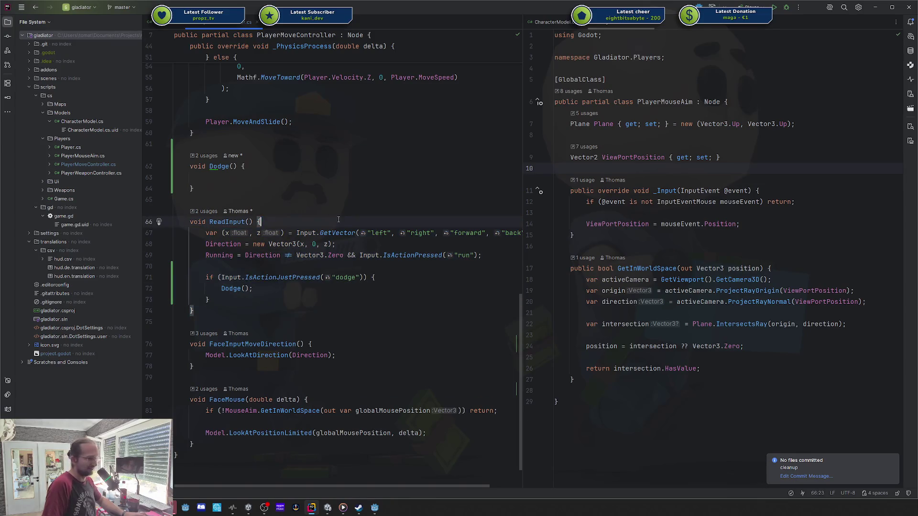
click(262, 176)
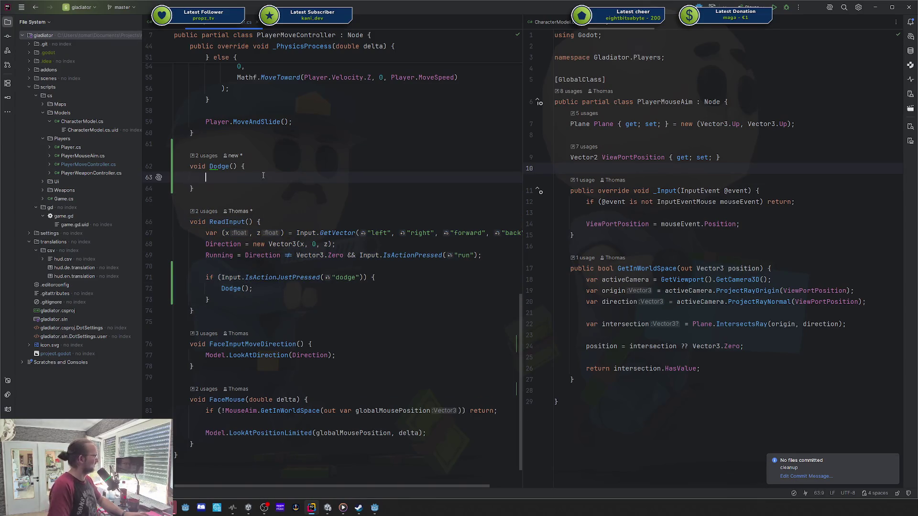
- Add a bool Dodging { get; set; } property below MoveSpeed
scroll(262, 176, up, 15)
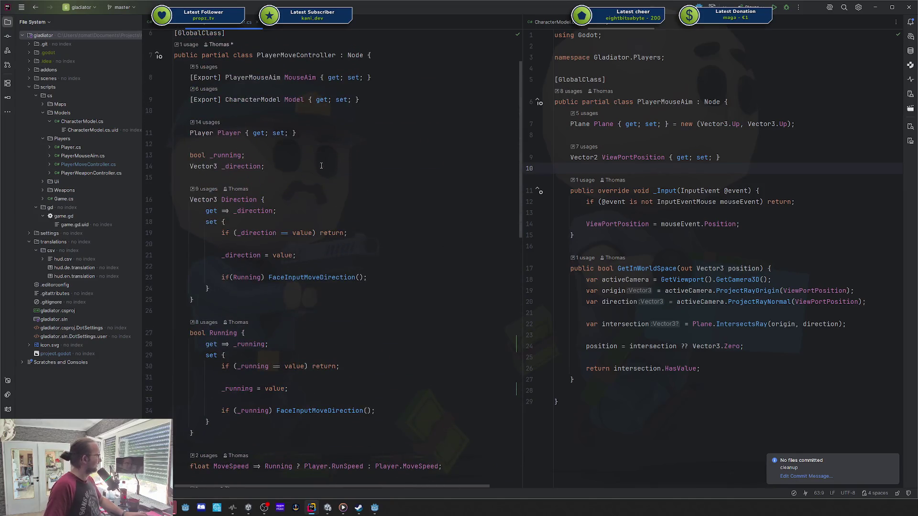
click(306, 133)
scroll(299, 233, down, 7)
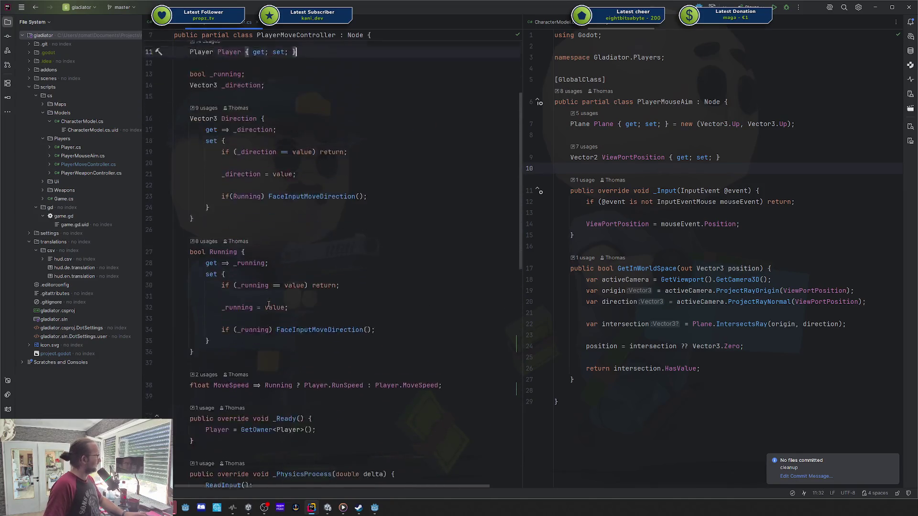
click(471, 233)
key(Return)
key(Return)
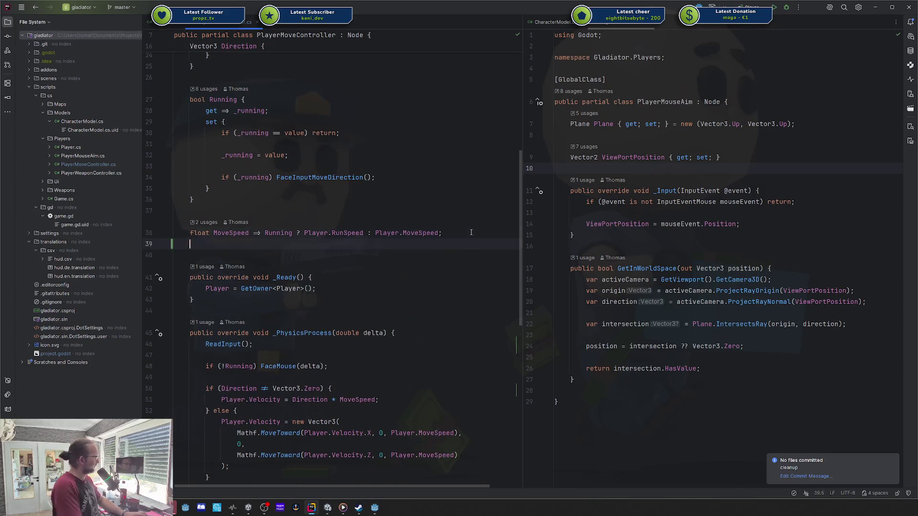
text(bool Dodging {get)
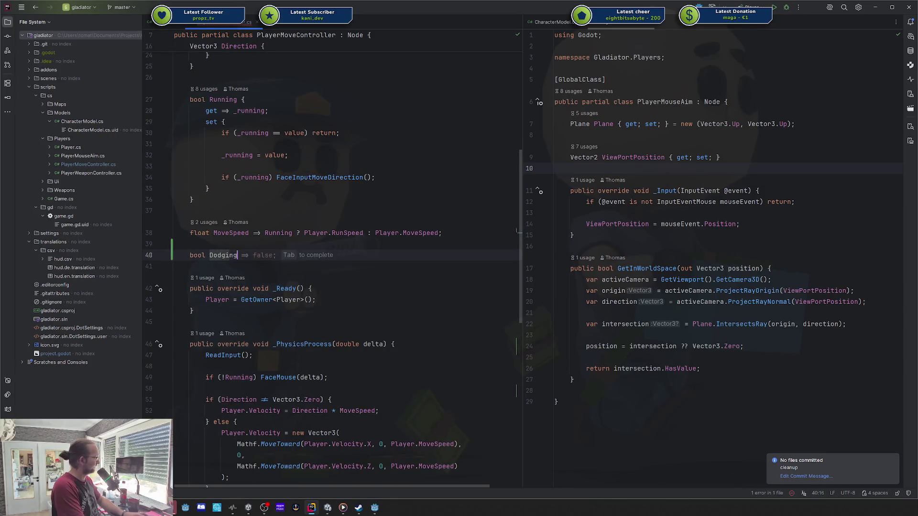
text(; set;)
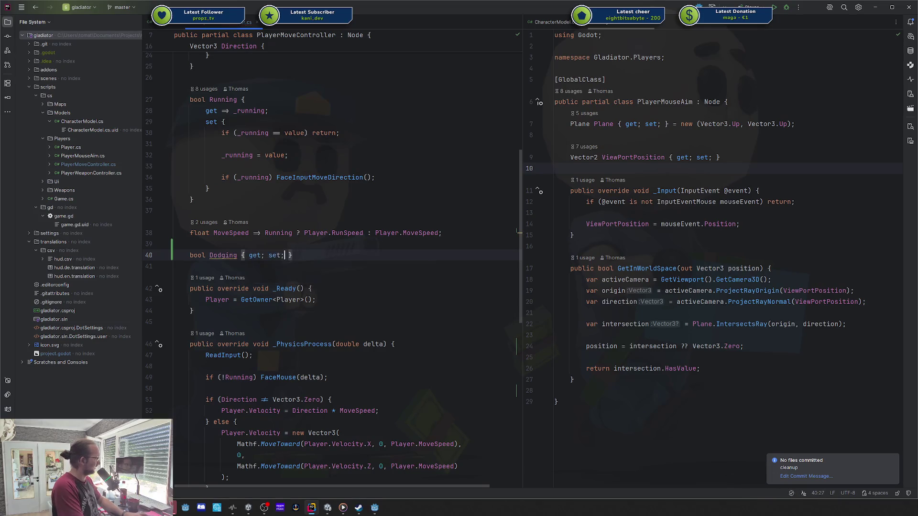
- Review the movement logic in _PhysicsProcess by selecting it
scroll(381, 237, down, 6)
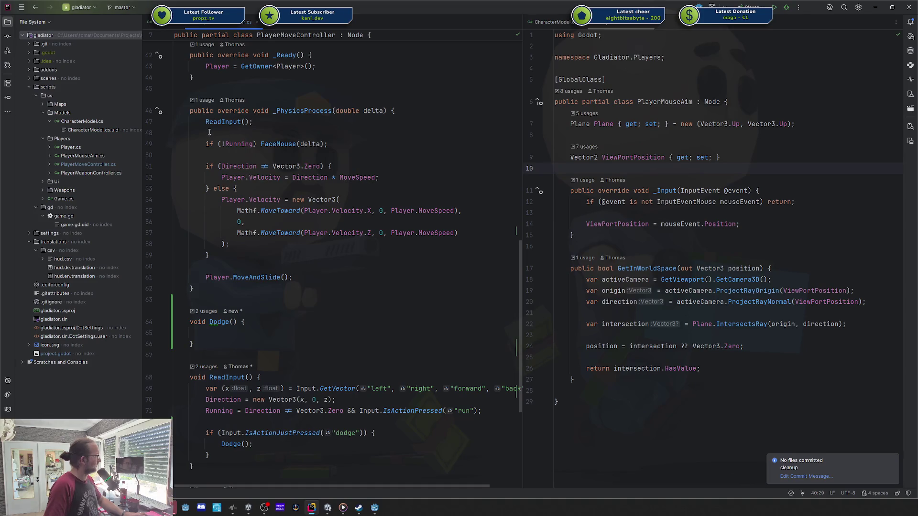
mouse_move(201, 123)
mouse_down()
mouse_move(239, 186)
mouse_move(258, 257)
mouse_up()
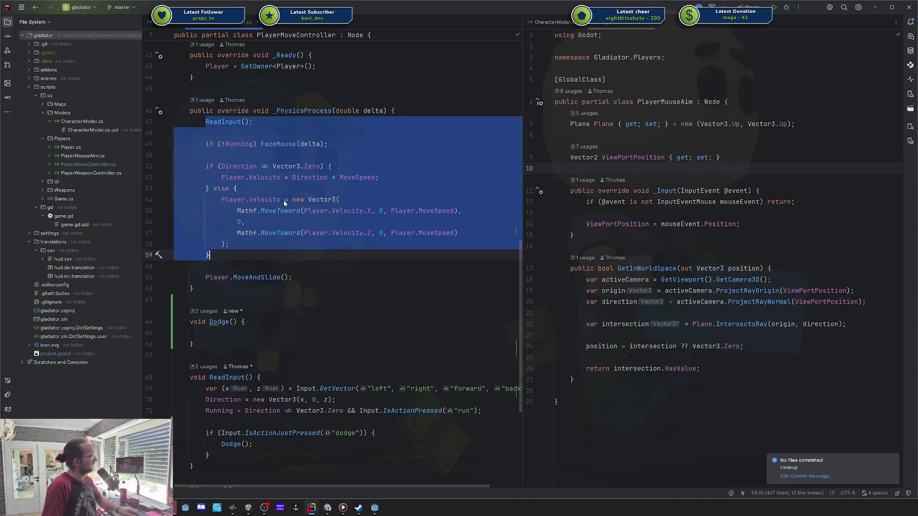
mouse_move(279, 181)
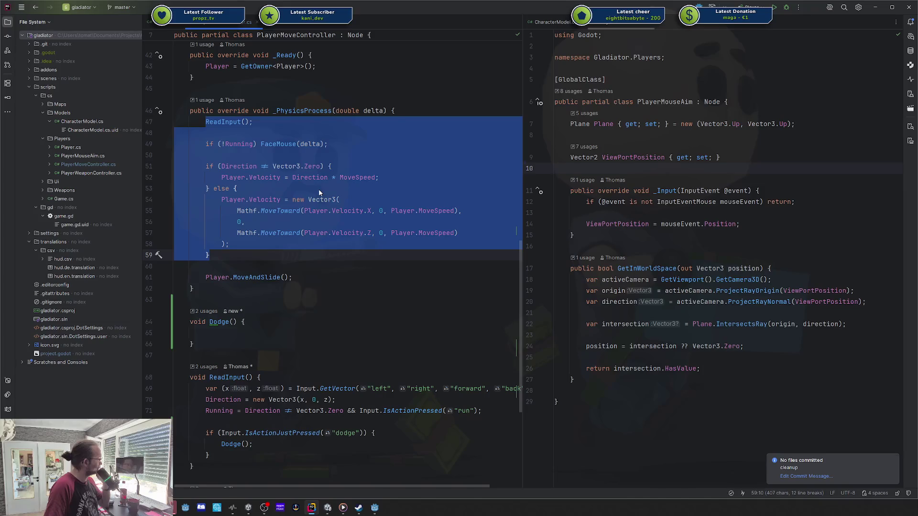
click(247, 338)
click(247, 333)
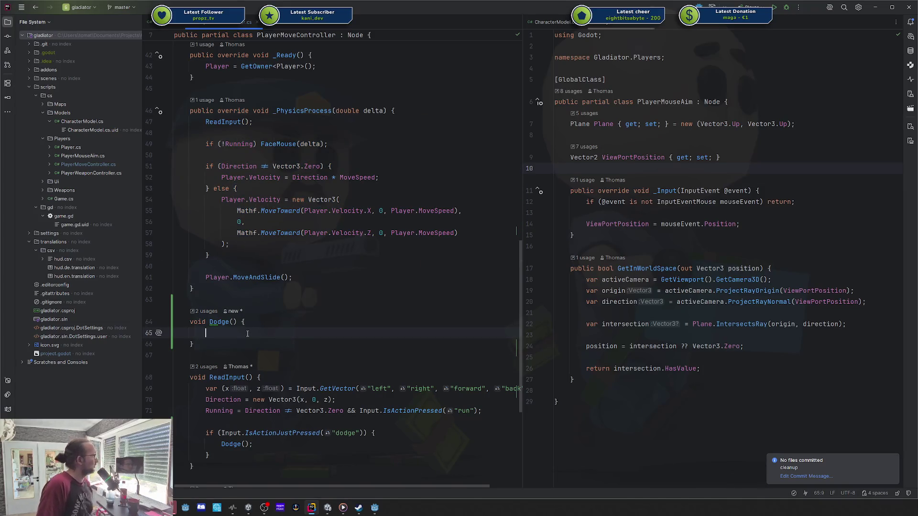
scroll(233, 326, down, 1)
scroll(233, 327, down, 2)
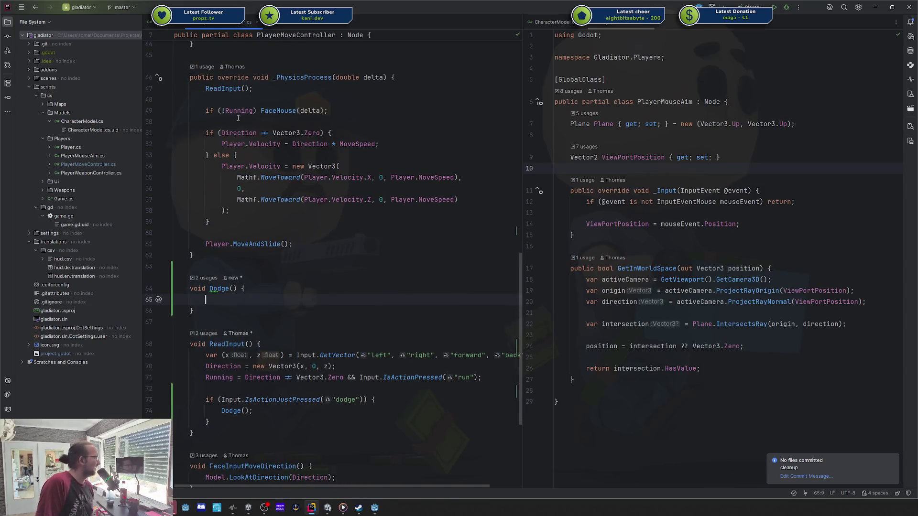
- Mark the facing and velocity code from line 49 to 59 for extraction
mouse_move(200, 111)
mouse_down()
mouse_move(267, 211)
mouse_move(288, 222)
mouse_up()
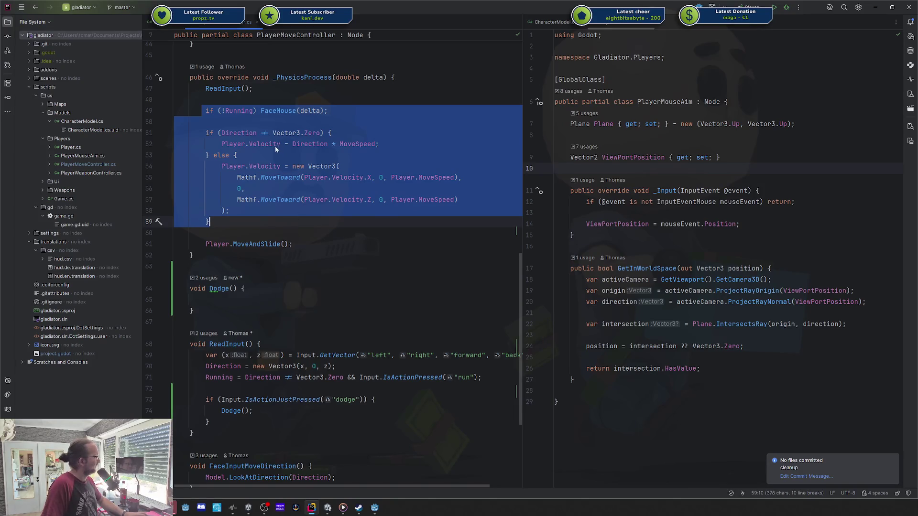
click(287, 99)
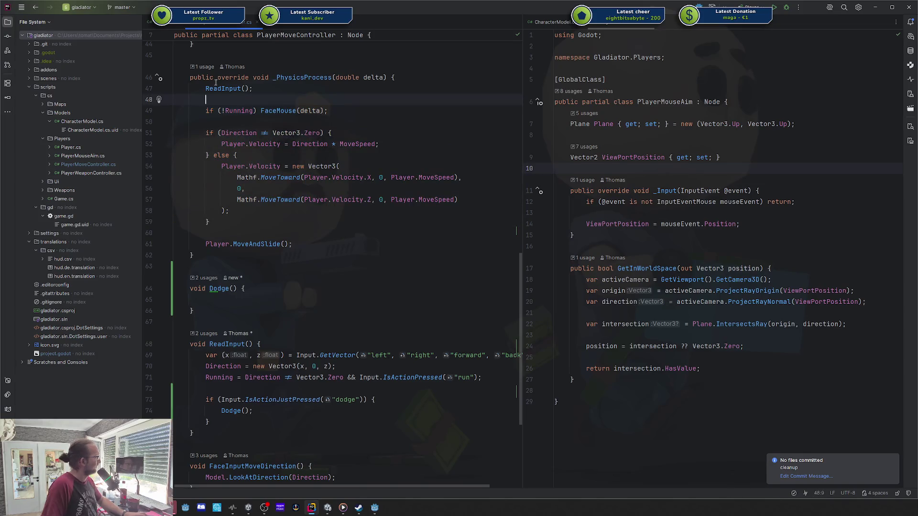
drag(204, 89, 262, 218)
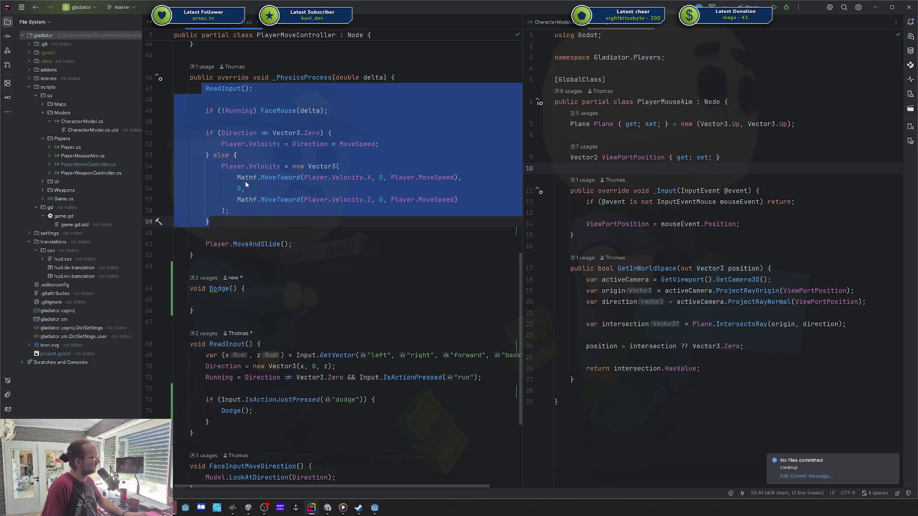
mouse_move(246, 184)
click(216, 107)
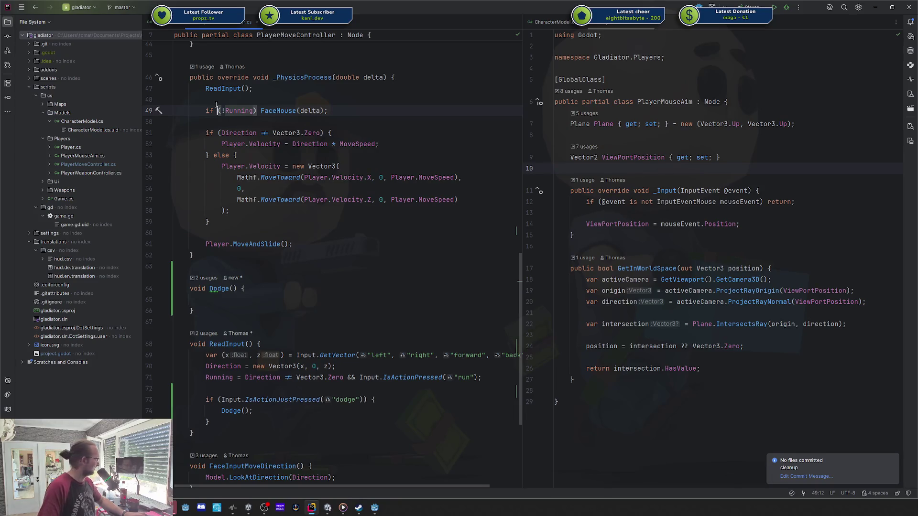
mouse_move(244, 194)
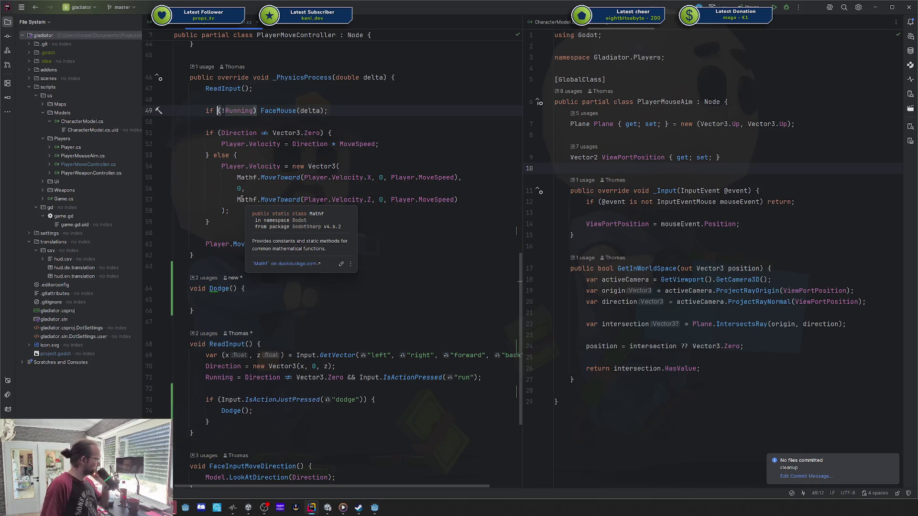
click(228, 318)
drag(218, 216, 203, 89)
key(ctrl+c)
click(217, 310)
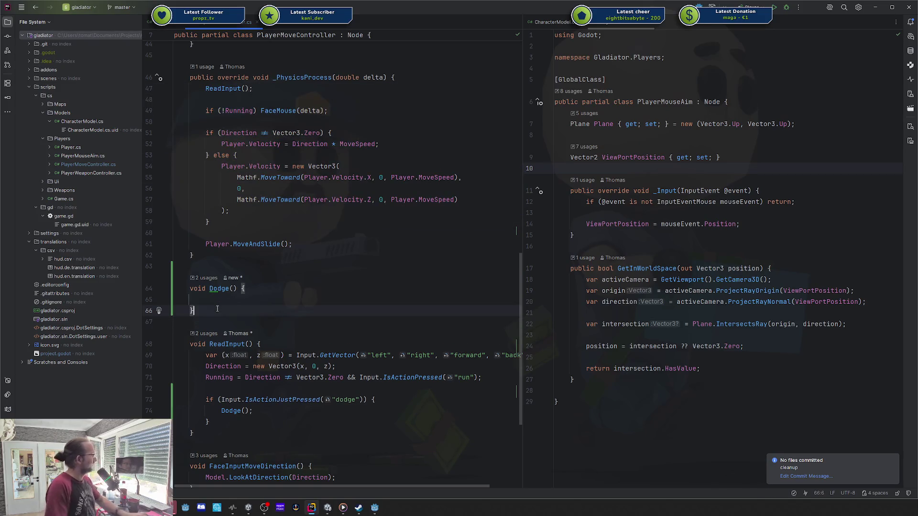
- Create an empty ApplyDefaultMovement() method above Dodge()
key(Up)
key(Up)
key(Up)
key(Return)
key(Return)
key(Up)
text(void )
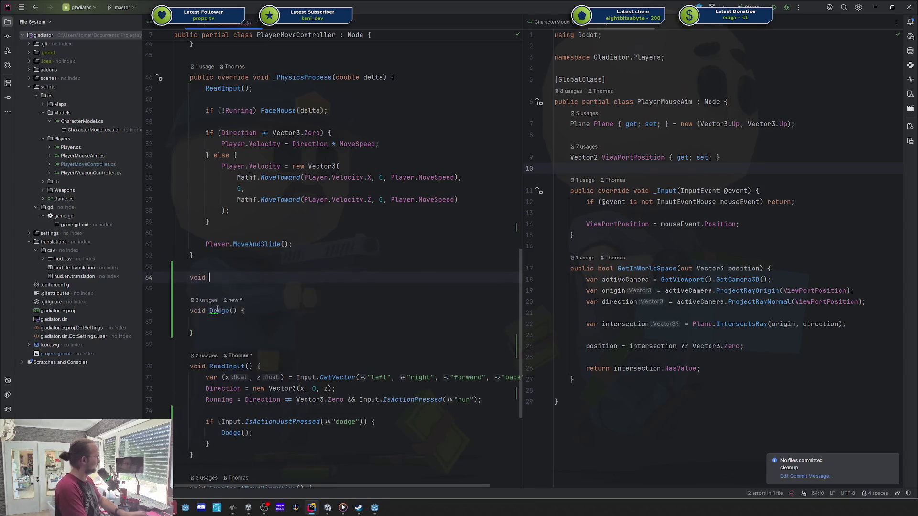
text(DefaultMovement()
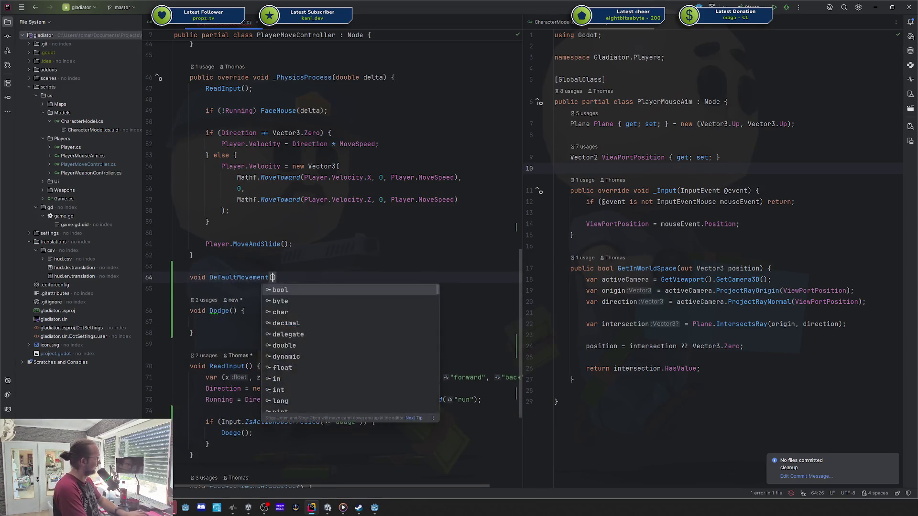
key(ctrl+BackSpace)
text(ApplyDefaultMovement)
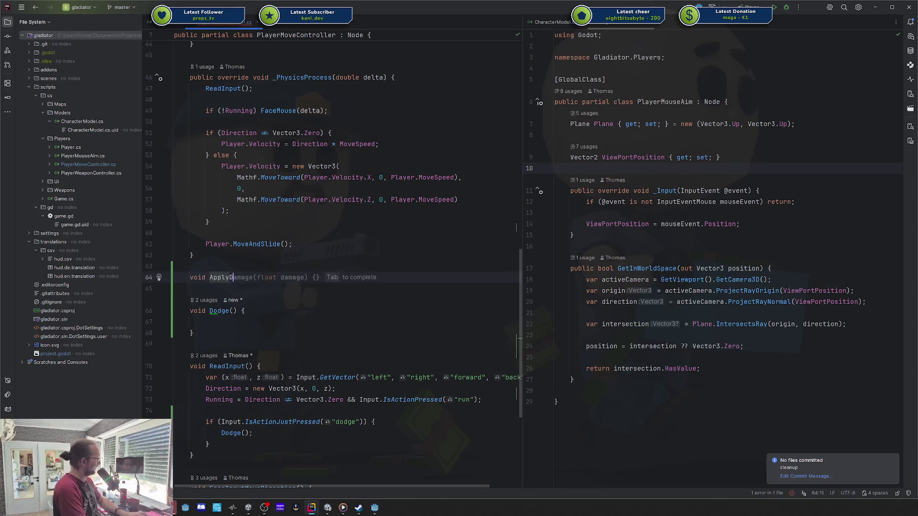
text(() {)
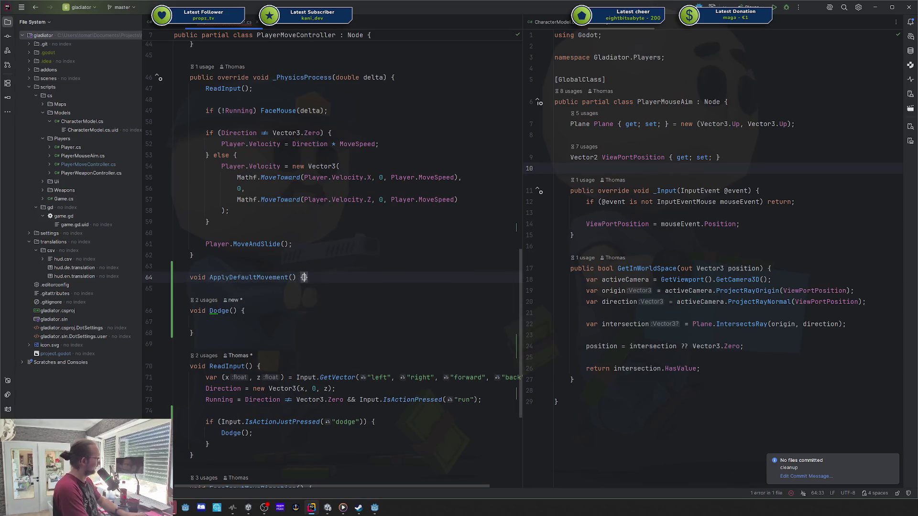
key(Return)
- Move the movement code from _PhysicsProcess into ApplyDefaultMovement, leaving a call in its place
click(206, 221)
drag(207, 221, 205, 88)
key(BackSpace)
text(Ap)
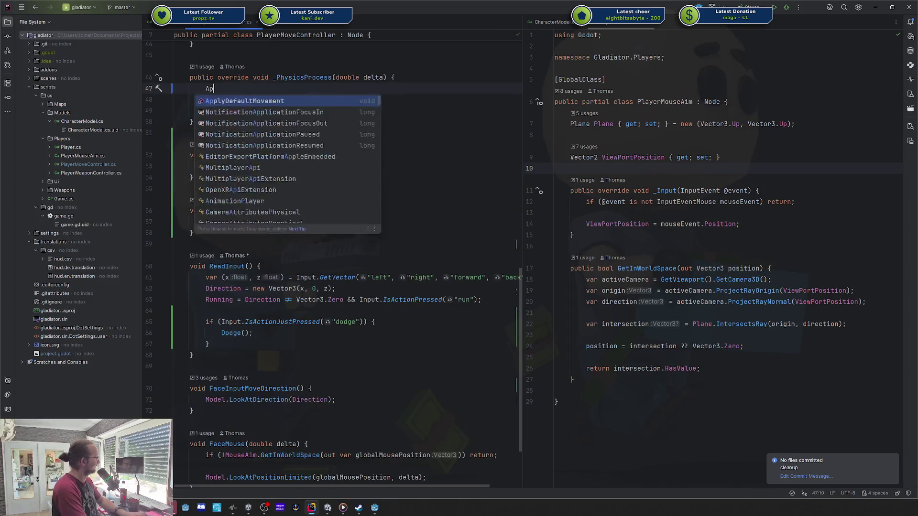
key(Return)
click(206, 166)
key(ctrl+v)
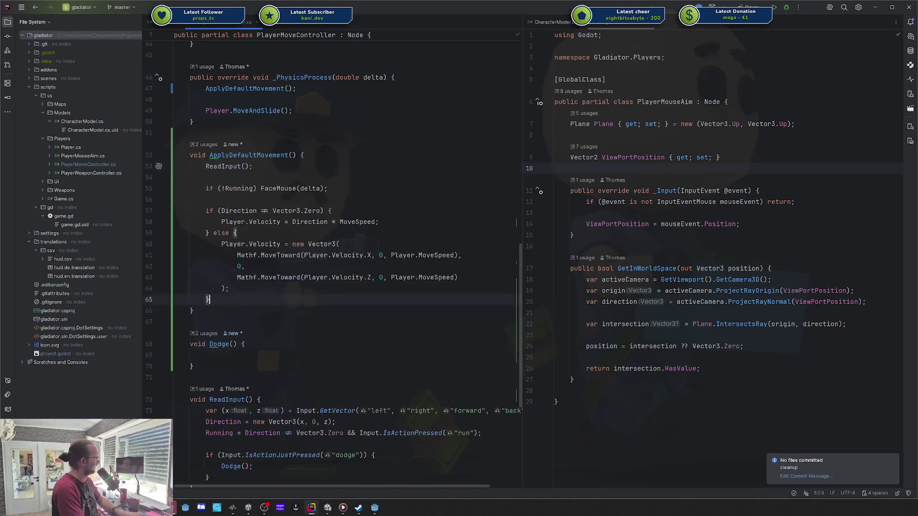
- Give ApplyDefaultMovement a double delta parameter and call it with delta under if (!Dodging)
click(291, 154)
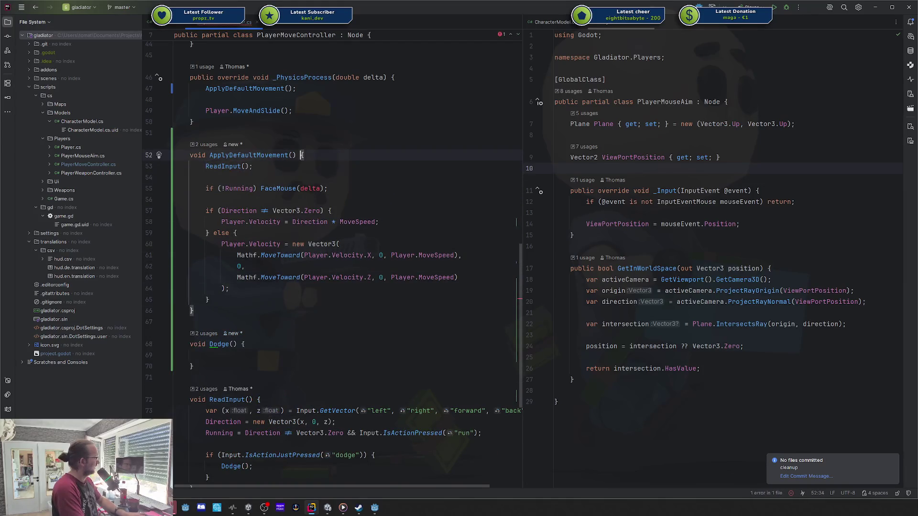
text(double delta)
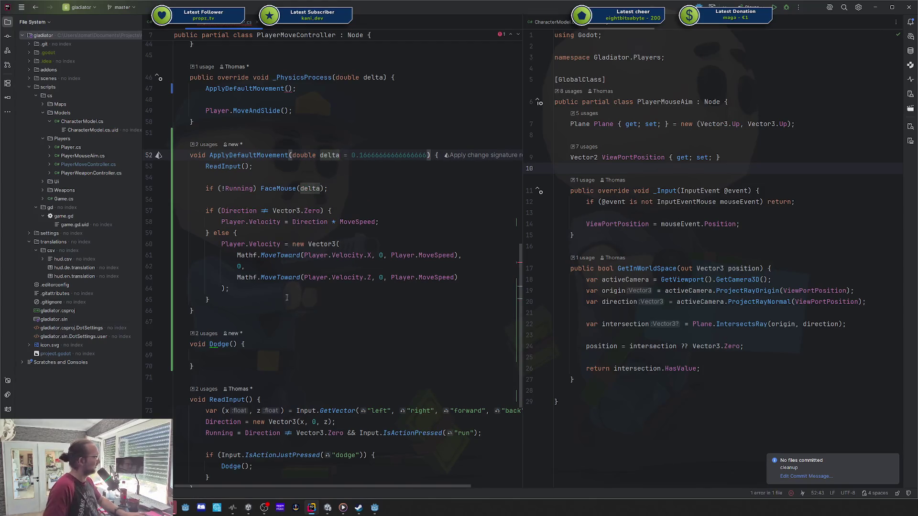
click(286, 88)
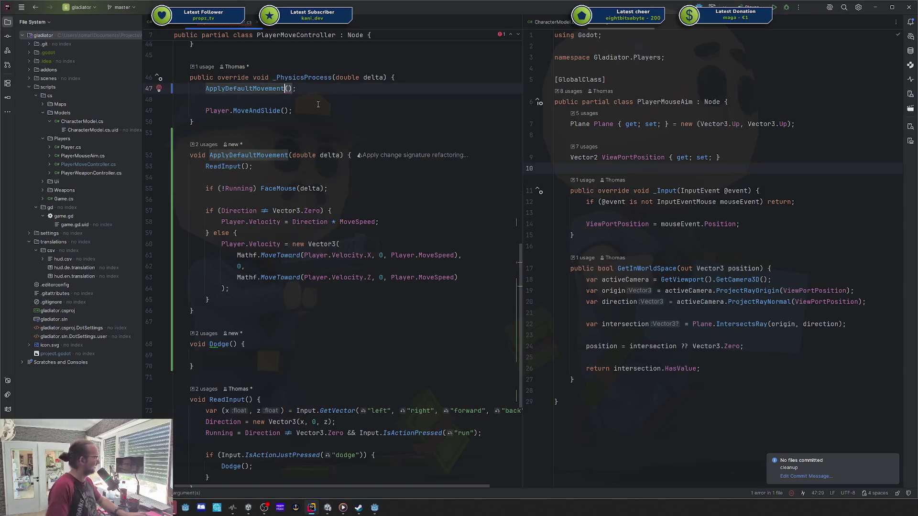
text(d)
key(Return)
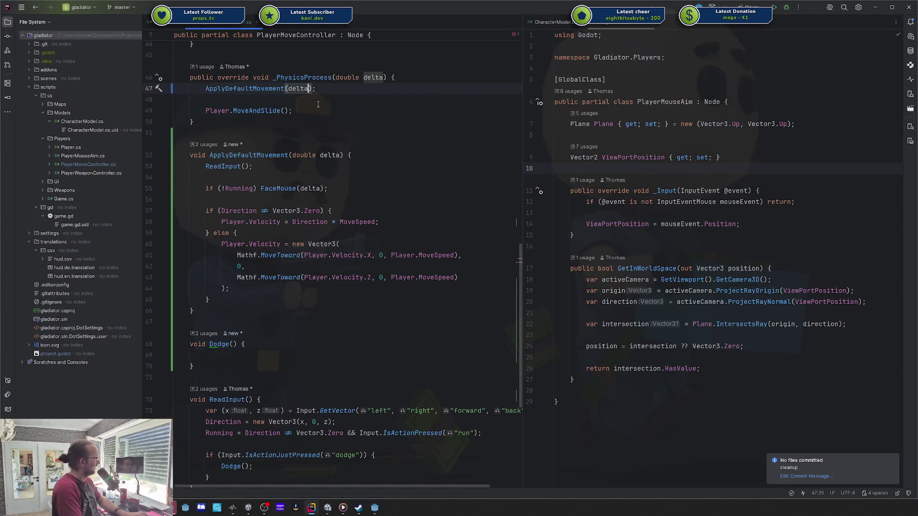
key(Home)
text(if (!Do)
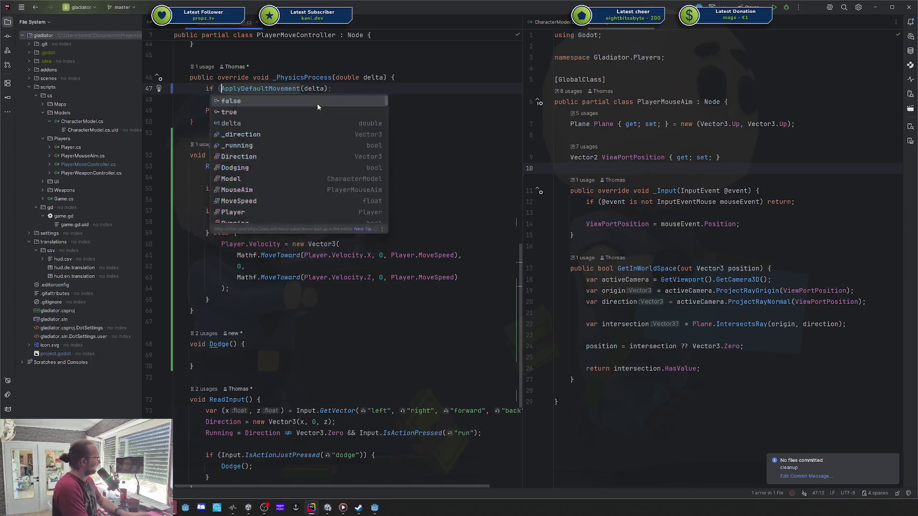
key(Return)
text())
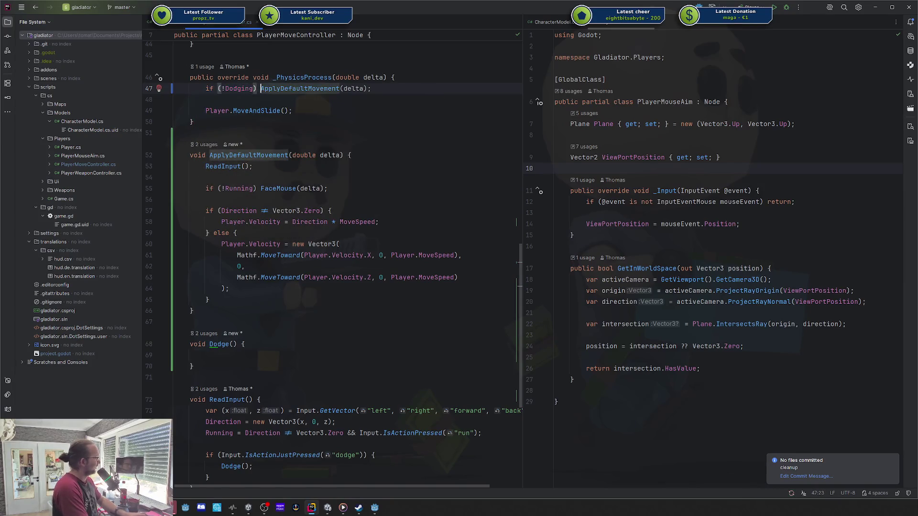
key(Down)
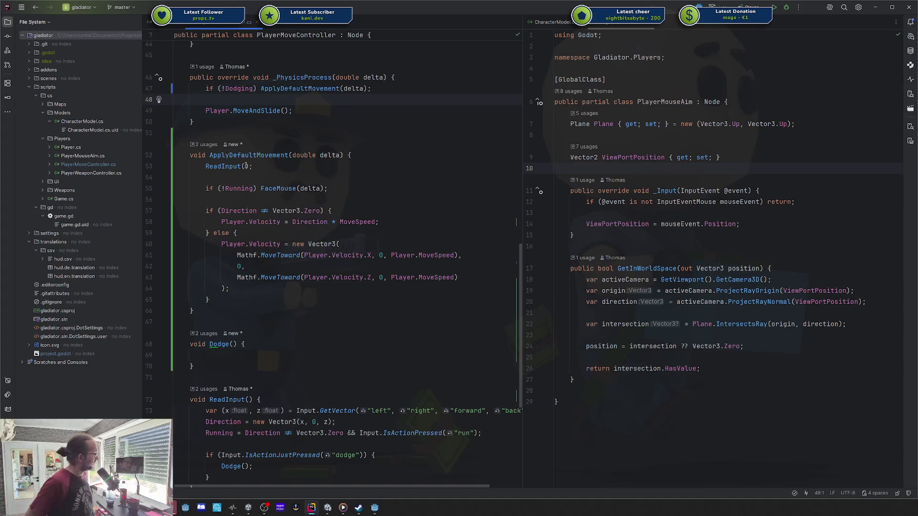
- Check ApplyDefaultMovement's usages and body, then move into the empty Dodge() body
double_click(290, 86)
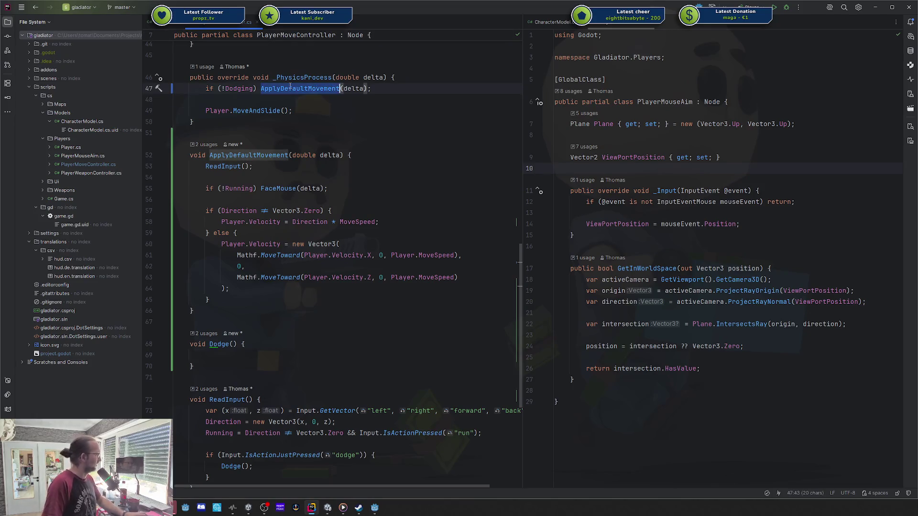
mouse_move(211, 170)
mouse_down()
mouse_move(220, 249)
mouse_move(209, 300)
mouse_move(199, 158)
mouse_move(234, 301)
mouse_move(206, 188)
mouse_move(253, 165)
mouse_up()
click(206, 189)
click(234, 303)
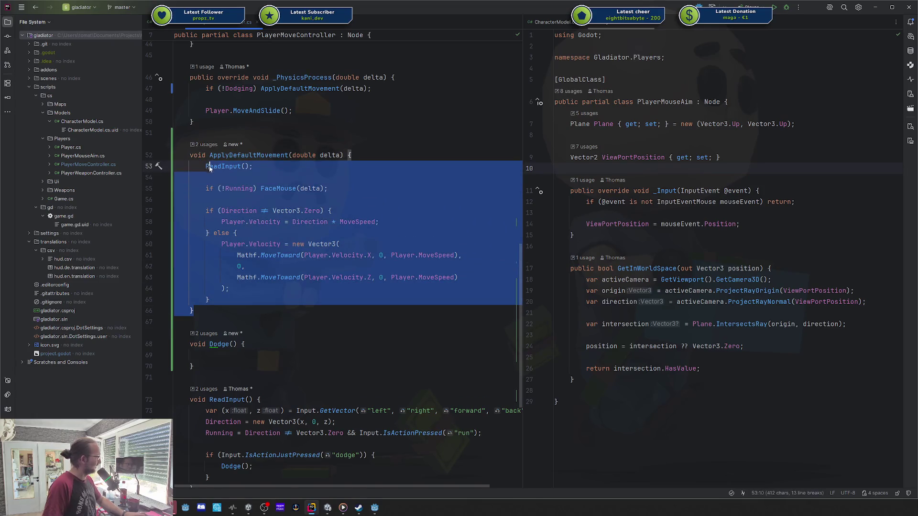
click(261, 188)
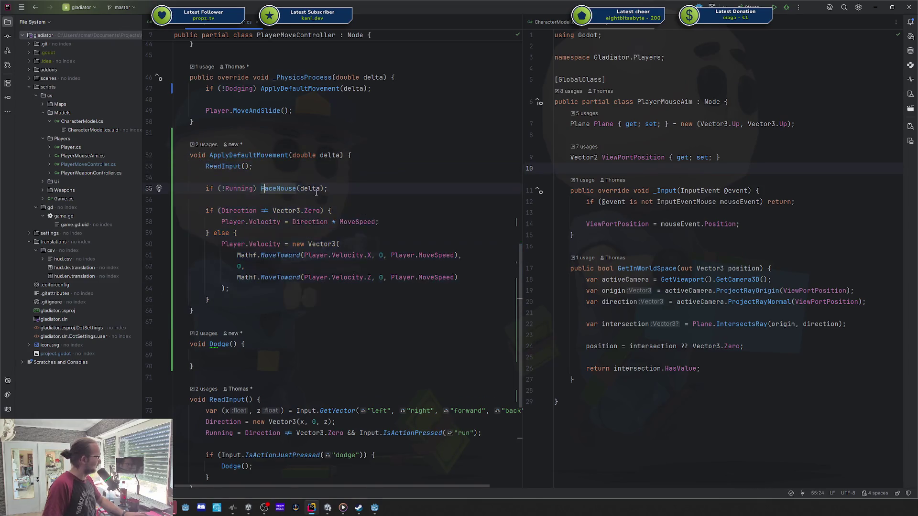
click(403, 220)
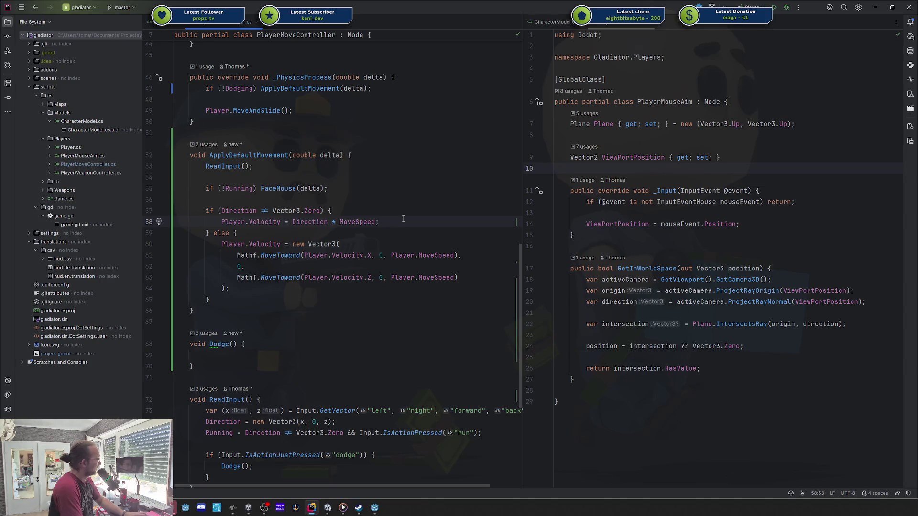
key(Up)
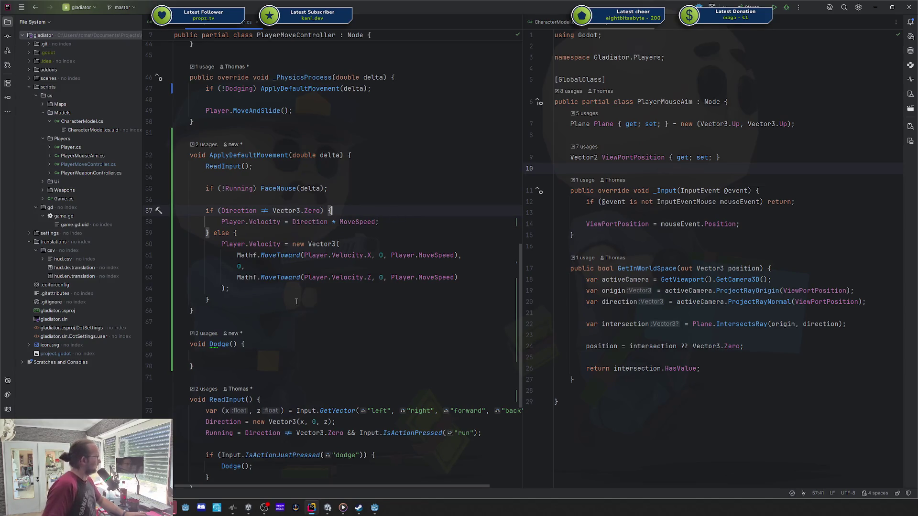
scroll(290, 202, down, 3)
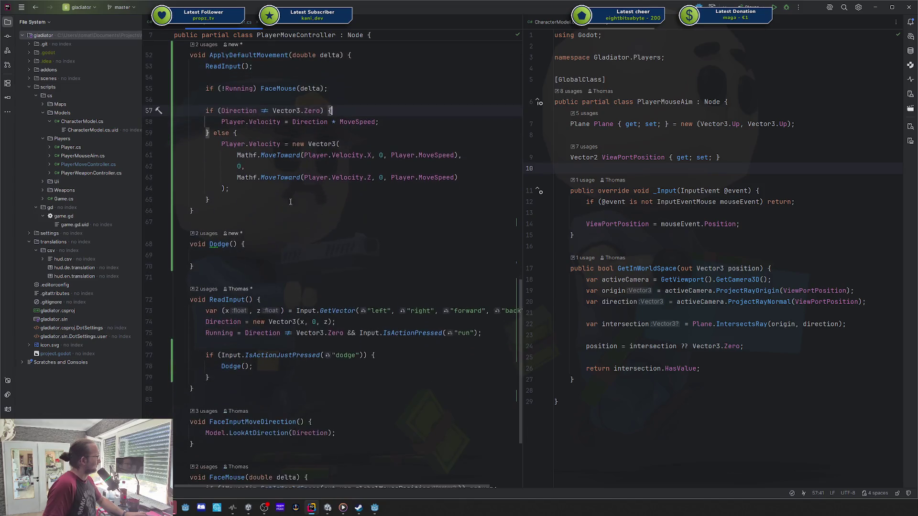
click(263, 251)
- Add the line Dodging = true; inside Dodge()
text(Dodging = t)
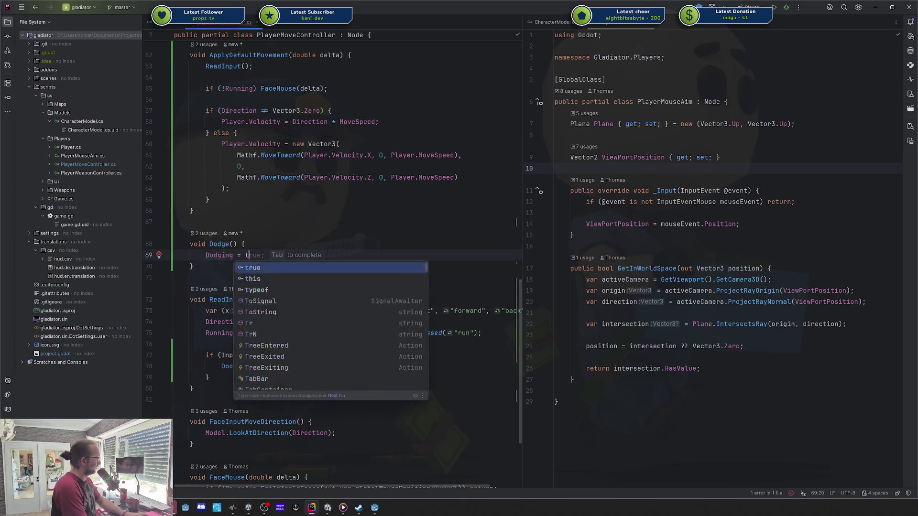
key(Tab)
key(Return)
key(Return)
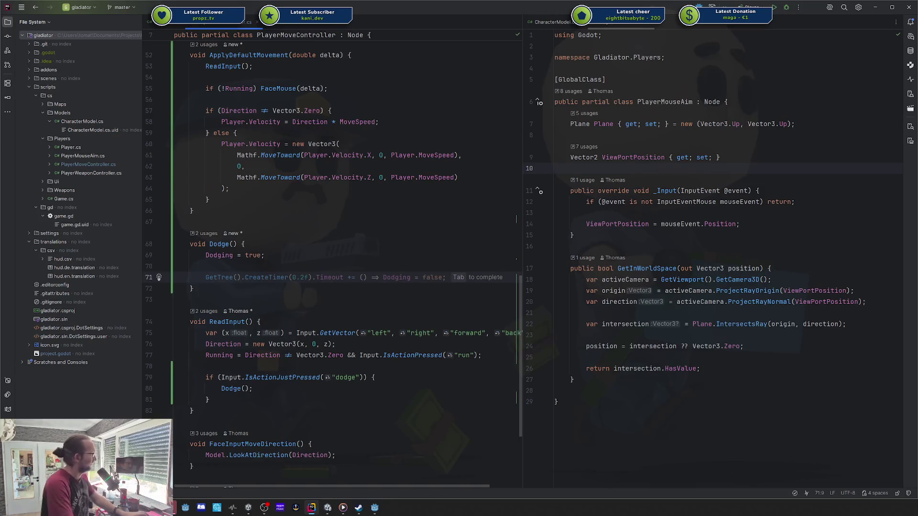
- Briefly change Dodge() to async Task, then revert it to a void method
key(Up)
key(Up)
key(Up)
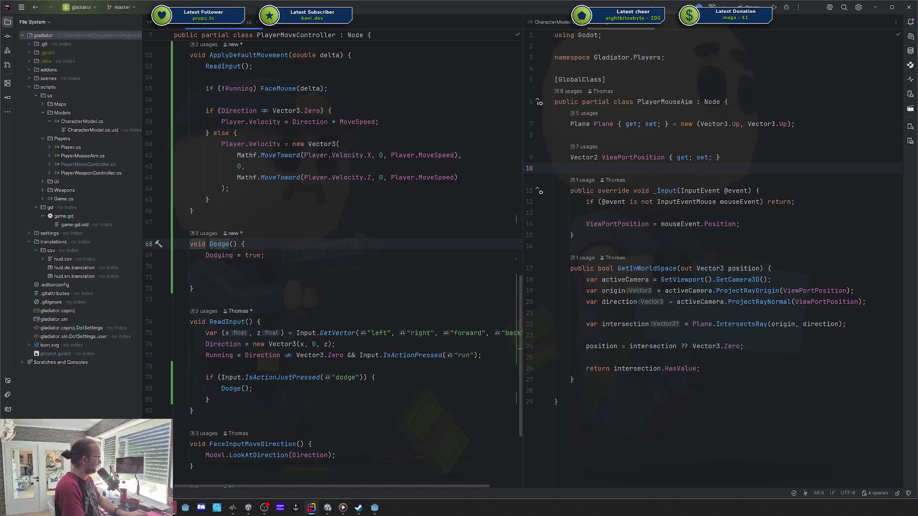
key(ctrl+BackSpace)
text(Task)
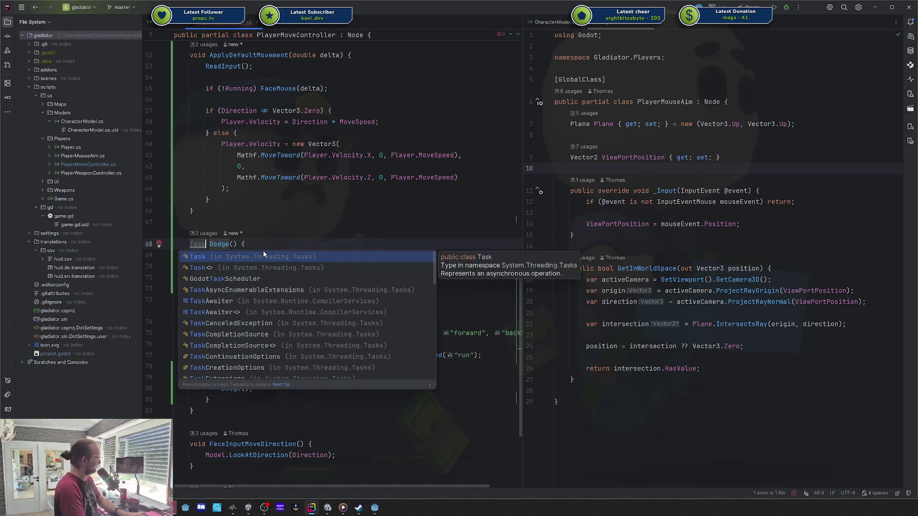
key(Return)
key(End)
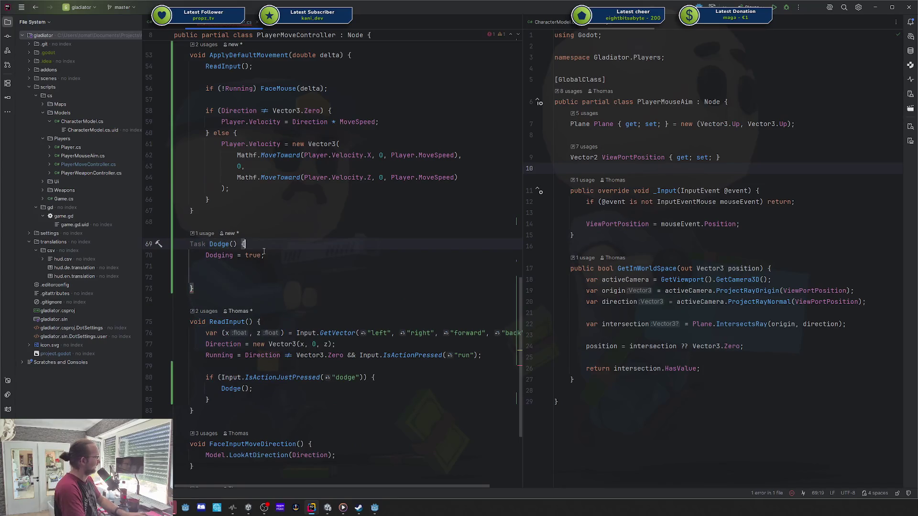
key(Left)
text(async)
key(Down)
key(Down)
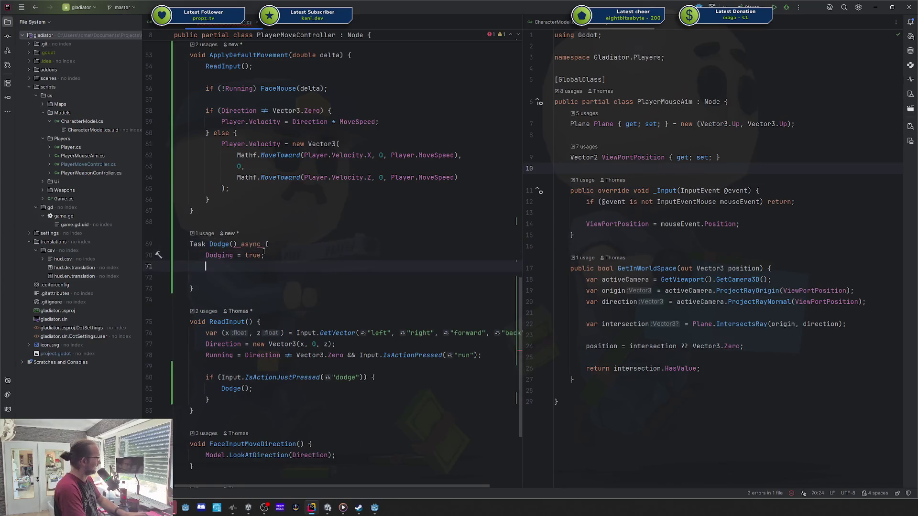
key(Up)
key(Up)
key(ctrl+Right)
key(ctrl+Delete)
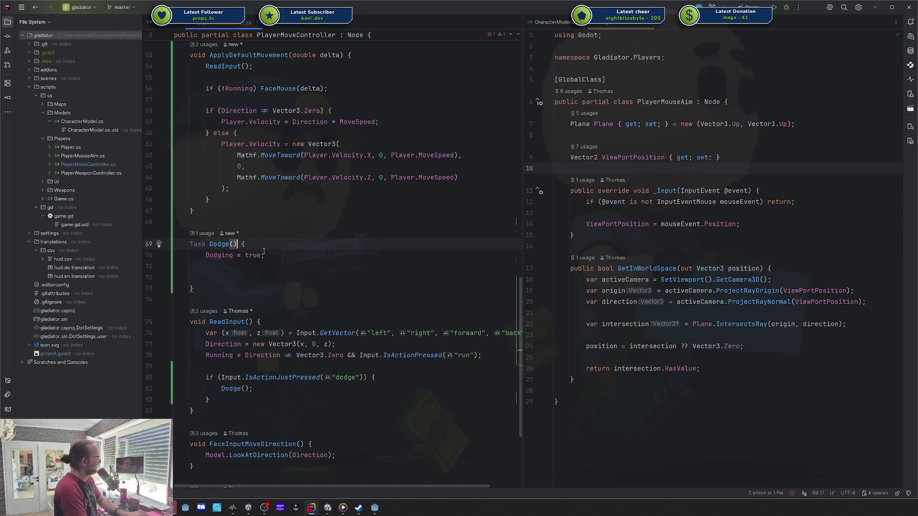
key(ctrl+z)
key(ctrl+z)
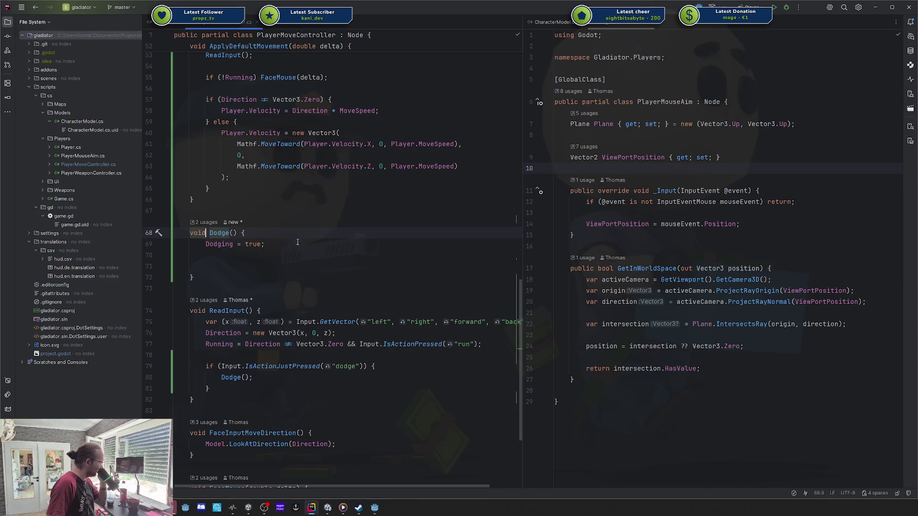
key(ctrl+Right)
key(ctrl+Right)
key(ctrl+Right)
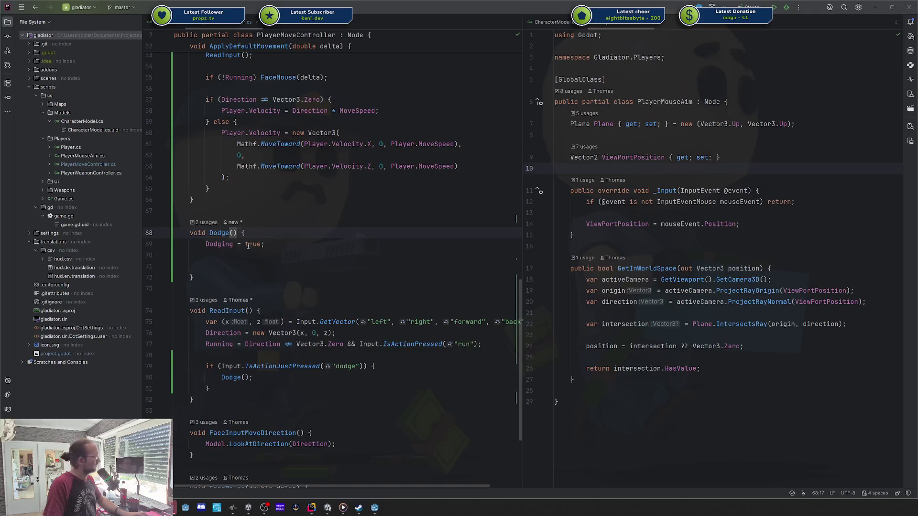
- Start a ToSignal() call in Dodge(), then cut that unfinished line out
click(285, 255)
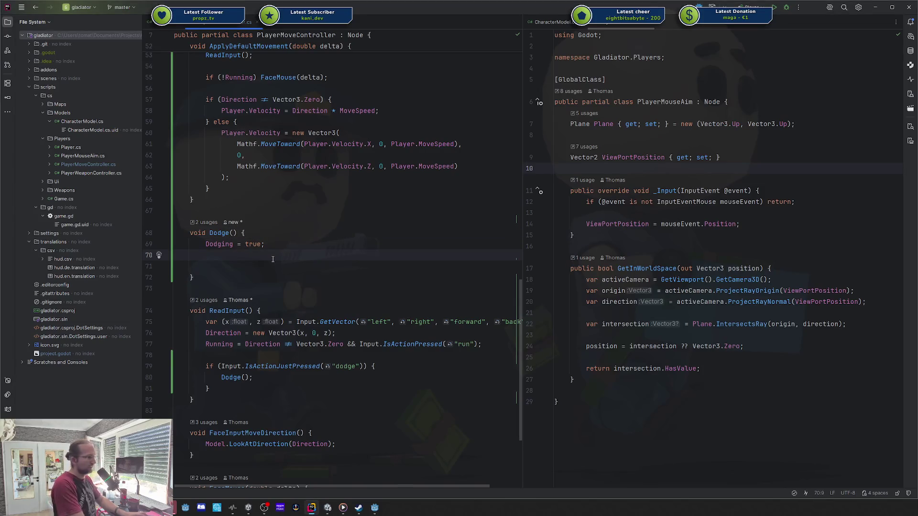
text(ToSi)
key(Return)
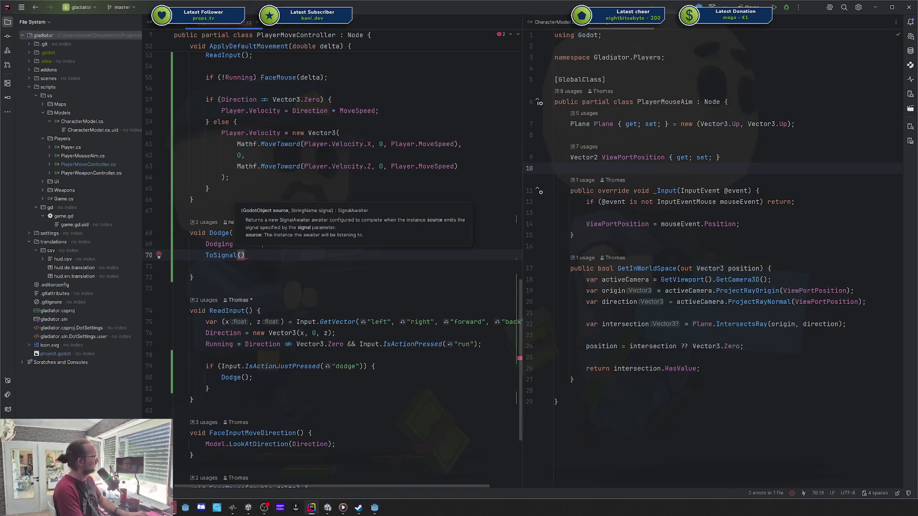
key(ctrl+x)
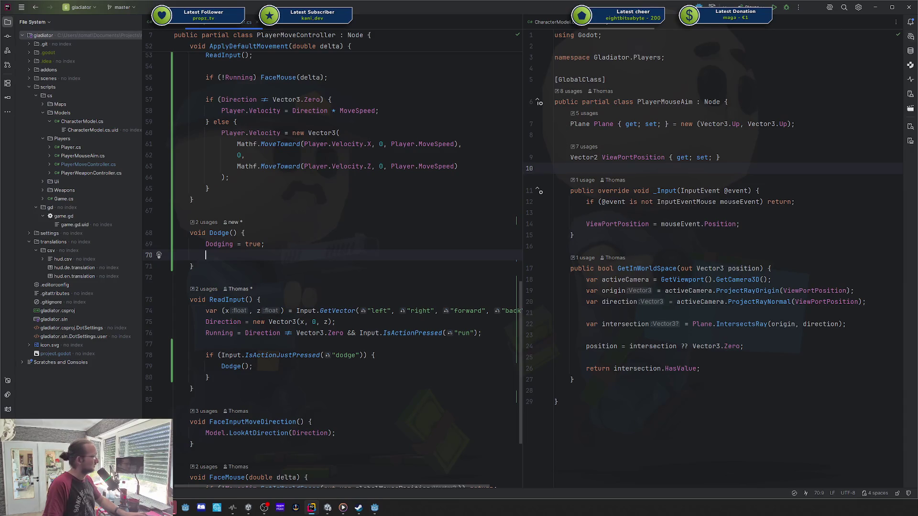
- Ask the AI Assistant, with no file attached, 'Using async stuff in godot - why don't I need to support cancellation tokens?'
click(910, 37)
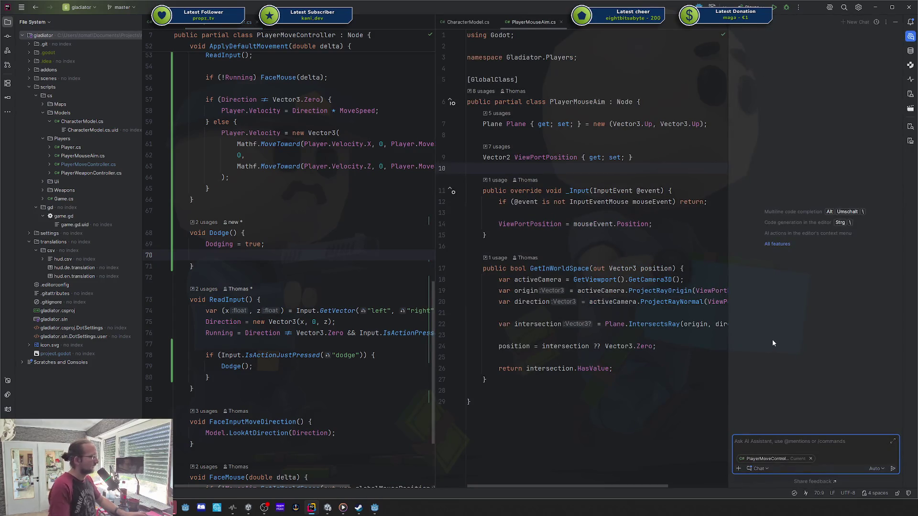
click(811, 459)
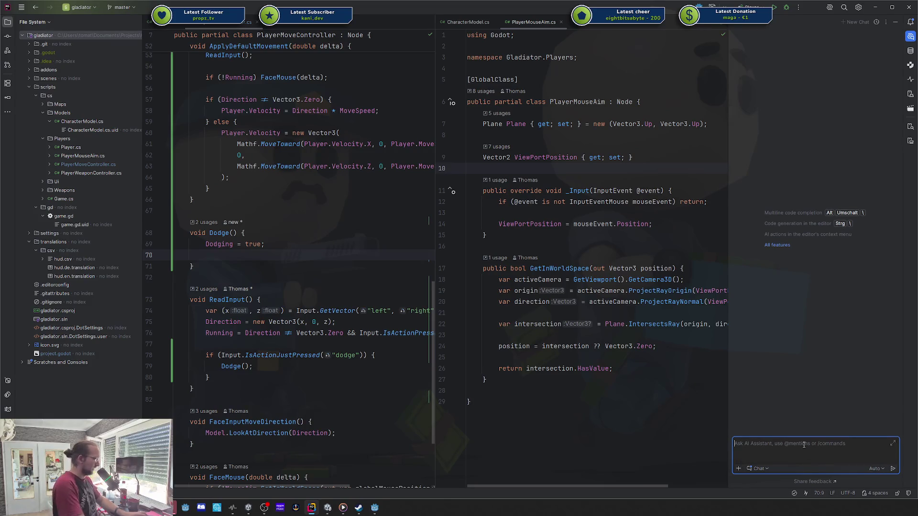
text(Using async stuff in godot - )
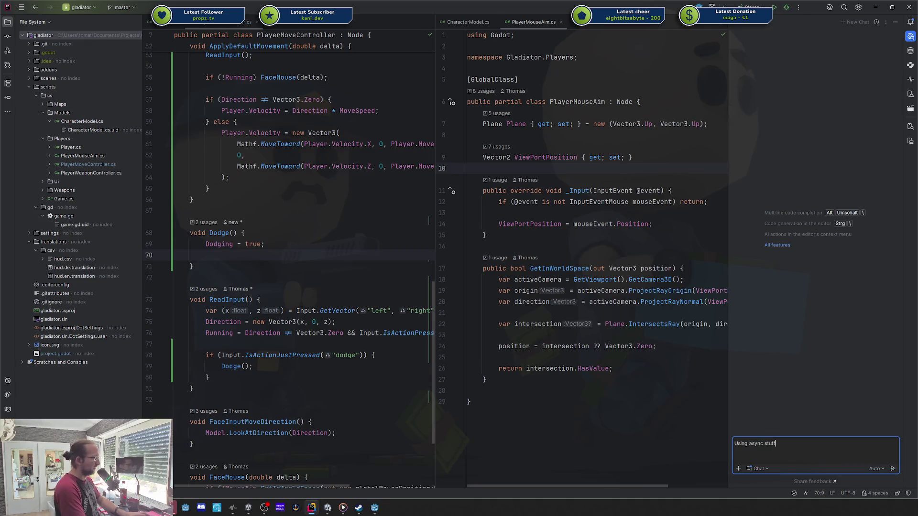
text(why don't I n)
text(eed to)
text( support )
text(cancellation tokens?)
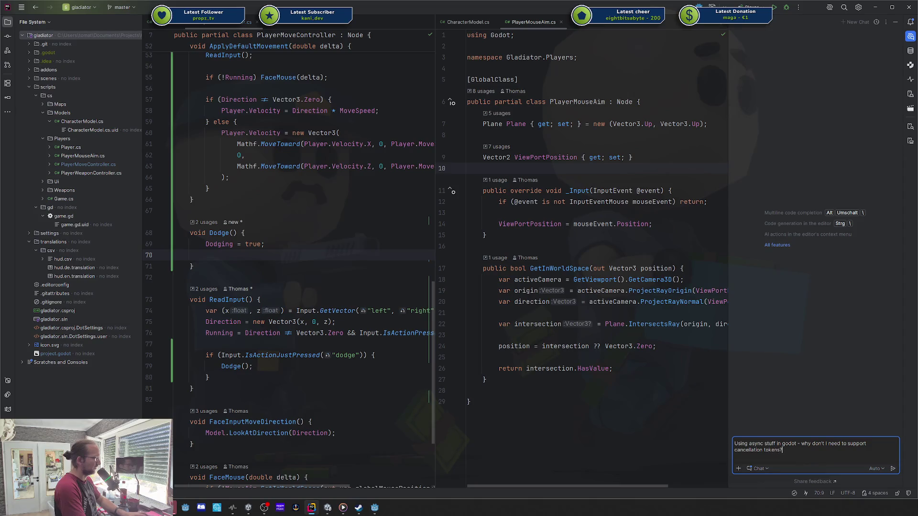
key(Return)
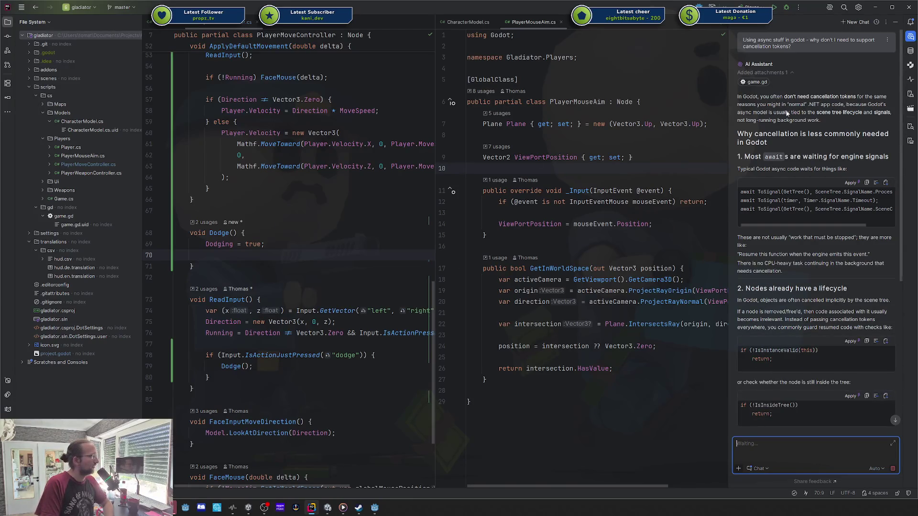
- Scroll through the first part of the AI Assistant's answer on Godot cancellation
click(770, 113)
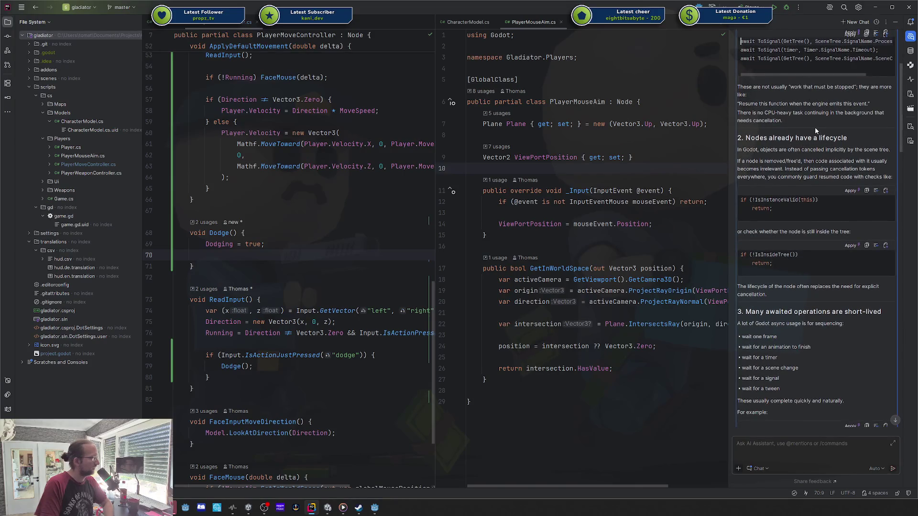
scroll(814, 127, down, 3)
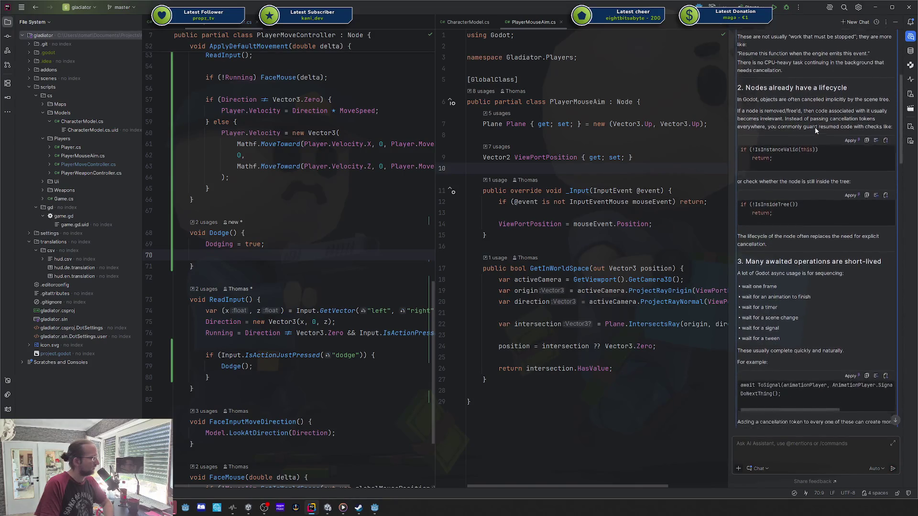
scroll(814, 127, down, 7)
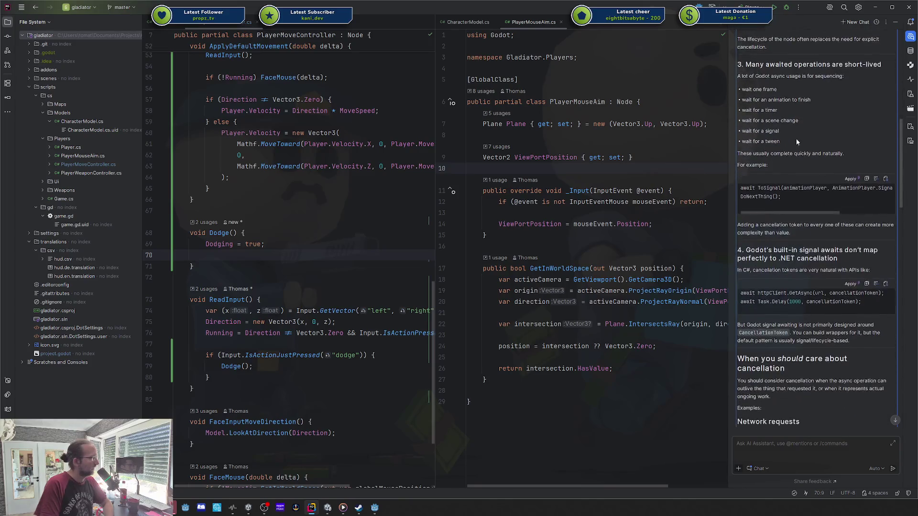
drag(780, 141, 739, 98)
click(784, 100)
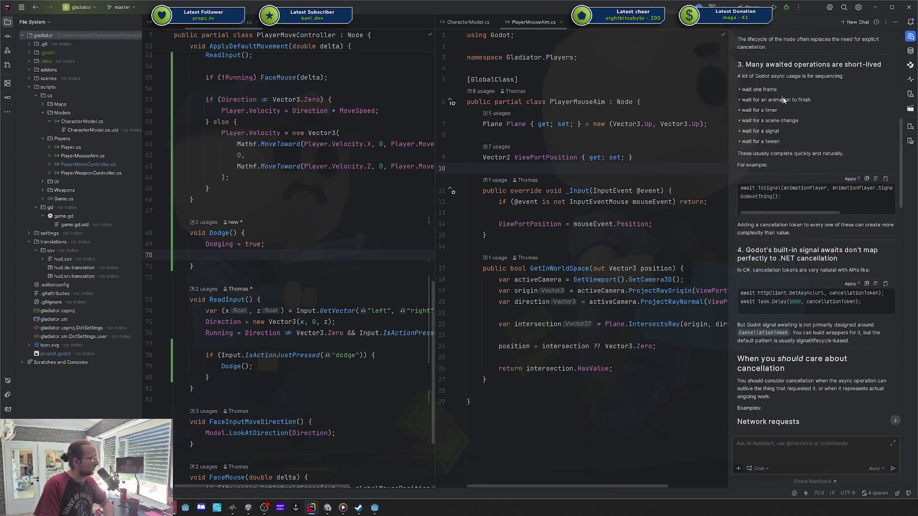
scroll(784, 99, down, 2)
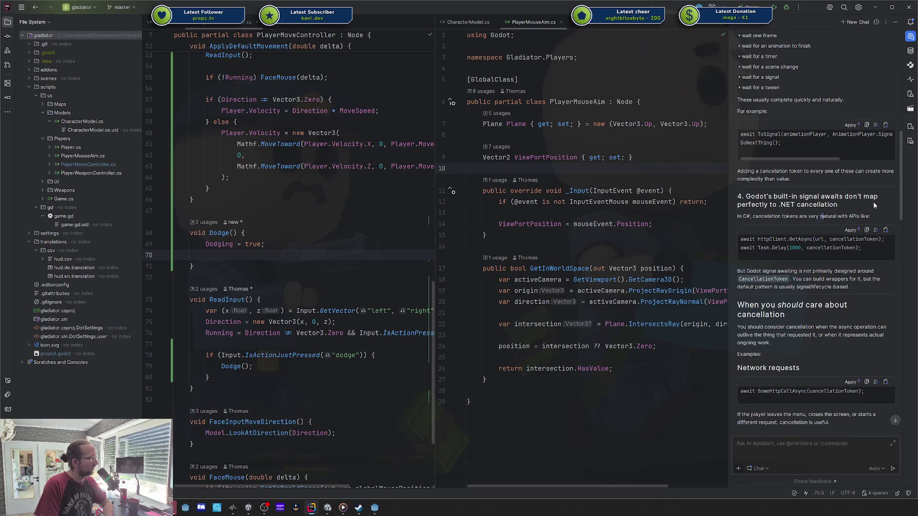
scroll(768, 247, down, 1)
click(800, 239)
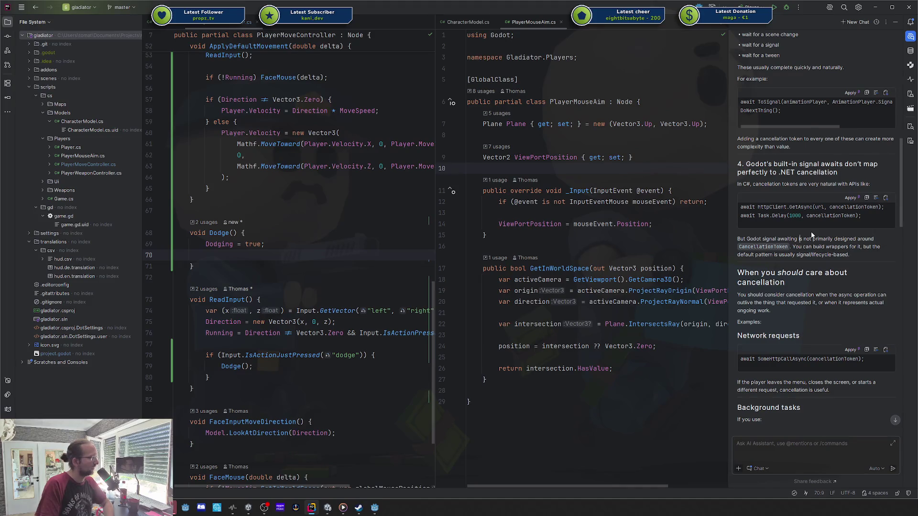
scroll(811, 234, down, 3)
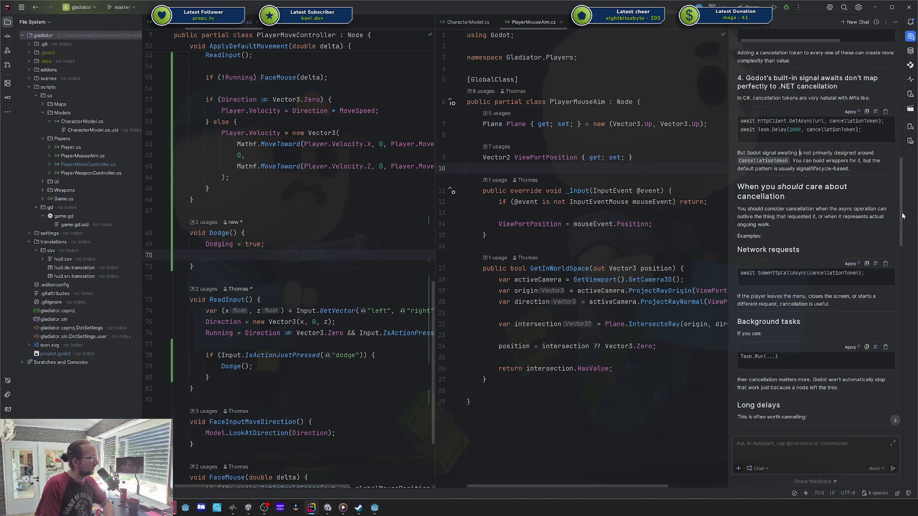
- Scroll down to the end of the answer, reaching its rule of thumb
drag(902, 216, 901, 253)
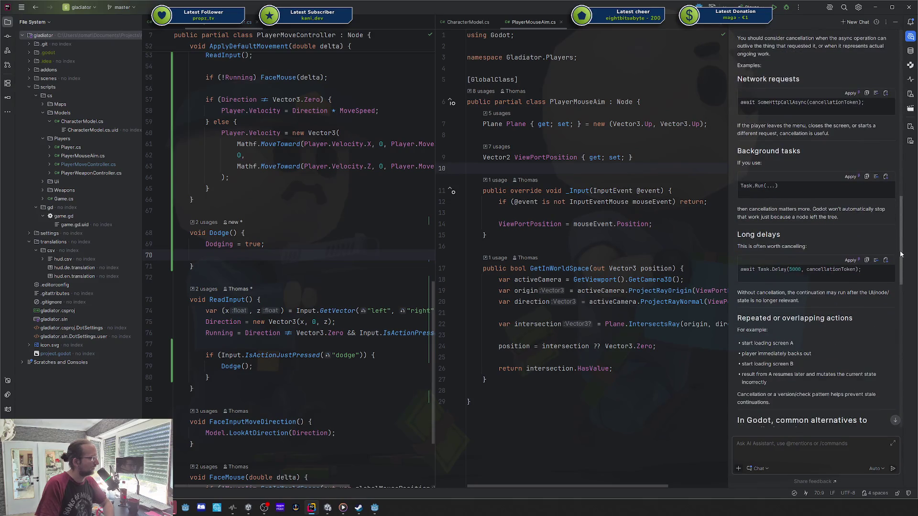
scroll(896, 259, down, 2)
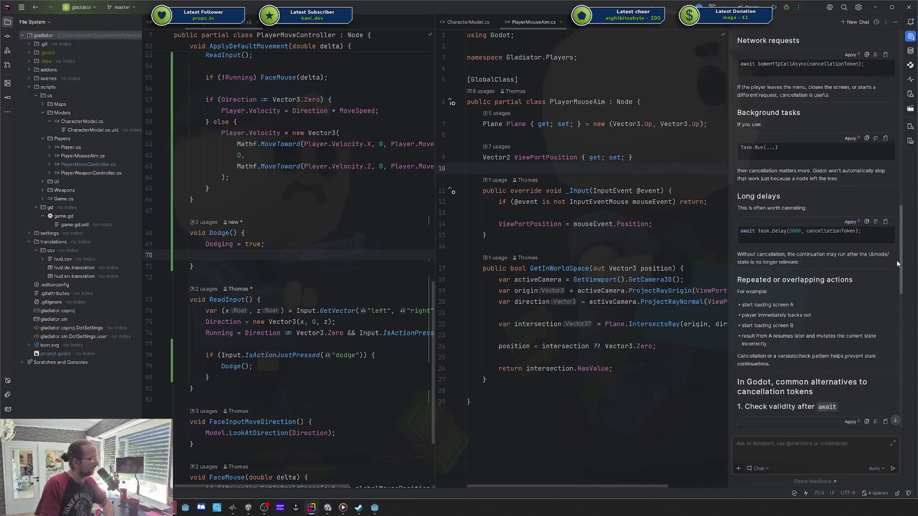
scroll(895, 262, down, 2)
scroll(894, 277, down, 1)
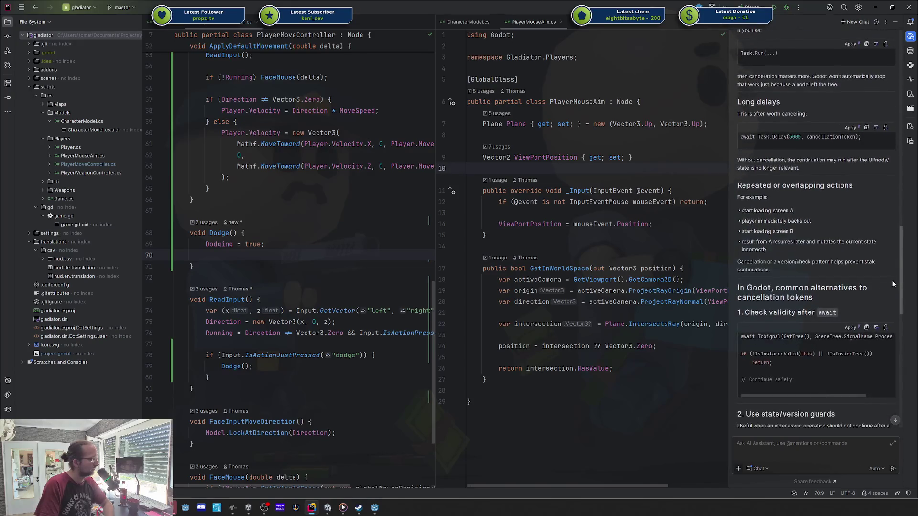
scroll(891, 292, down, 2)
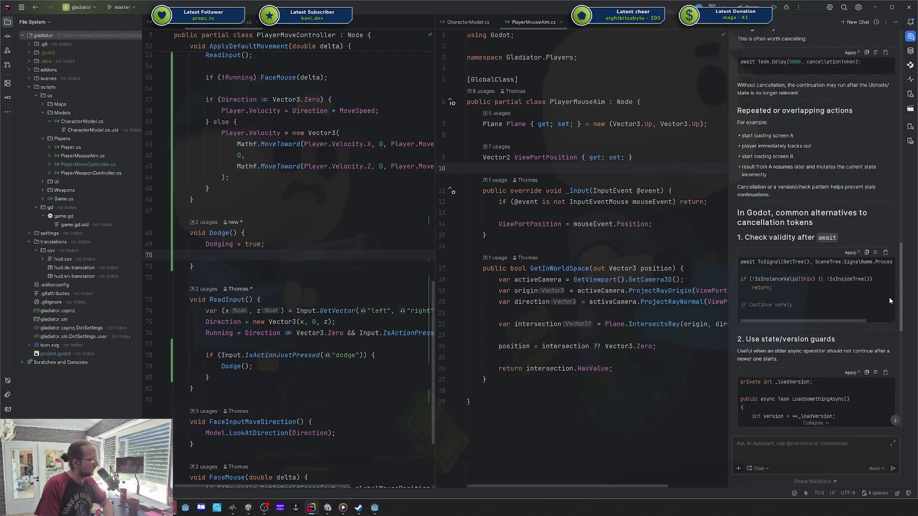
scroll(889, 298, down, 1)
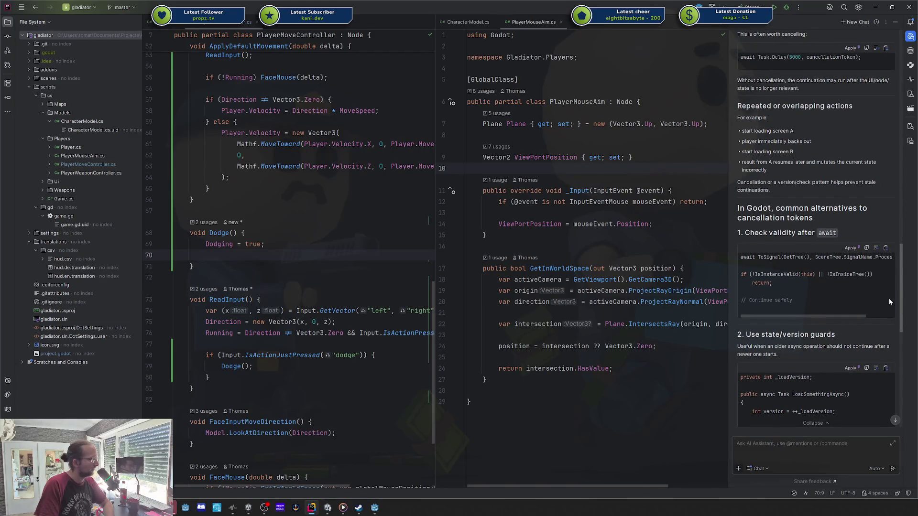
scroll(889, 300, down, 3)
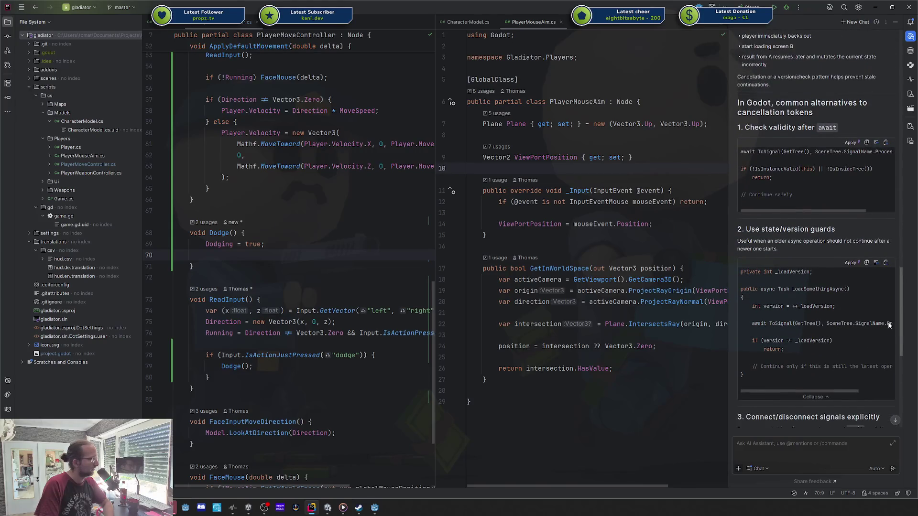
scroll(889, 328, down, 1)
scroll(887, 325, down, 5)
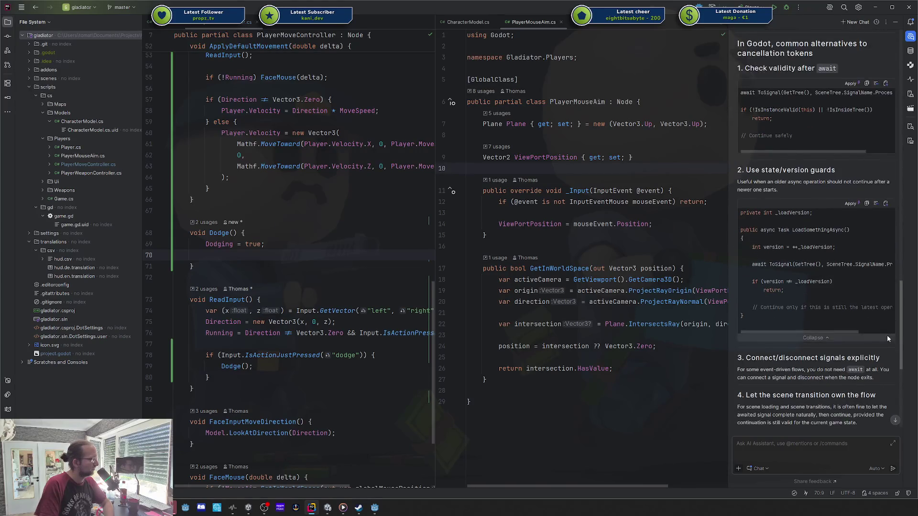
scroll(886, 365, down, 2)
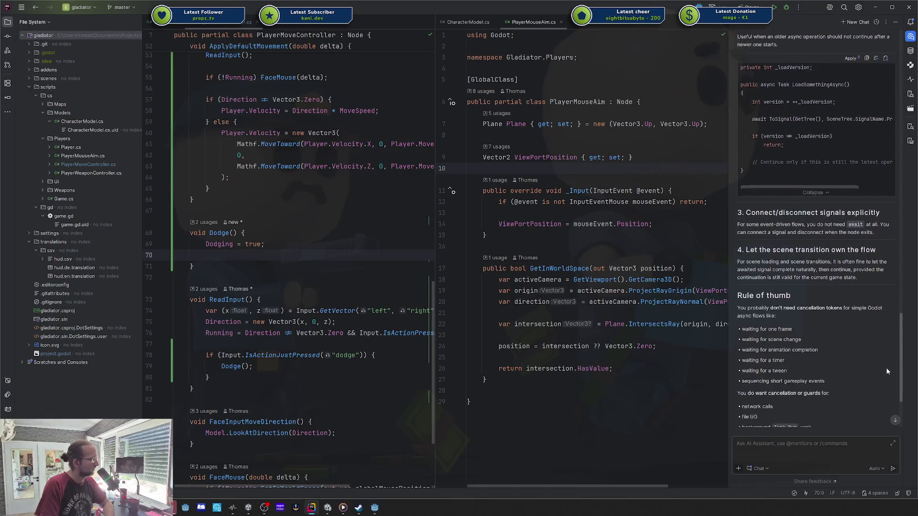
scroll(884, 375, down, 3)
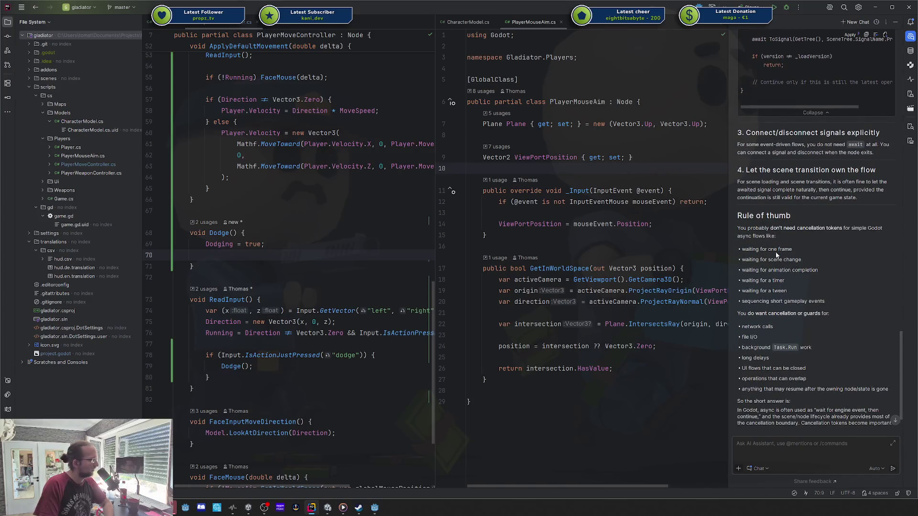
drag(782, 288, 790, 300)
scroll(790, 302, down, 1)
text(but how do I guard my task against scen)
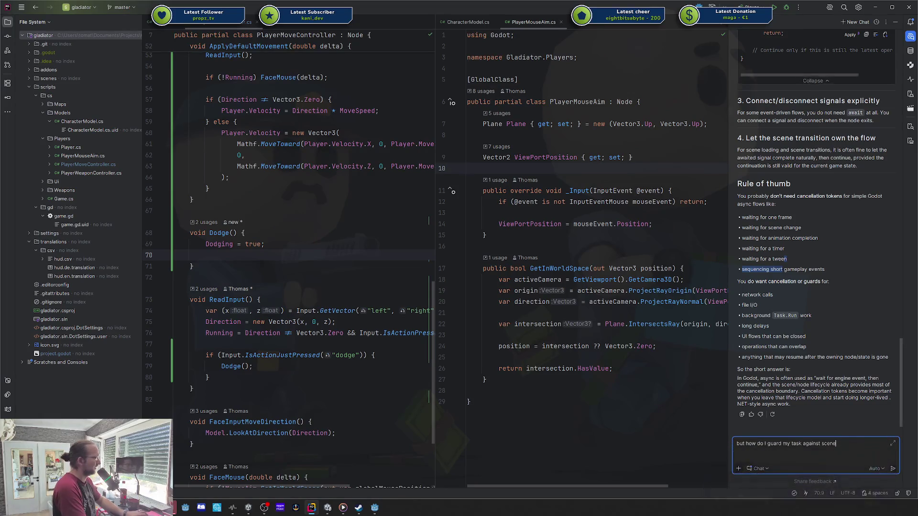
- Send the follow-up 'but how do I guard my task against e.g. scene switching'
text(e.g. scene sw)
text(itching)
key(Return)
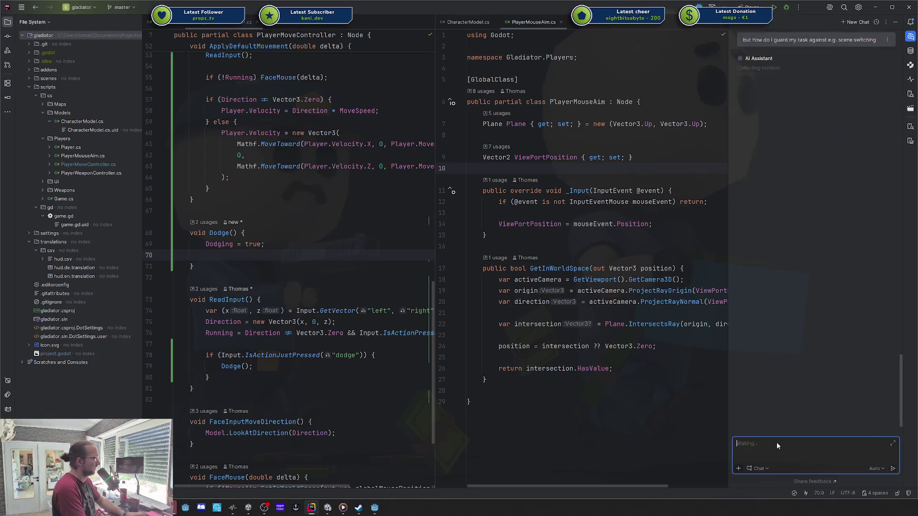